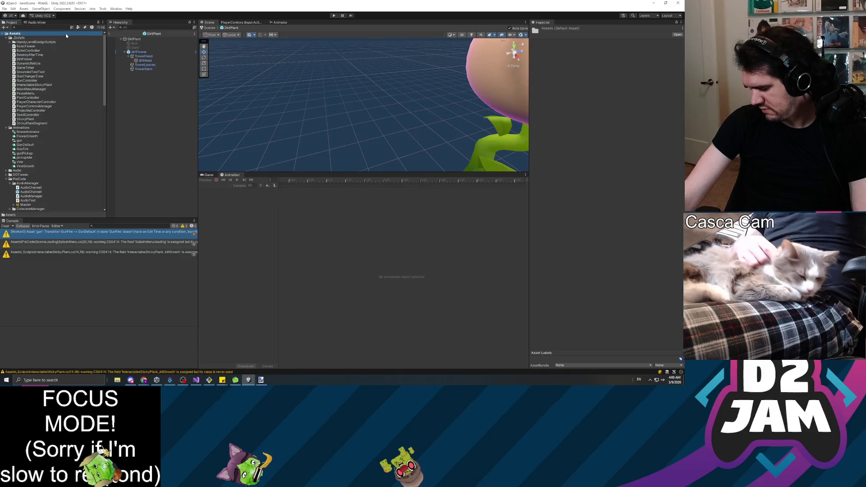
Read the BulletController and BasicFlower scripts in the Project panel.
click(28, 50)
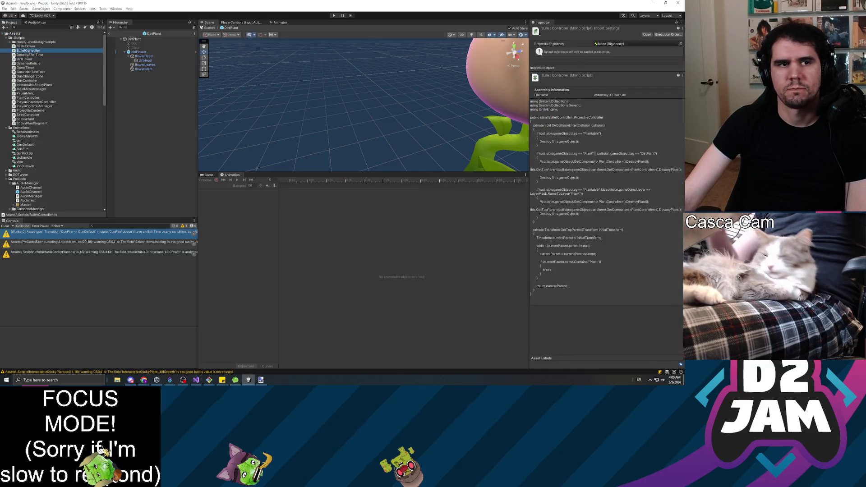
click(26, 46)
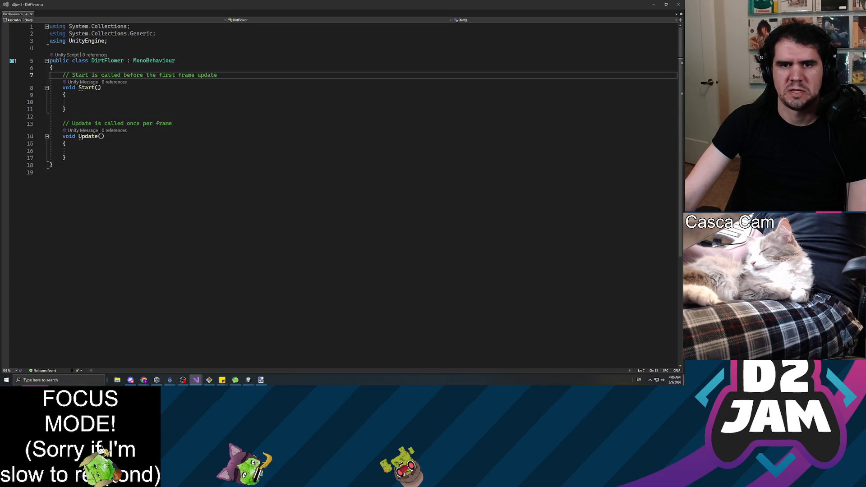
Replace DirtFlower's template stubs with the flower-bud fields and GrowPlant override, extending PlantController.
key(shift+Down)
key(shift+Down)
key(shift+Down)
text([SerializeField]     private Transform _flowerBudTransform;      private float _budUpYThreshold = -0.75f;      public override void GrowPlant(Vector3 growthNormal, Transform parentTransform)     {         if (growthNormal.y > this._budUpYThreshold)         {             this._flowerBudTransform.up = Vector3.up;         }          this.gameObject.transform.parent = this._parentTransform;     })
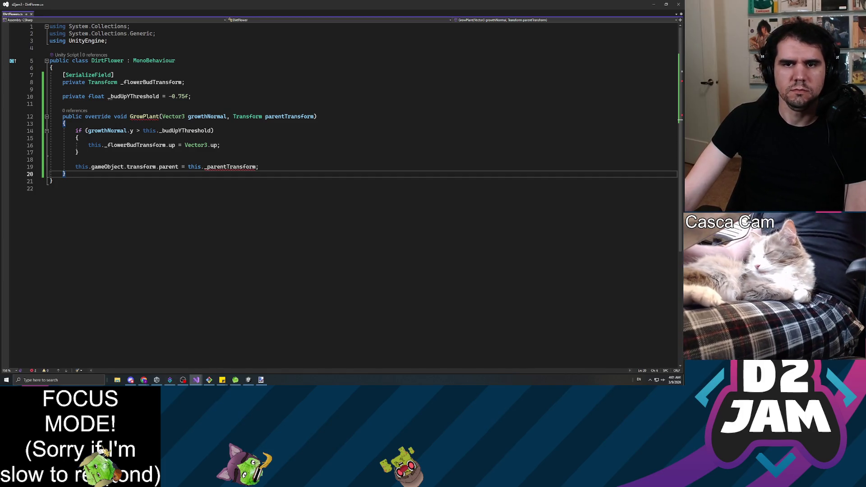
mouse_move(145, 118)
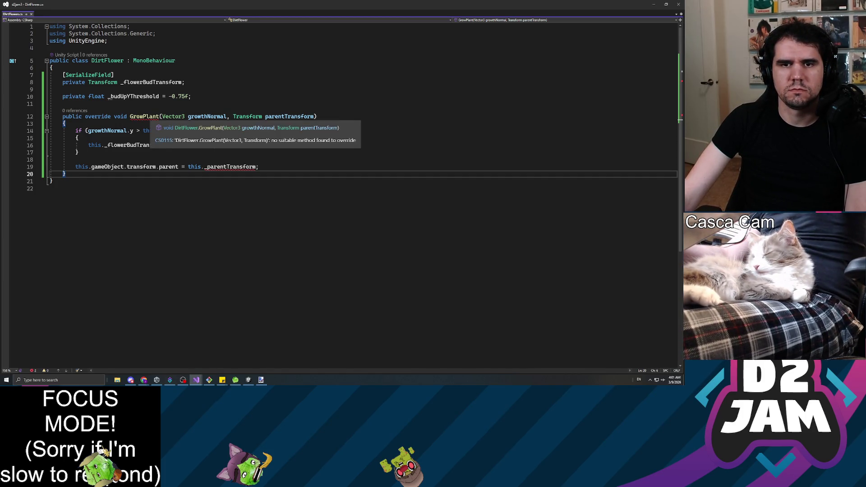
key(ctrl+bracketright)
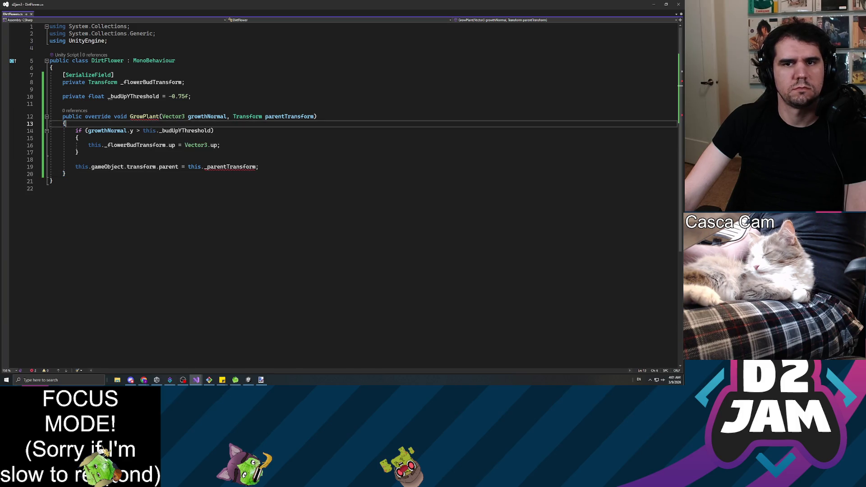
double_click(154, 61)
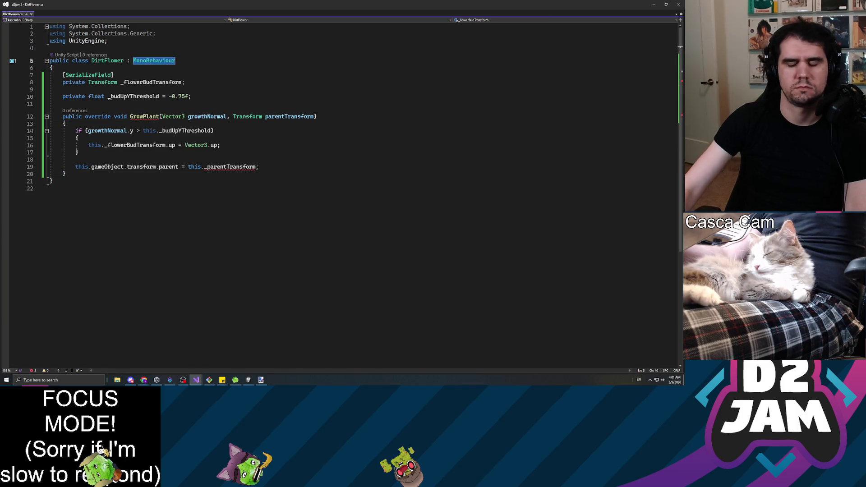
text(PlantControlle)
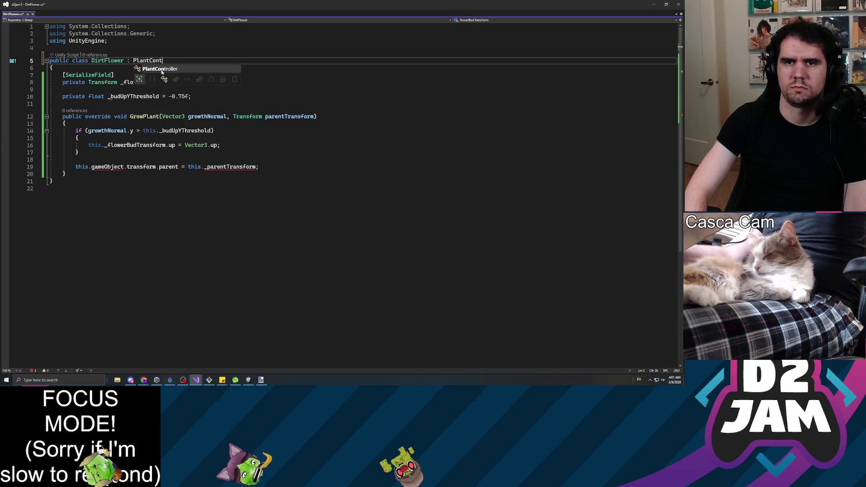
key(Tab)
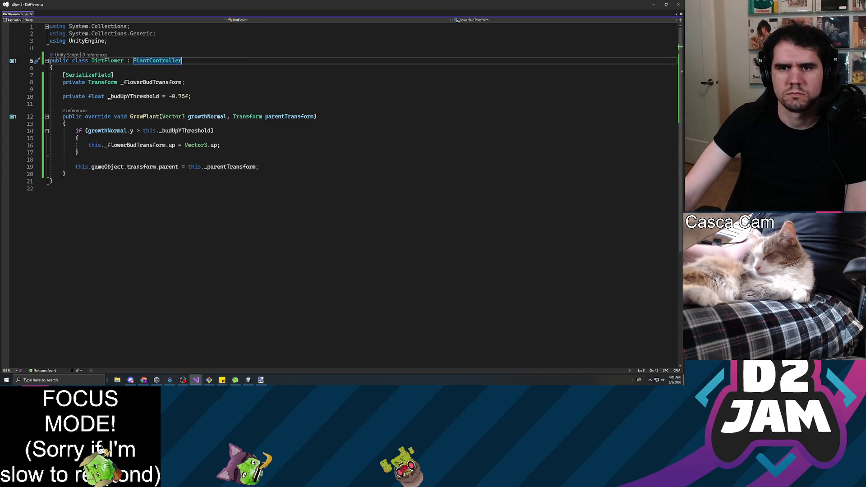
Review the bud rotation and parent assignment lines in GrowPlant, then return to Unity.
click(220, 145)
double_click(168, 166)
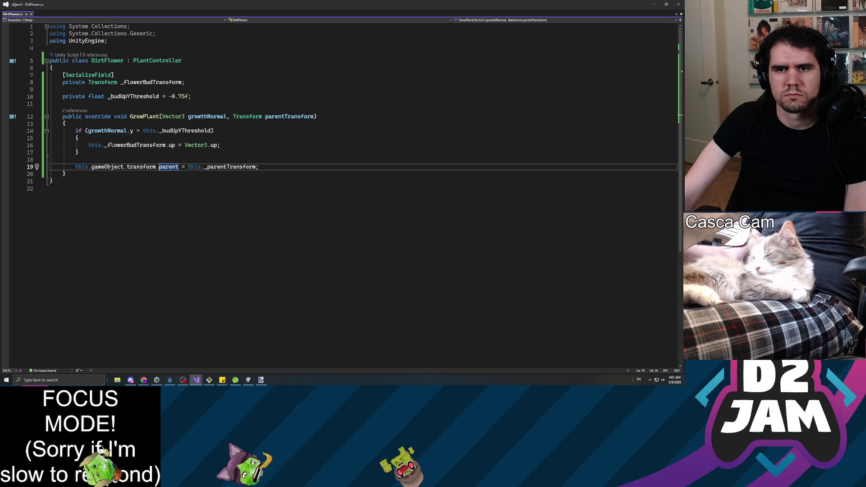
click(78, 152)
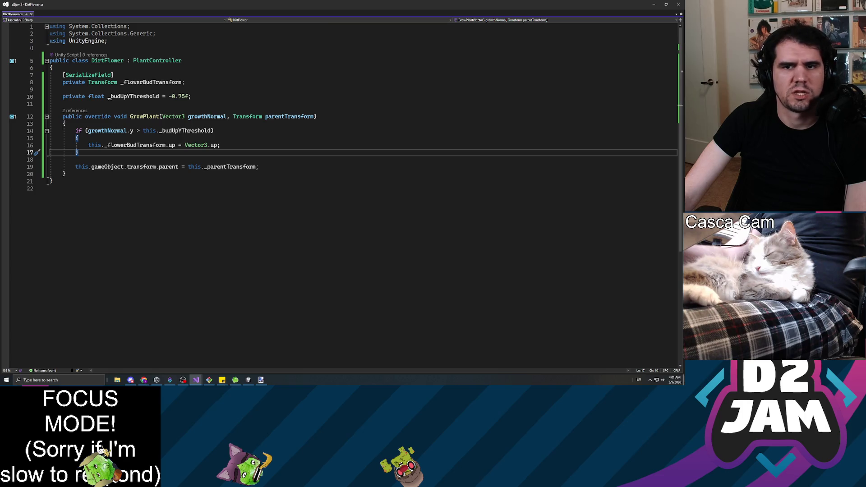
click(63, 104)
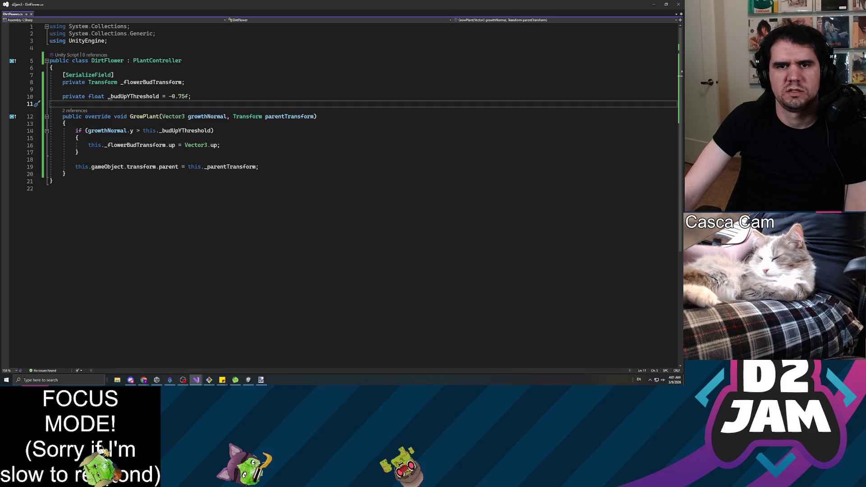
click(52, 68)
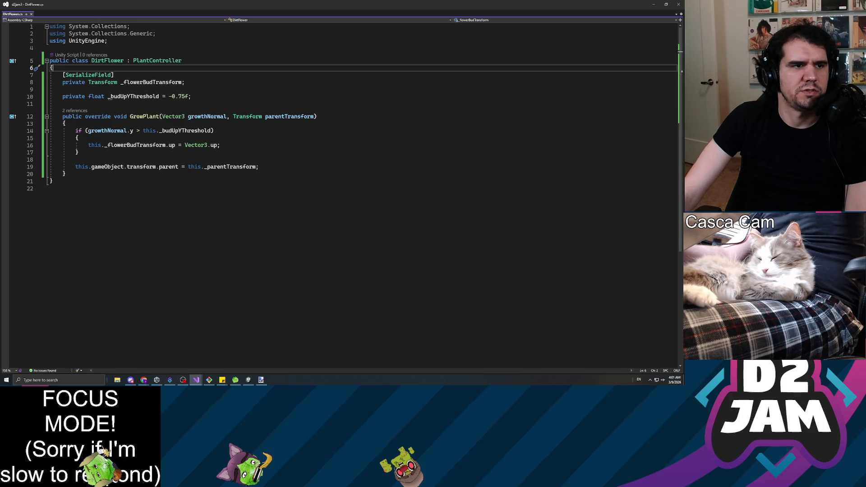
key(Down)
key(Down)
key(Down)
key(End)
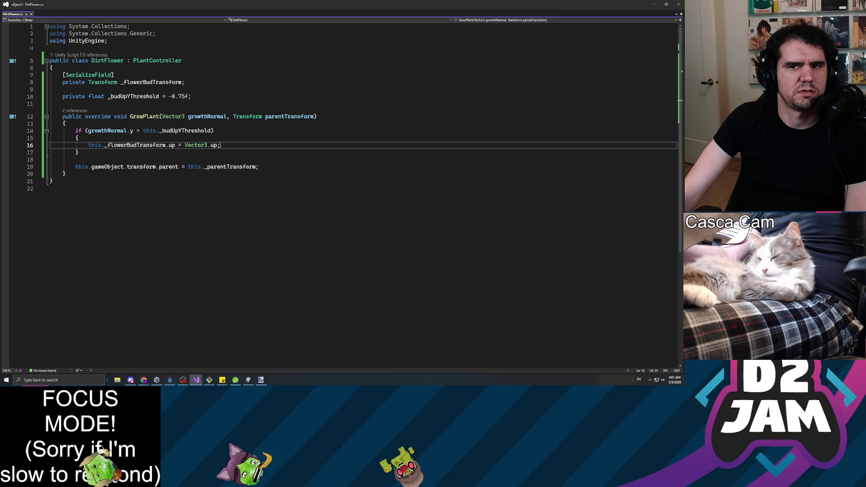
key(Down)
key(Down)
key(Down)
key(End)
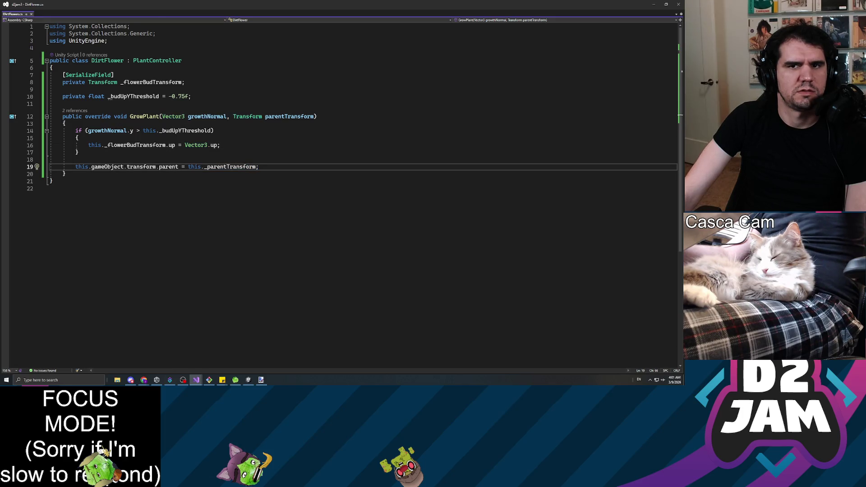
key(alt+Tab)
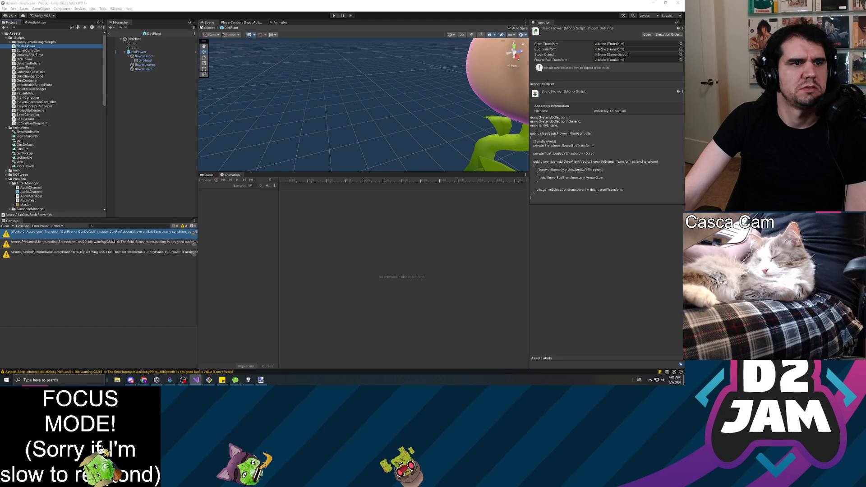
Delete the blank lines after AppendCallback in PlantController's GrowPlant method.
key(alt+Tab)
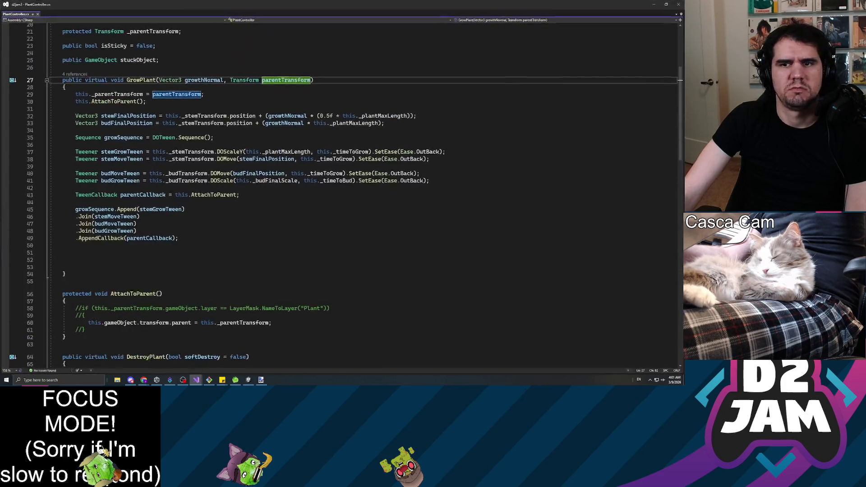
mouse_move(75, 267)
mouse_down()
mouse_move(49, 238)
mouse_move(36, 245)
mouse_up()
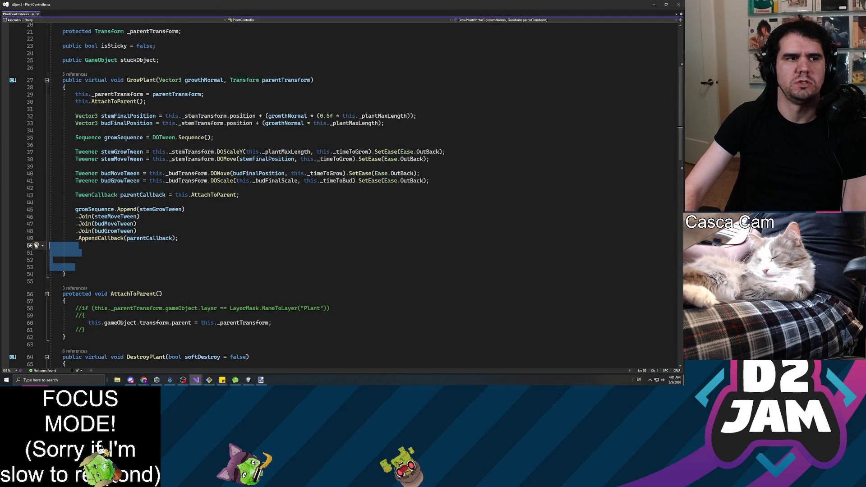
key(BackSpace)
key(BackSpace)
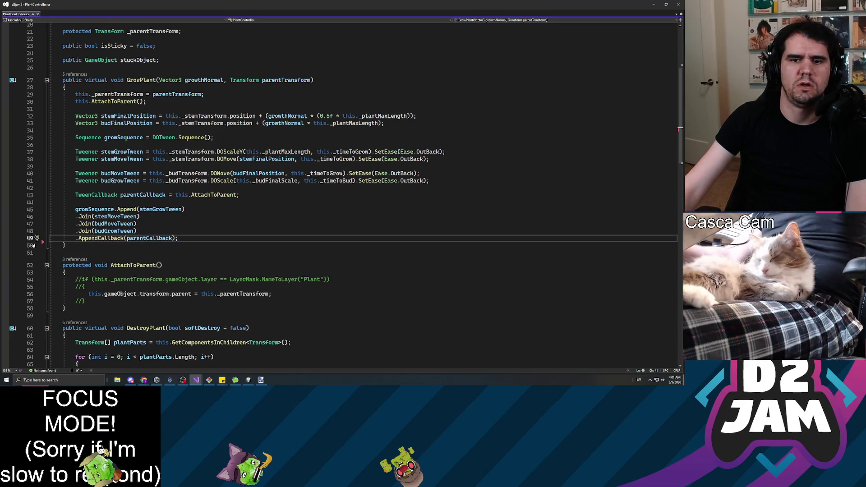
scroll(183, 287, down, 4)
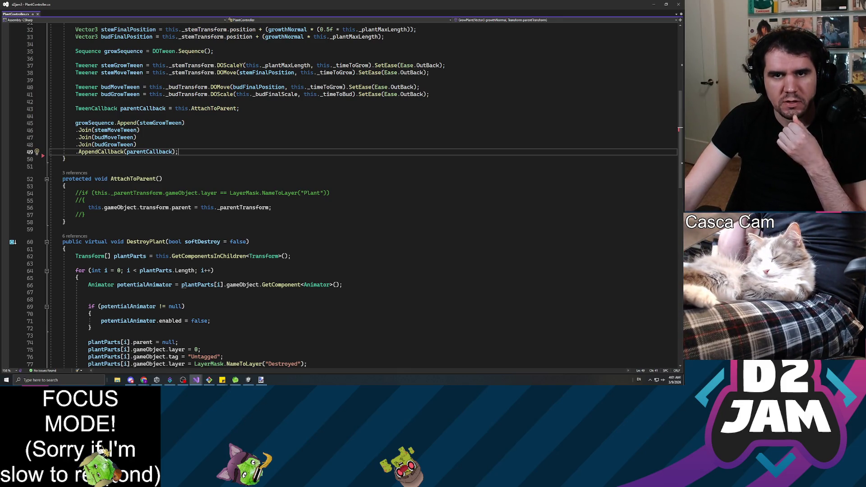
key(alt+Tab)
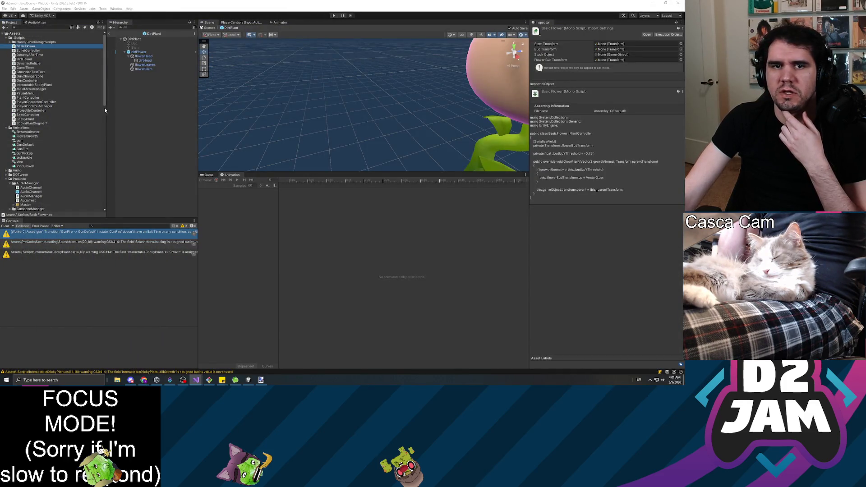
After recompilation, open the BasePlant prefab from the Prefabs folder in Prefab Mode.
scroll(32, 141, down, 5)
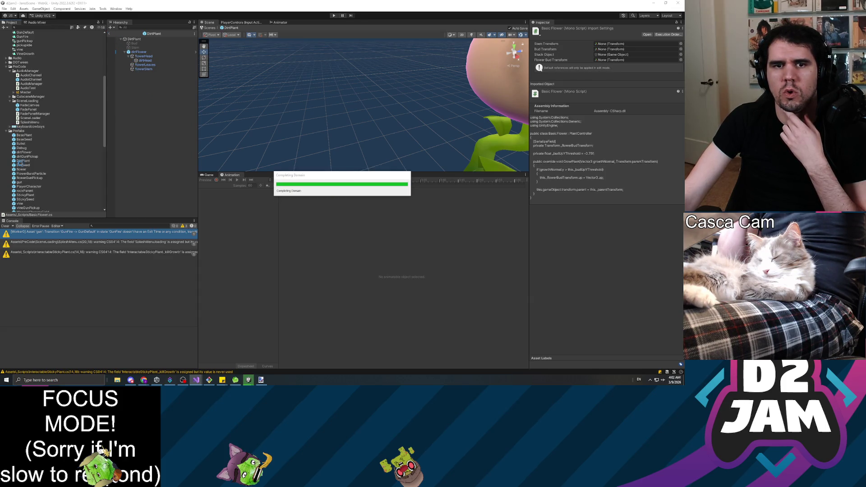
double_click(24, 135)
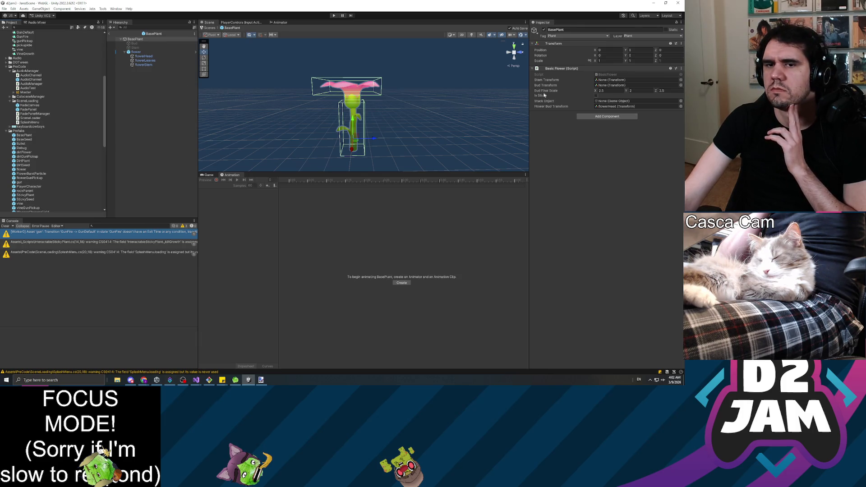
Open the DirtPlant prefab and assign flowerHead to the Plant Controller's Bud Transform.
click(24, 136)
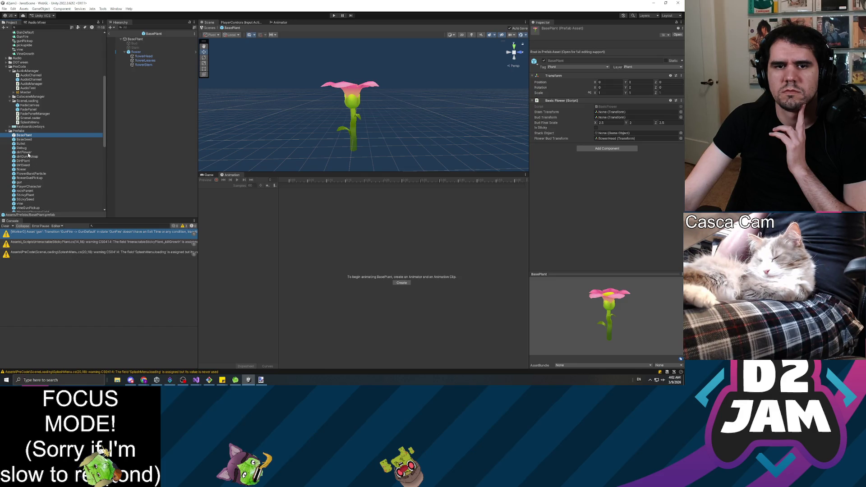
click(25, 152)
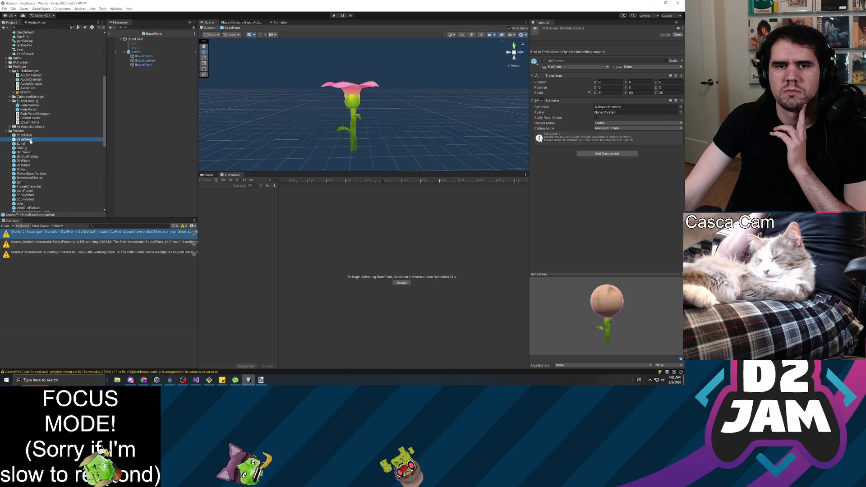
key(Up)
key(Up)
key(Up)
double_click(24, 161)
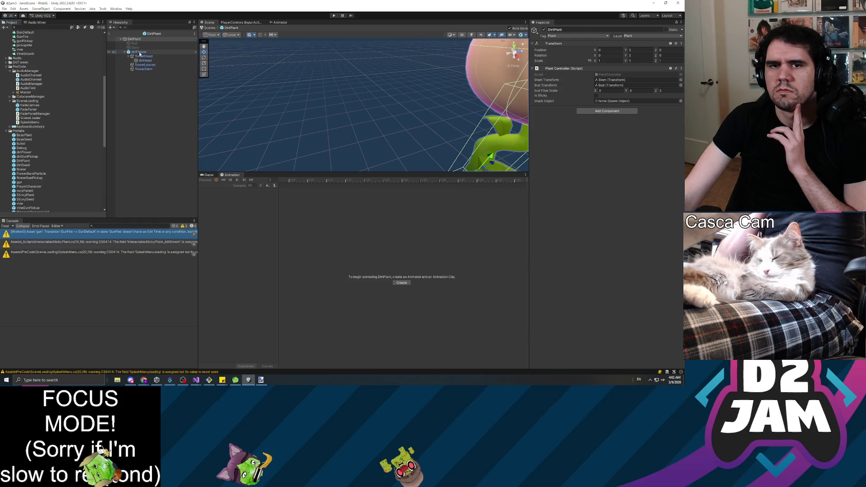
mouse_move(147, 56)
mouse_down()
mouse_move(576, 93)
mouse_move(613, 105)
mouse_move(619, 86)
mouse_up()
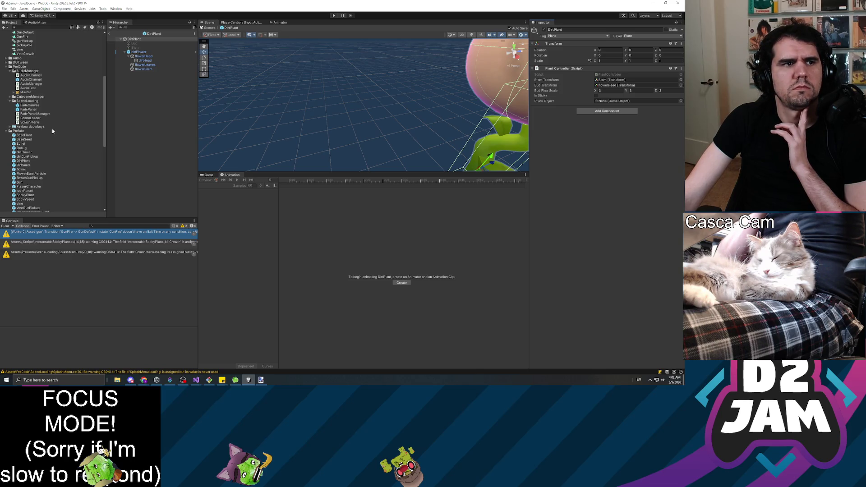
Replace DirtPlant's Plant Controller component with the Dirt Flower script component.
click(681, 68)
click(647, 81)
click(607, 71)
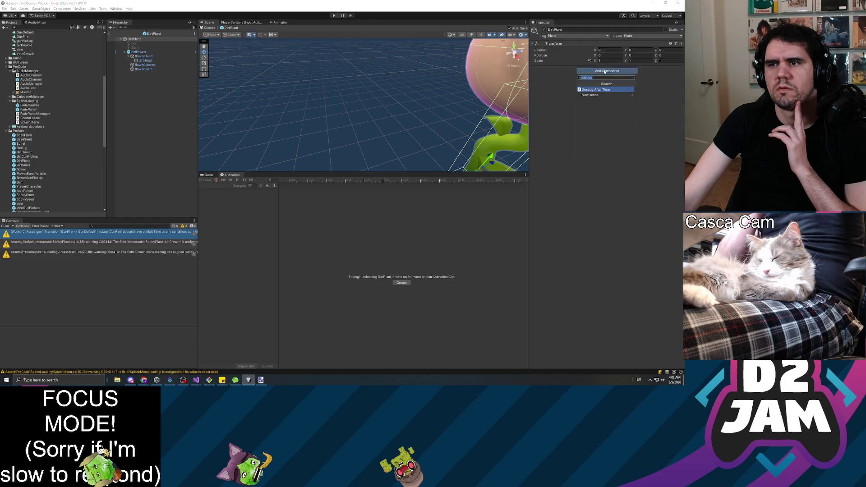
key(BackSpace)
text(dirt)
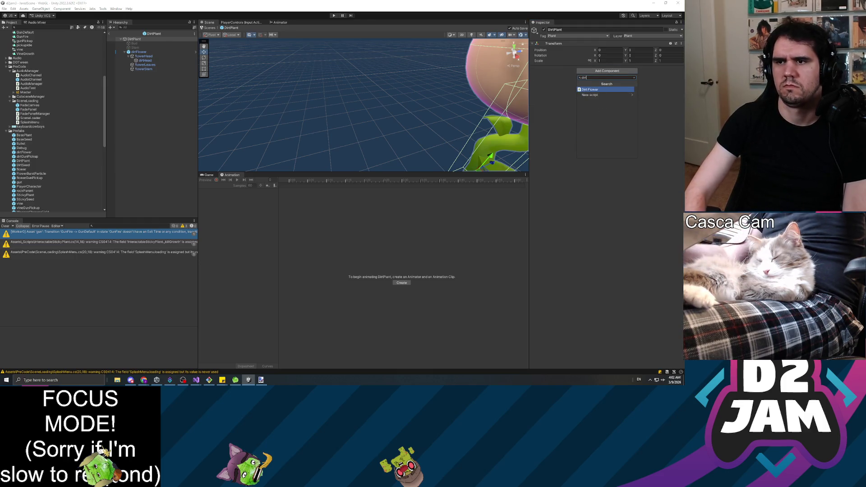
key(Return)
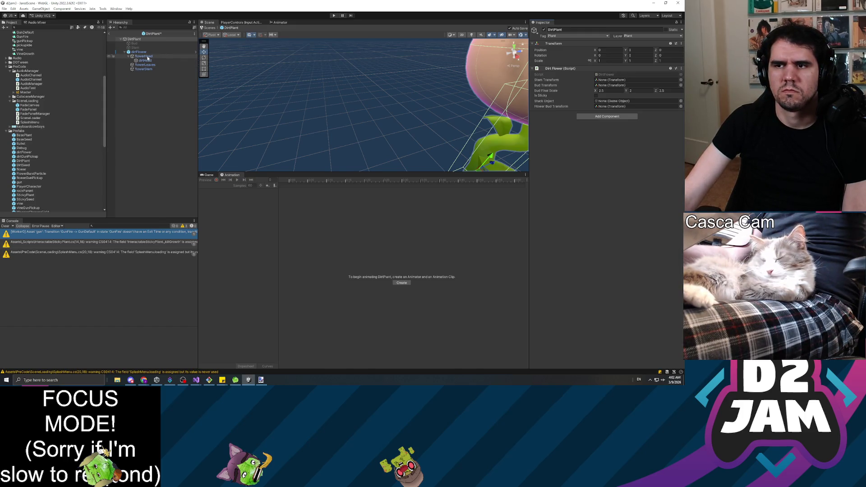
Assign flowerHead as the Dirt Flower's Flower Bud Transform.
click(147, 58)
drag(147, 57, 620, 108)
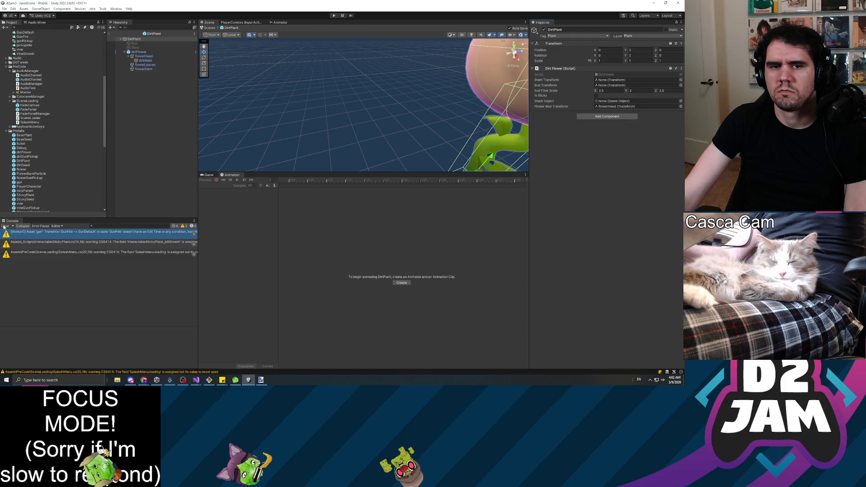
click(208, 175)
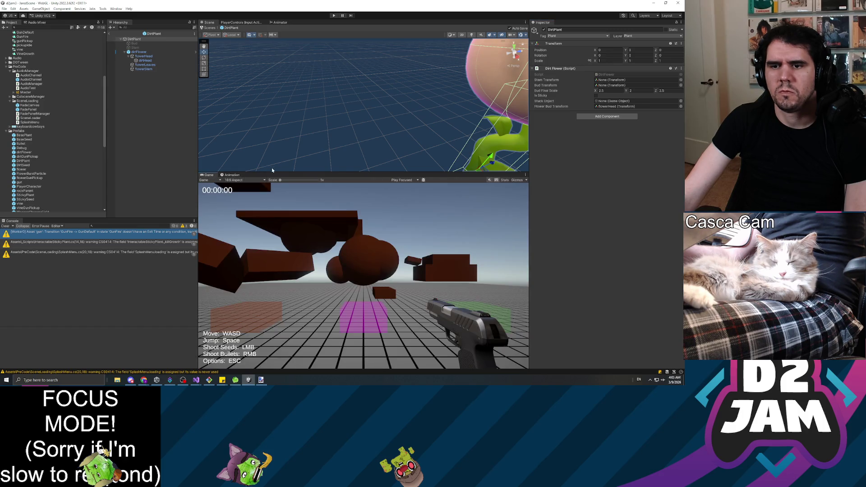
Playtest planting a dirt flower by shooting a seed, then pause and exit Play mode.
click(334, 15)
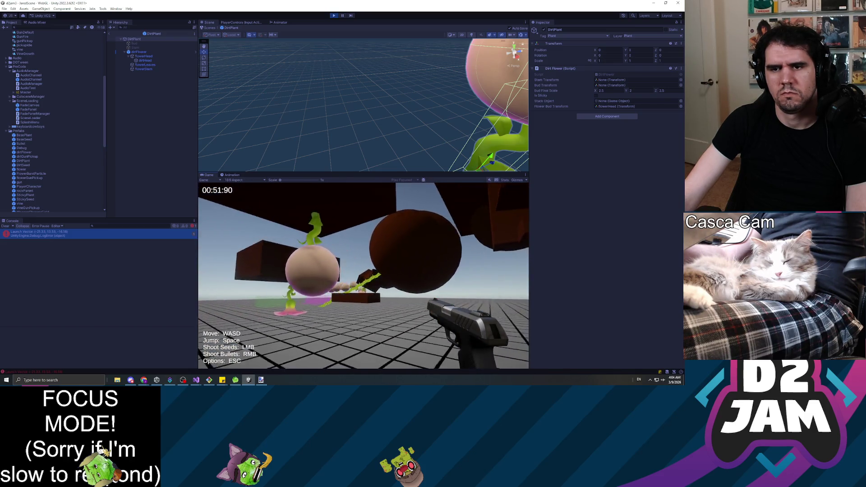
key(Escape)
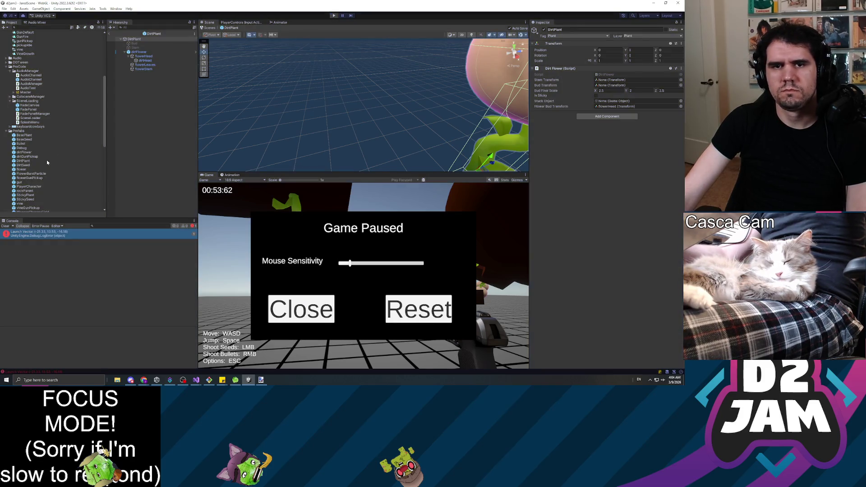
click(419, 309)
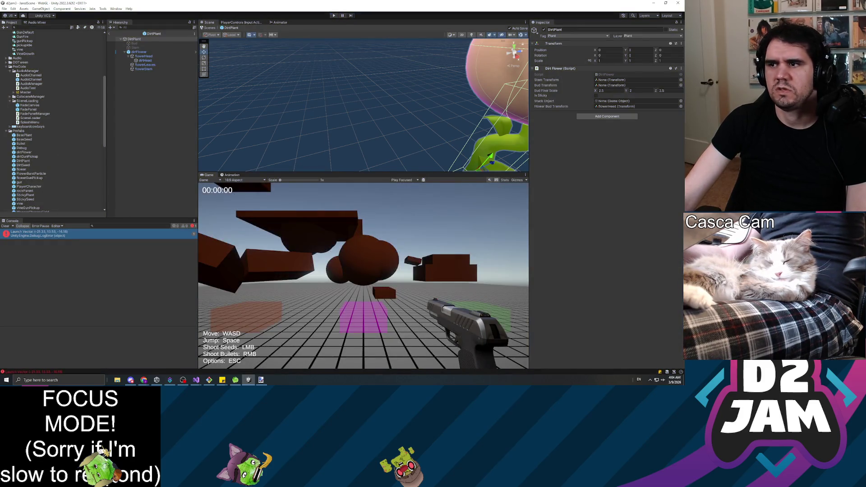
Edit DirtFlower.cs so its component lists only Stem Transform, Bud Transform and Bud Final Scale.
key(alt+Tab)
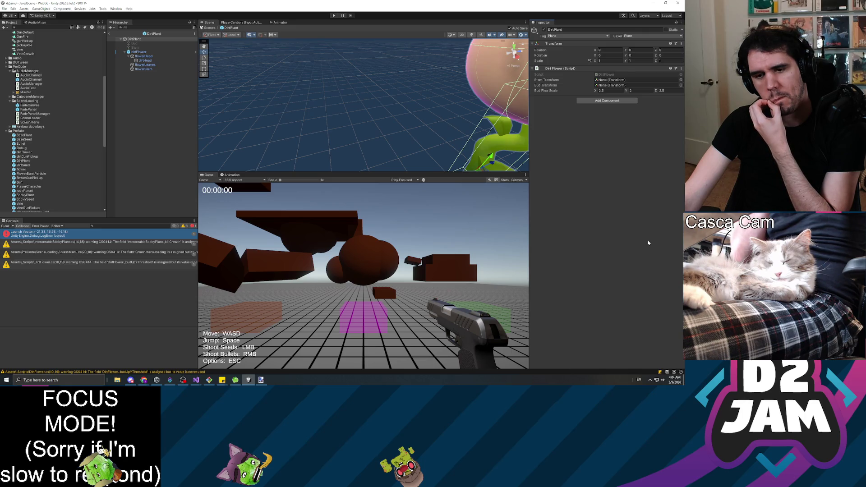
key(alt+Tab)
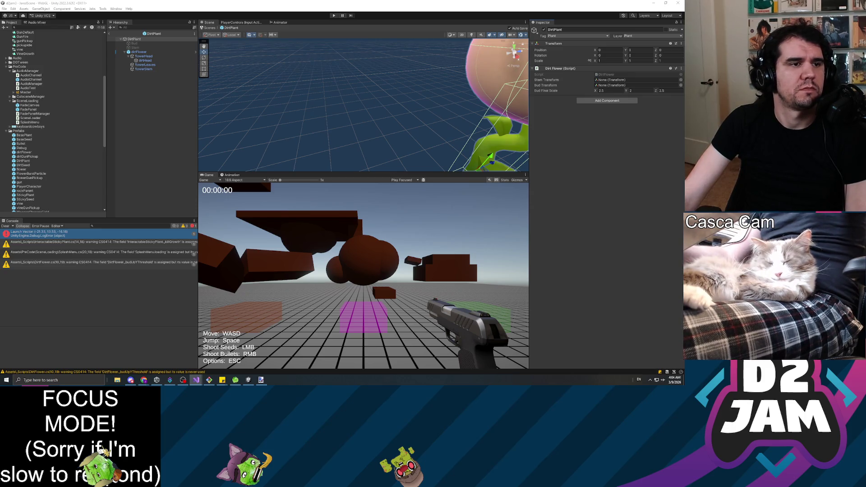
click(169, 148)
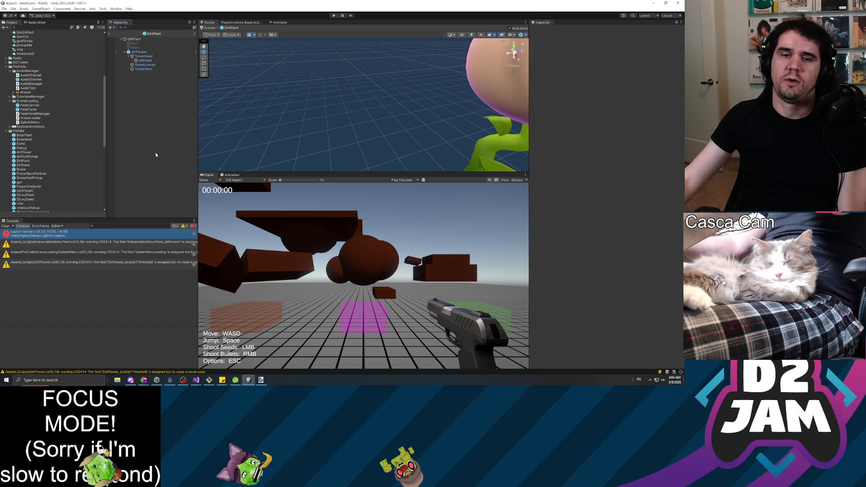
Edit the scripts again, exit the DirtPlant prefab to JaredScene, and start Play mode.
key(alt+Tab)
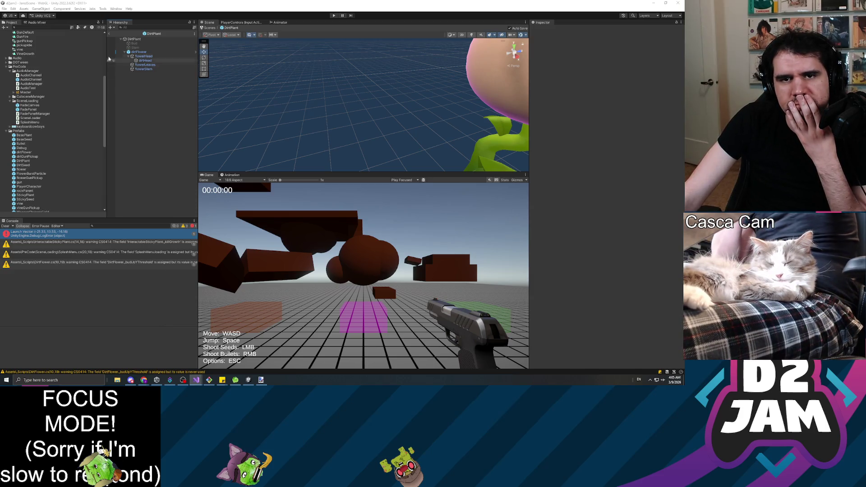
click(109, 33)
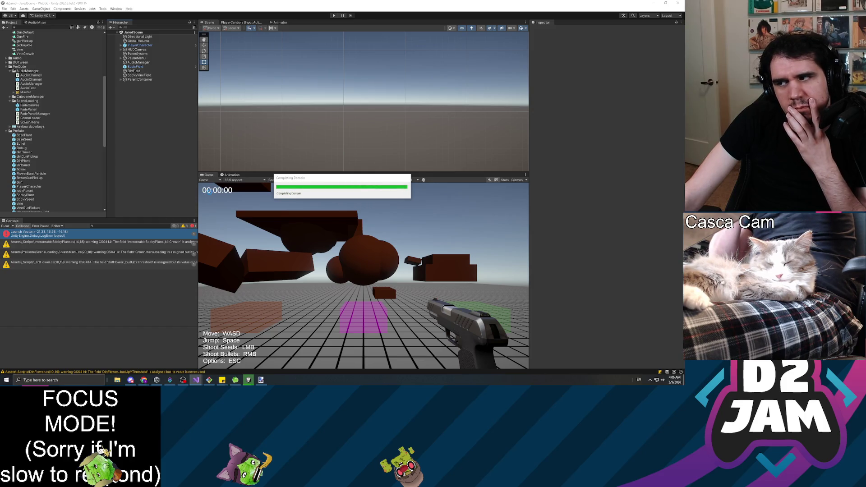
click(334, 16)
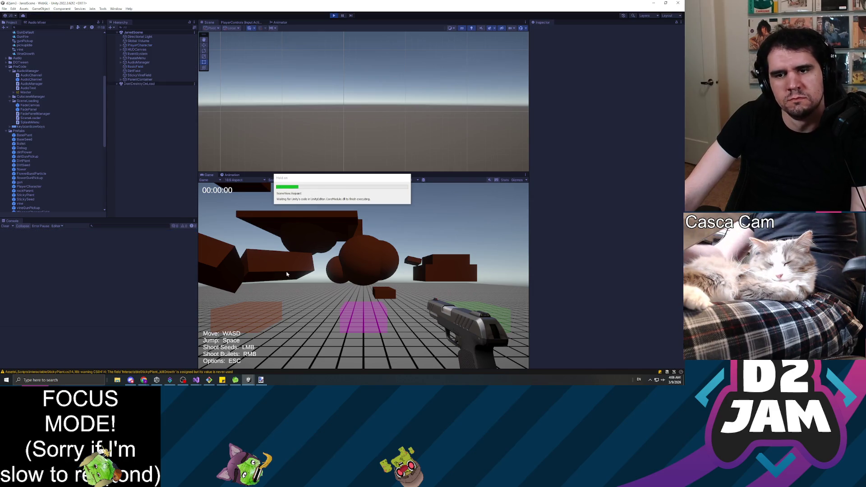
Shoot three seeds to plant dirt flowers, pause, and open the NullReferenceException's source line.
key(w)
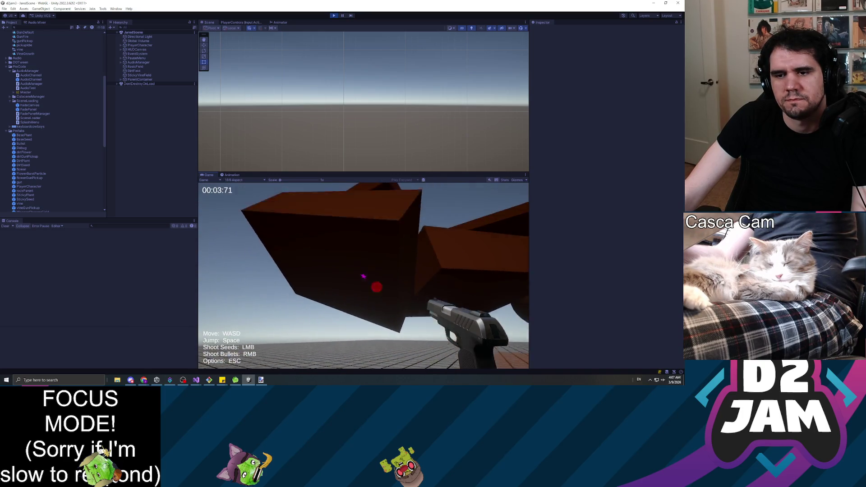
click(366, 277)
click(363, 276)
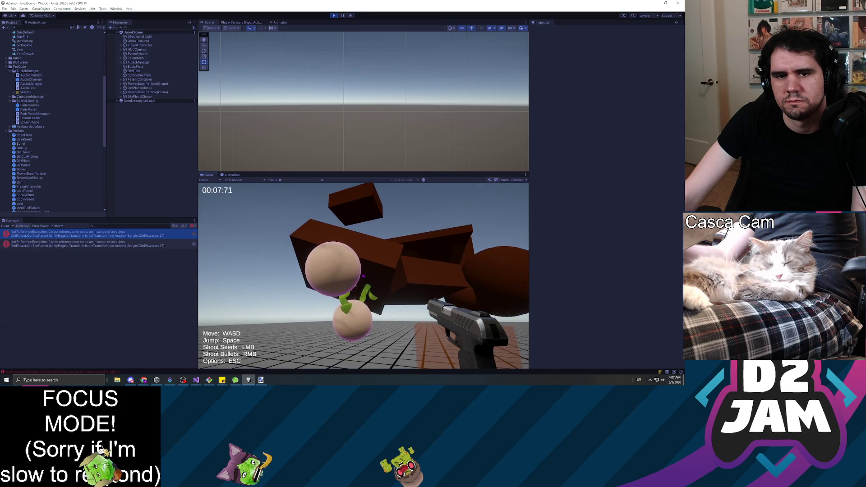
click(363, 276)
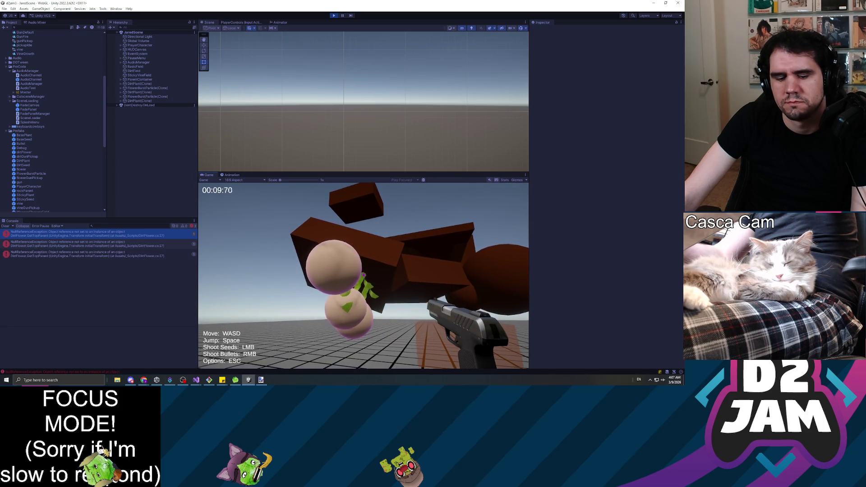
key(Escape)
double_click(103, 236)
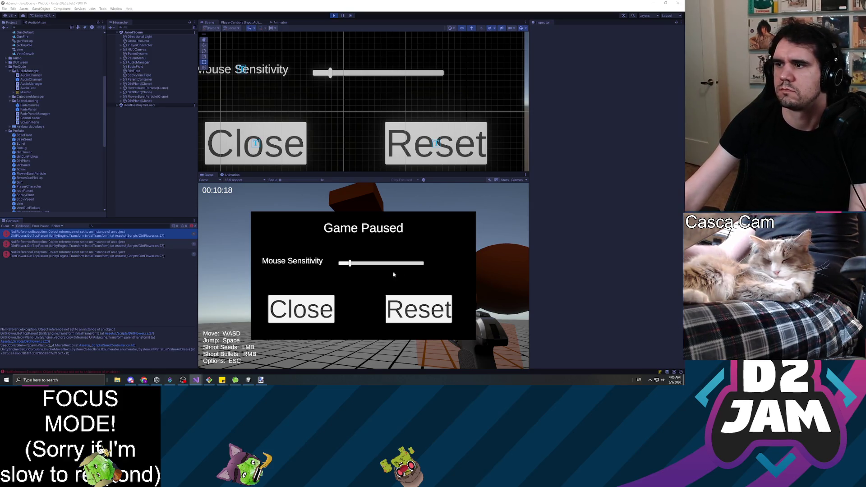
Stop the playtest so the changed scripts reload, then start play mode again.
click(200, 212)
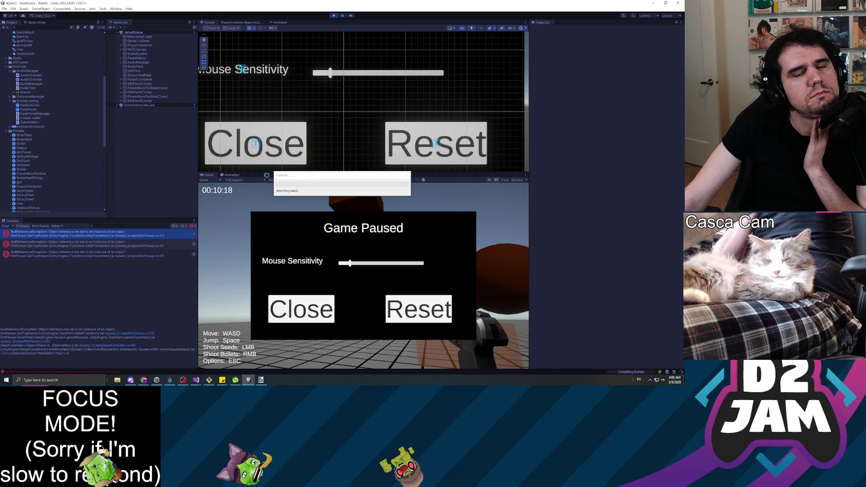
click(334, 15)
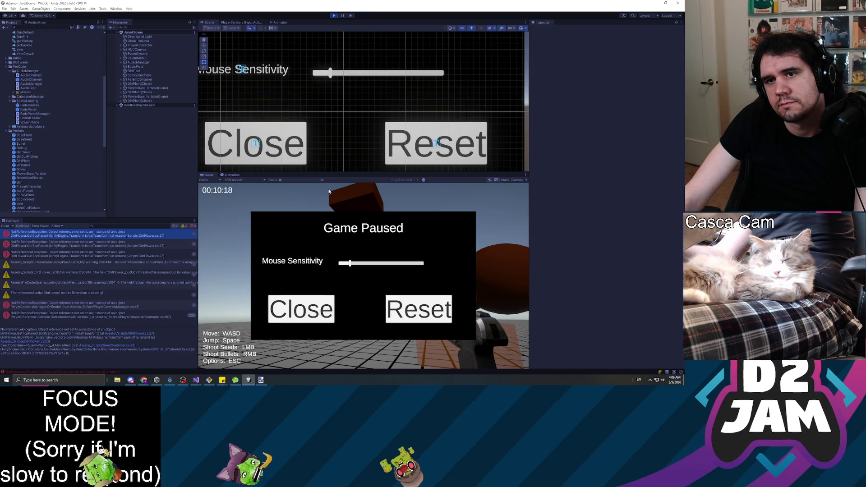
right_click(332, 16)
click(333, 15)
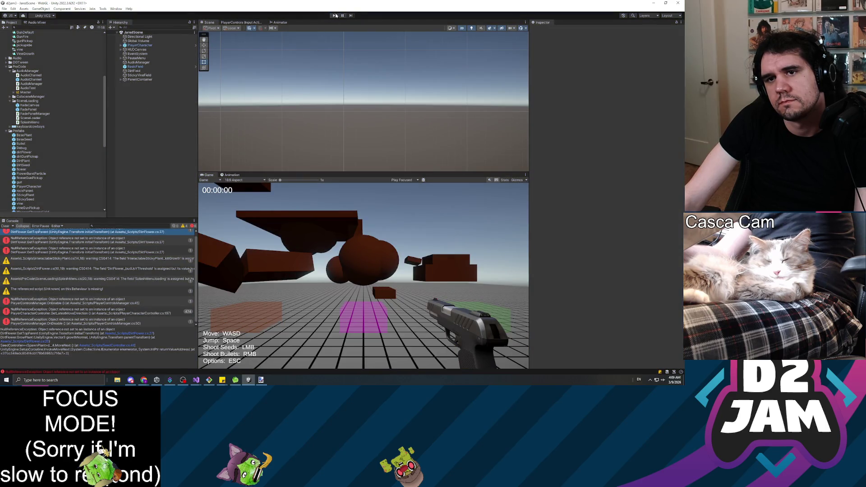
key(ctrl+p)
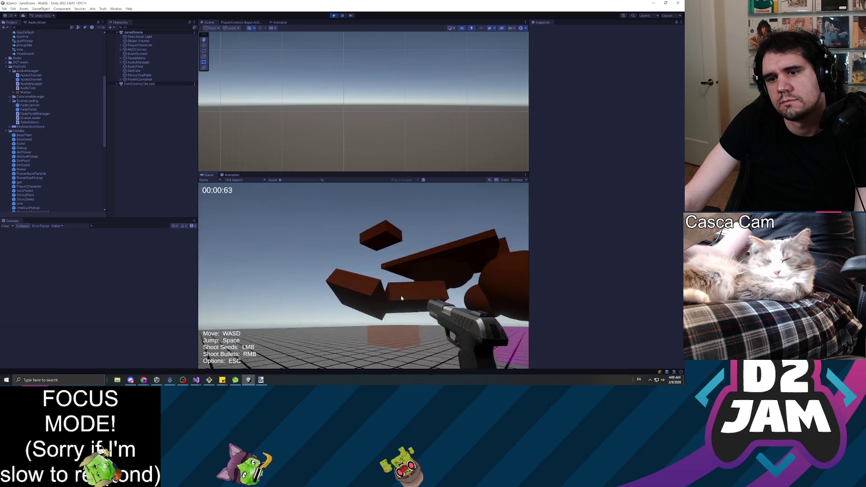
Shoot seeds at the brown blocks and sphere to grow pink flowers and sticky vines.
click(364, 276)
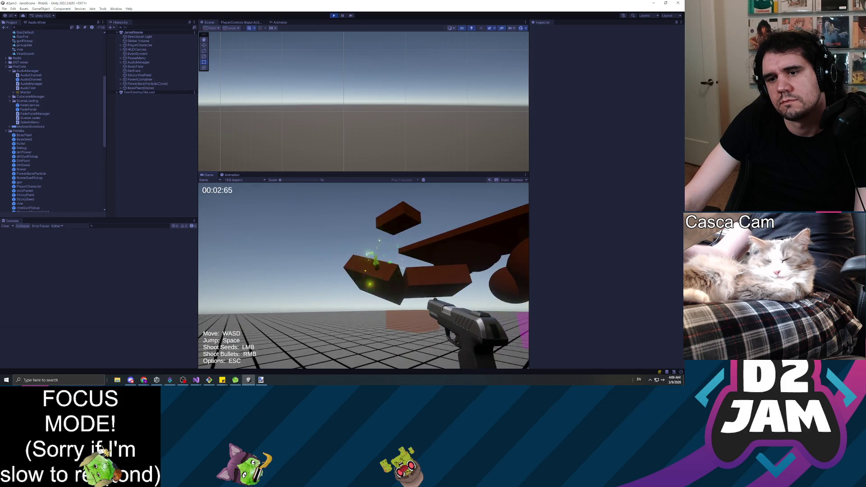
click(363, 276)
click(364, 276)
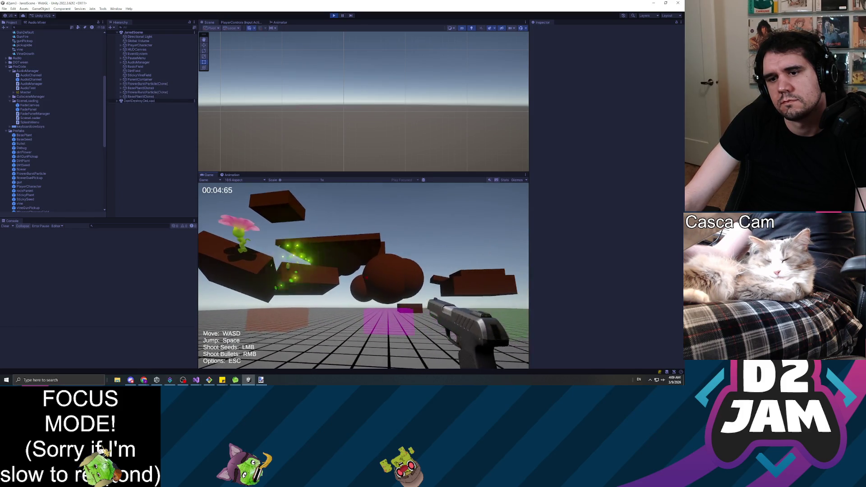
click(364, 276)
click(364, 276)
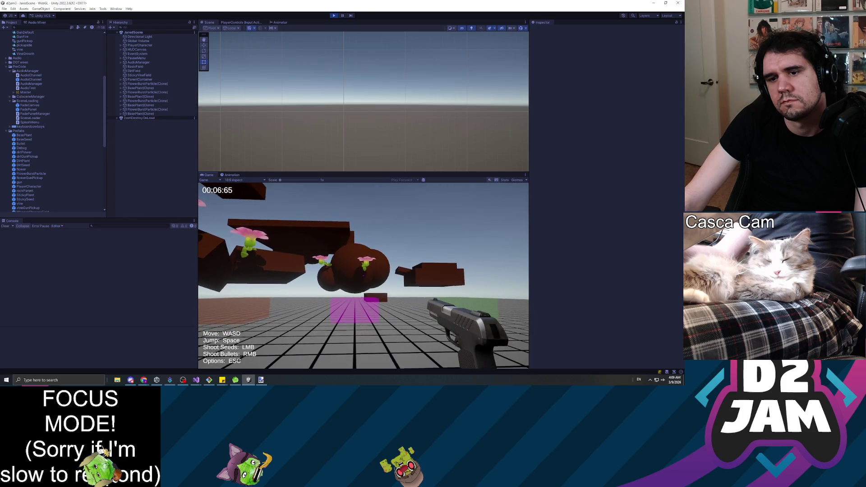
click(363, 276)
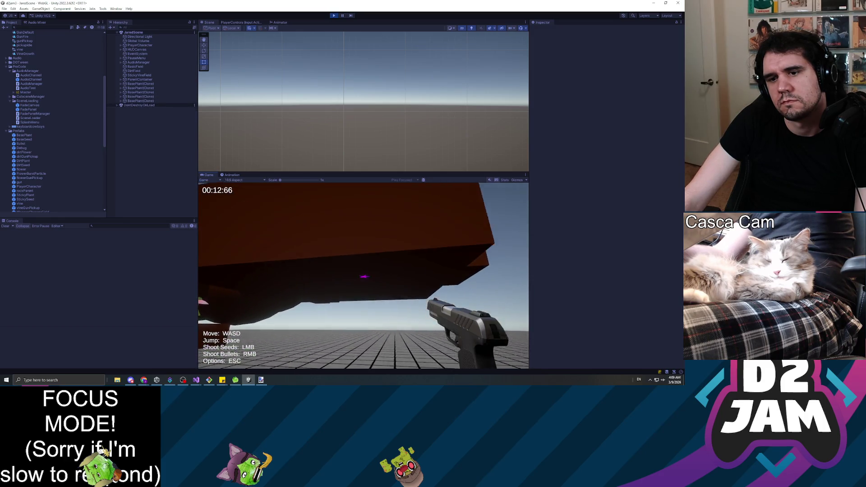
click(364, 275)
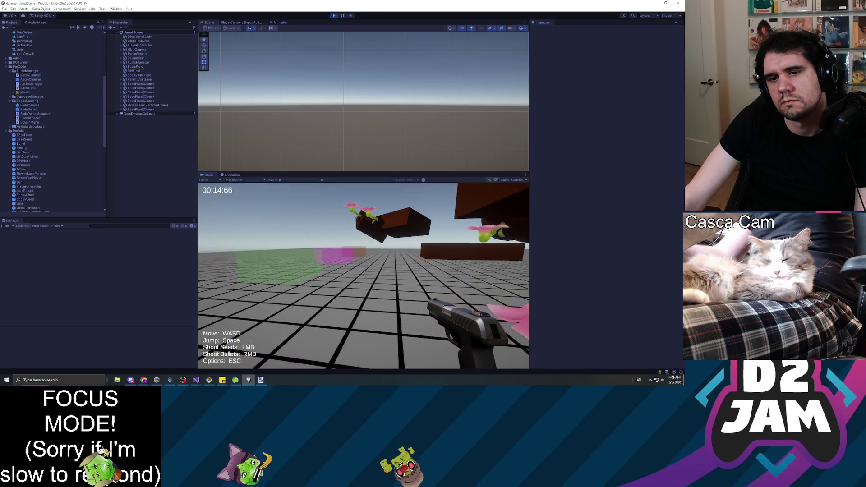
click(363, 276)
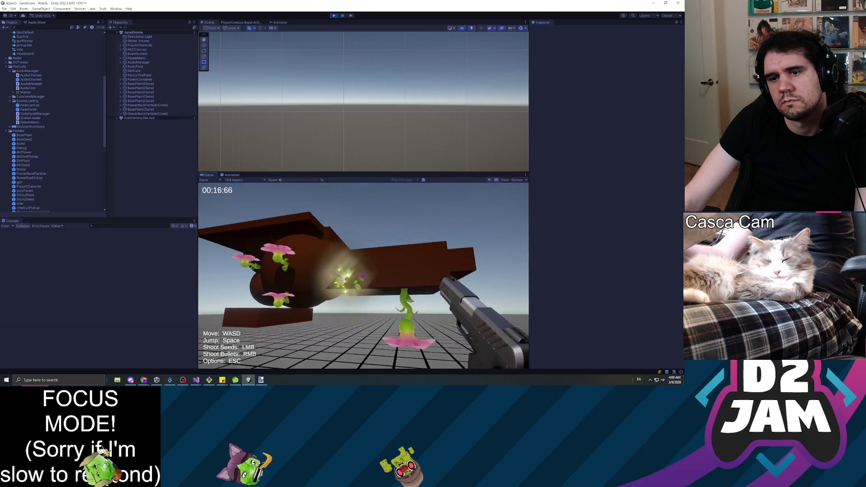
click(363, 275)
Walk under the brown structure, break a vine with a bullet, and grow two dirt plants.
key(w)
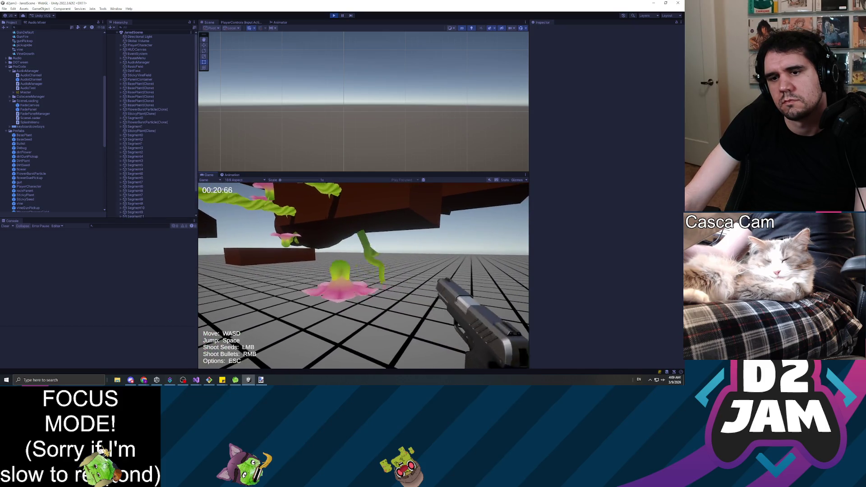
click(363, 275)
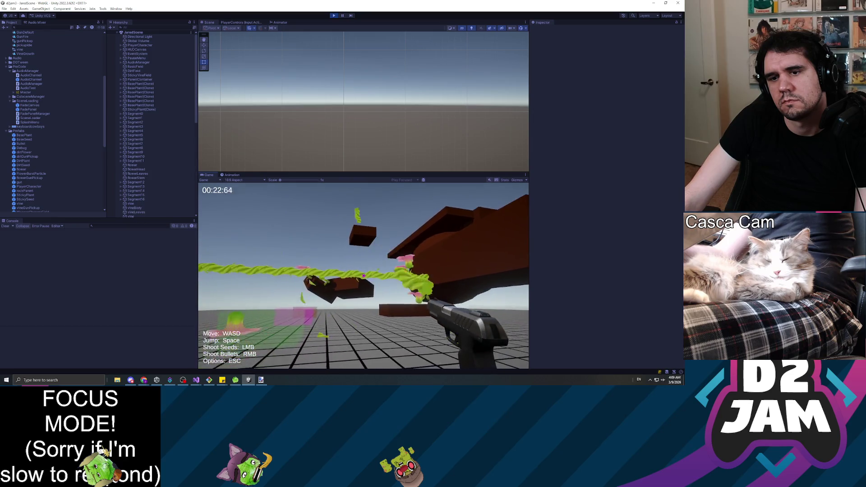
right_click(364, 275)
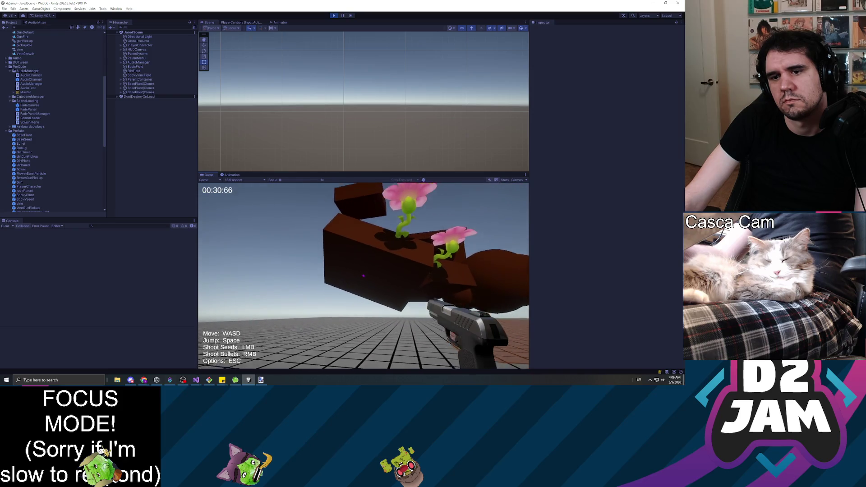
click(365, 276)
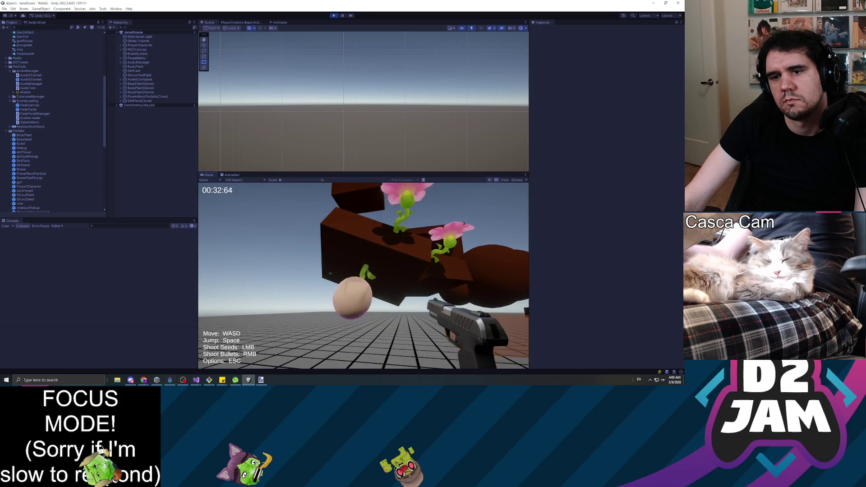
click(364, 275)
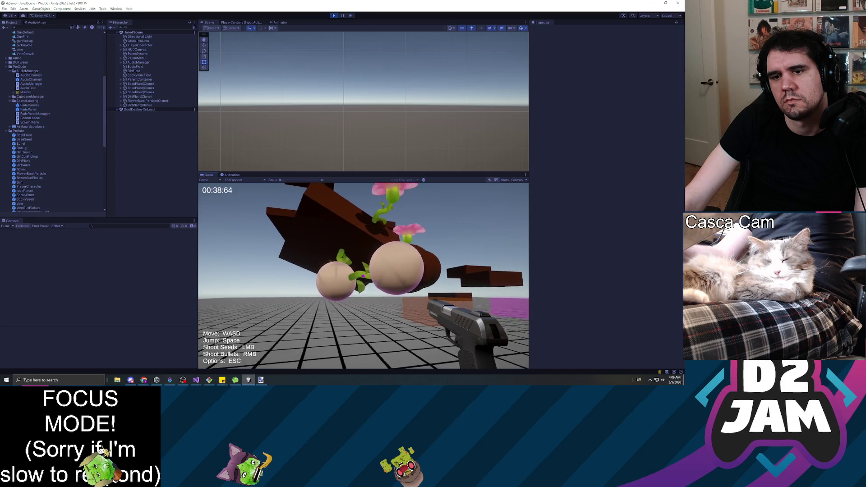
Pause the game and exit play mode.
key(Escape)
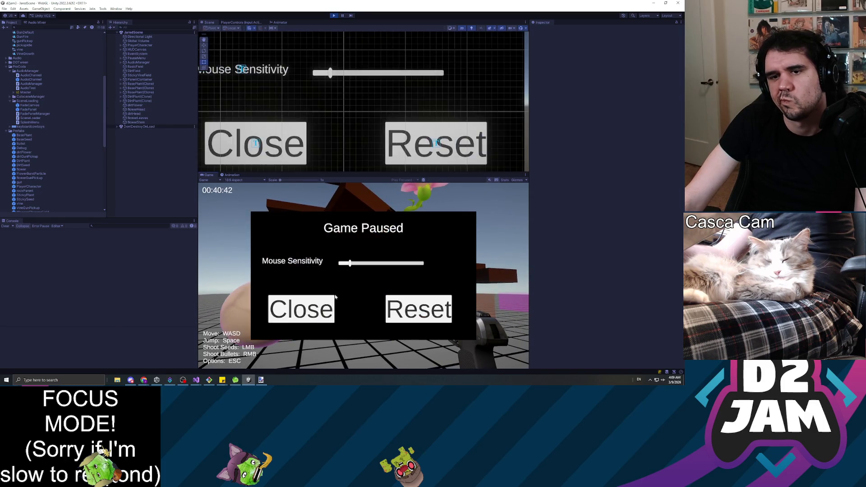
click(299, 312)
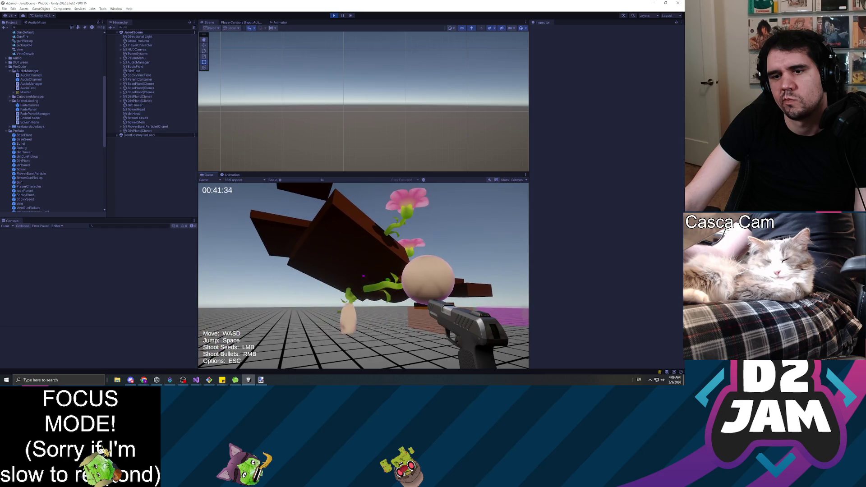
key(Escape)
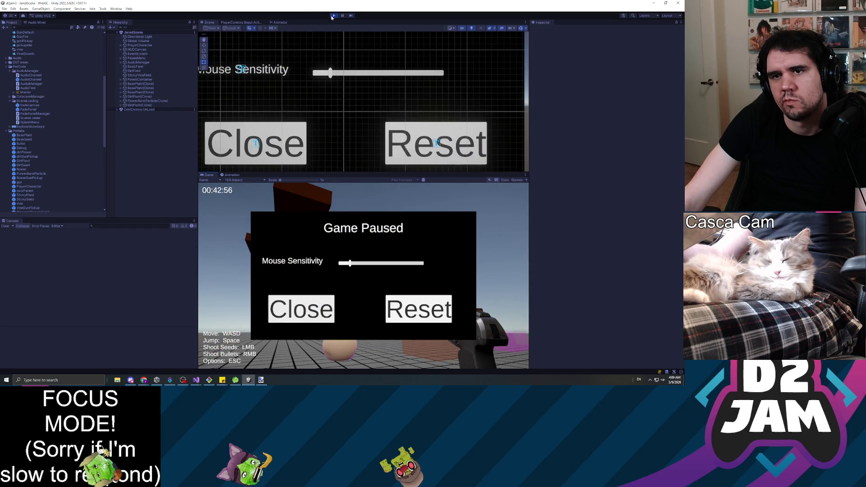
key(ctrl+p)
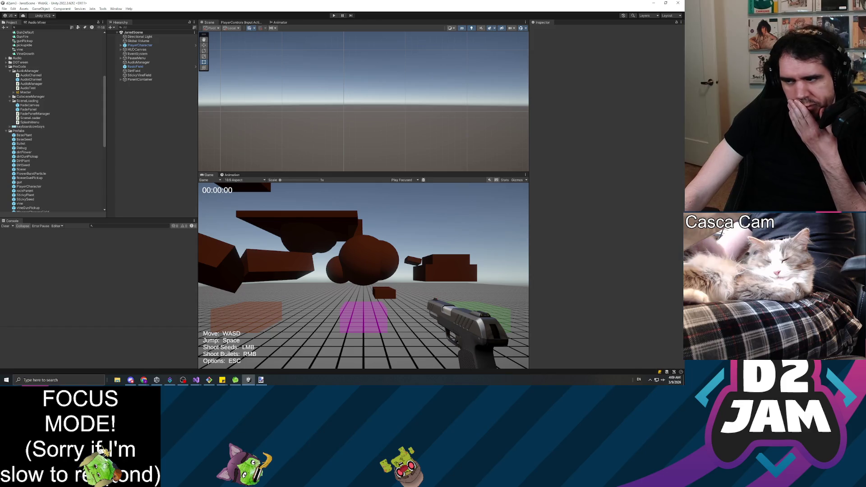
Switch to Visual Studio to edit the scripts.
key(alt+Tab)
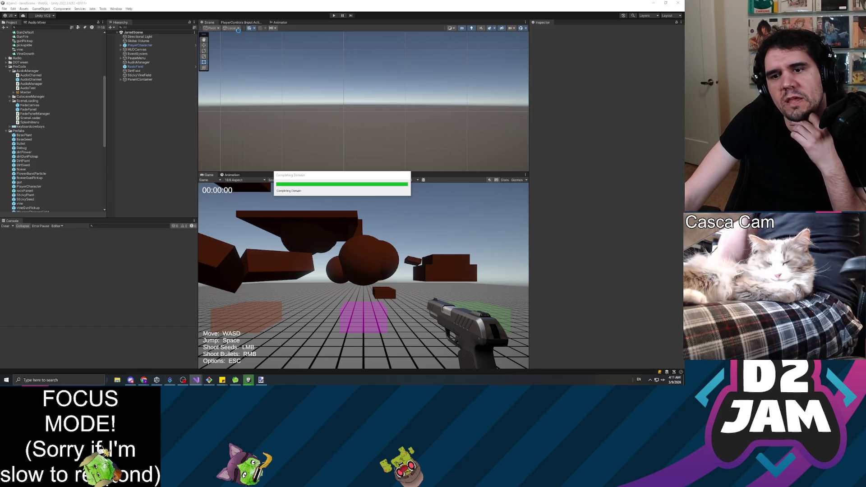
Start the playtest, sprout a flower with a seed, and walk up close to it.
click(334, 16)
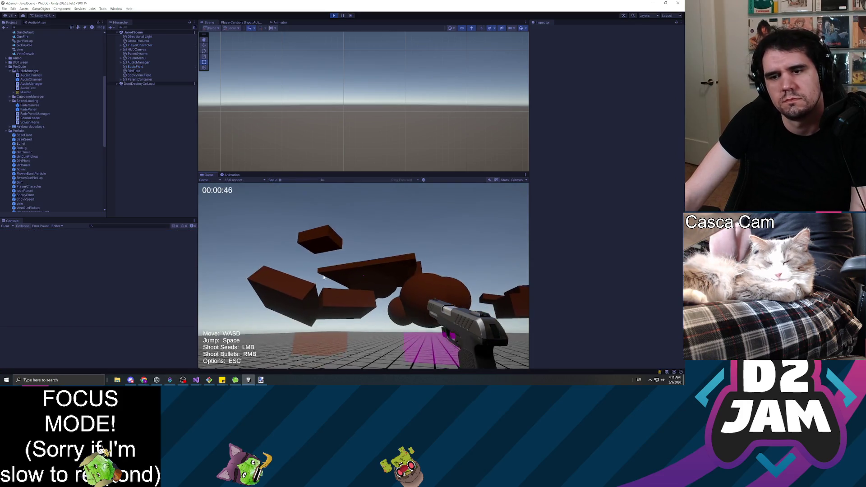
click(363, 275)
key(w)
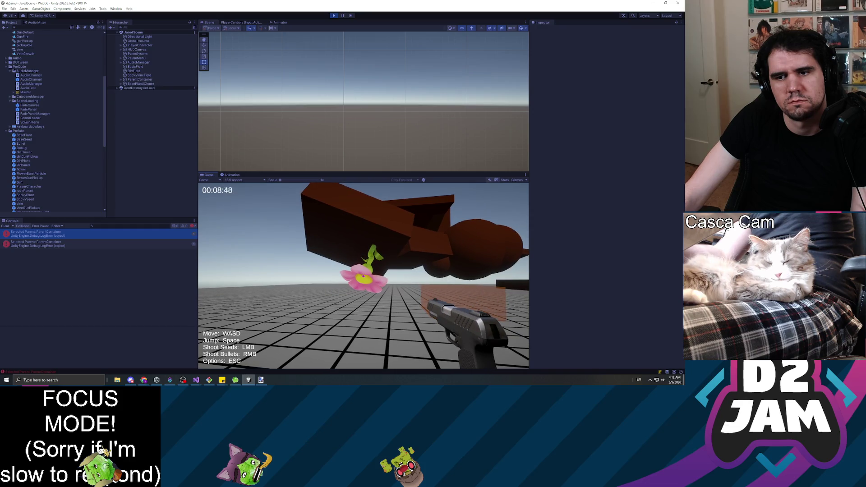
key(w)
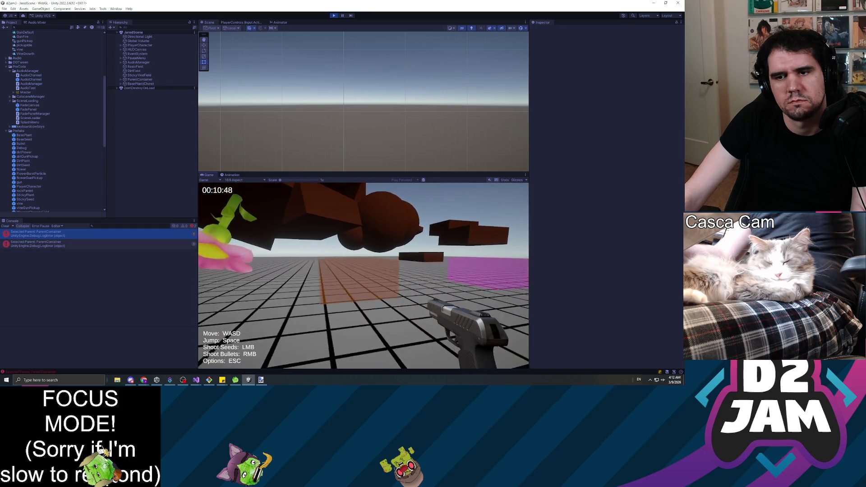
key(w)
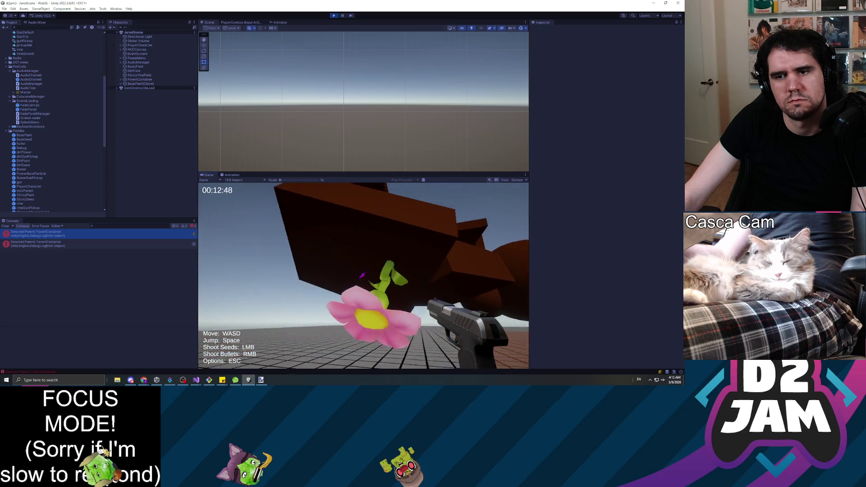
Grow a row of round dirt plants with seeds while backing away, then pause.
click(362, 275)
click(364, 276)
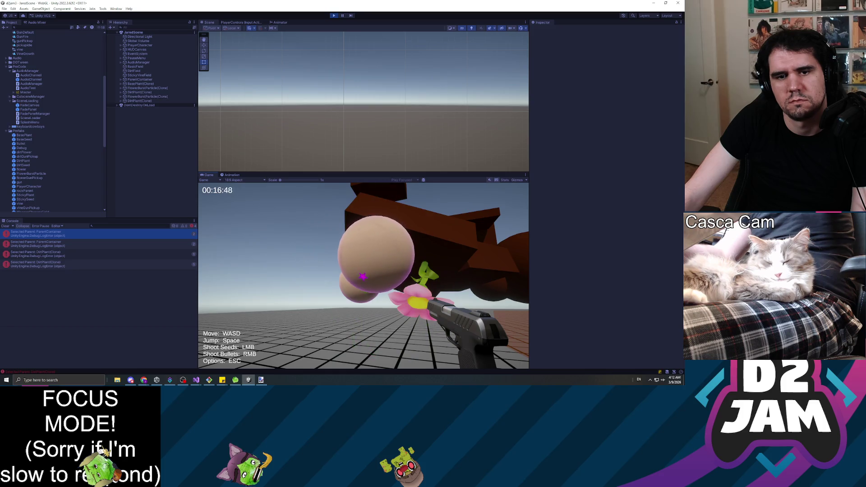
key(s)
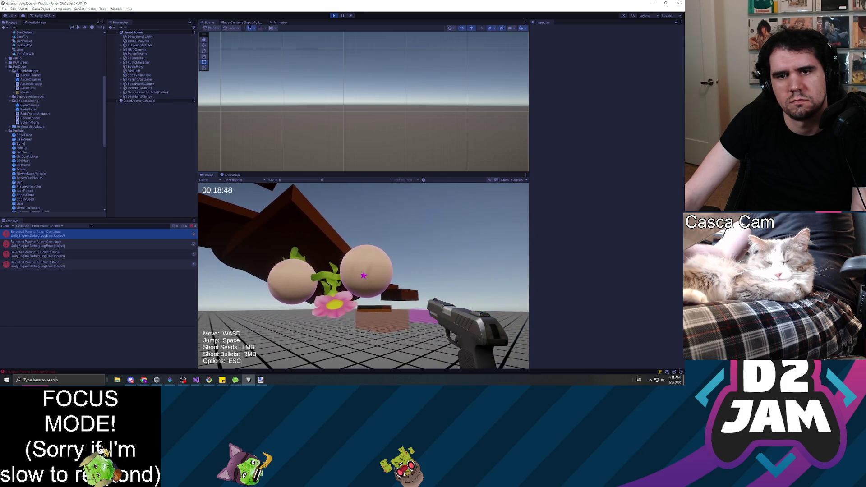
click(363, 276)
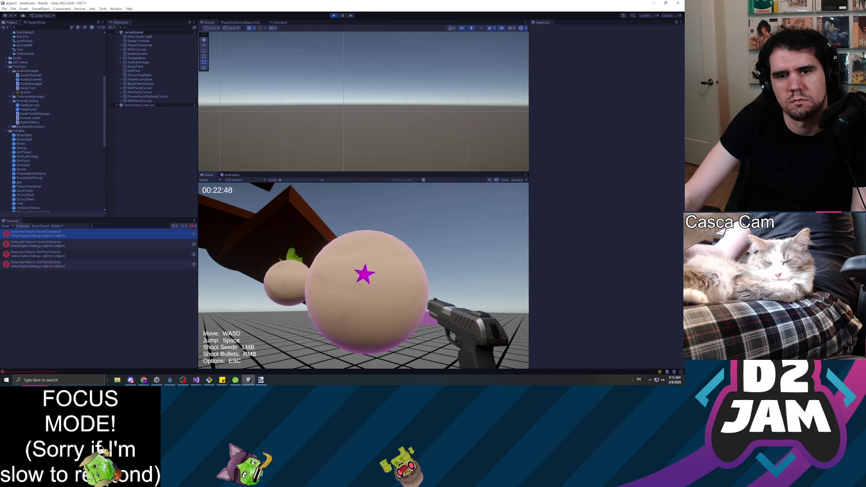
key(s)
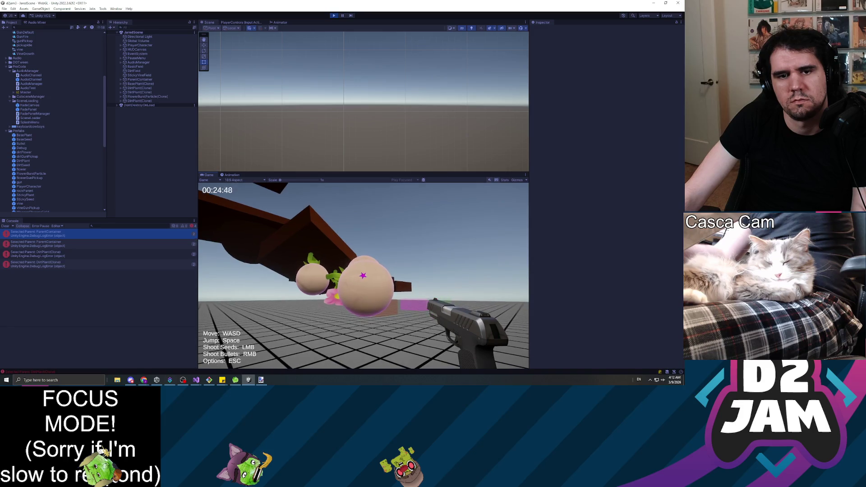
click(363, 276)
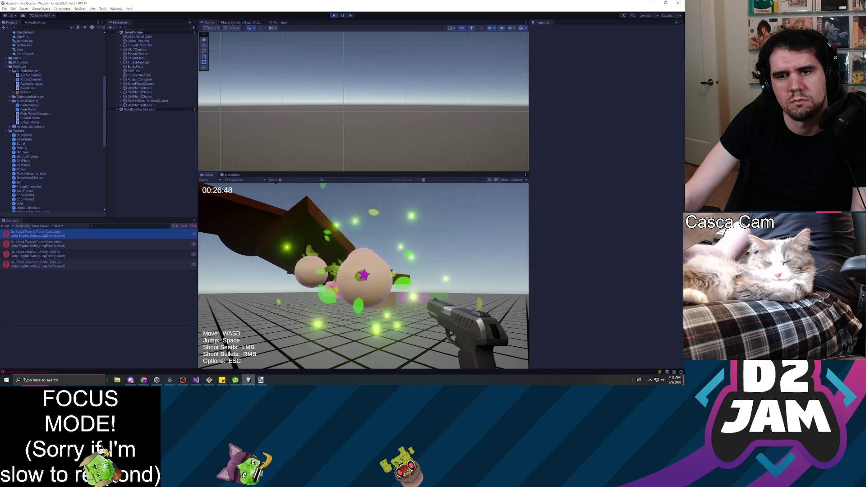
key(s)
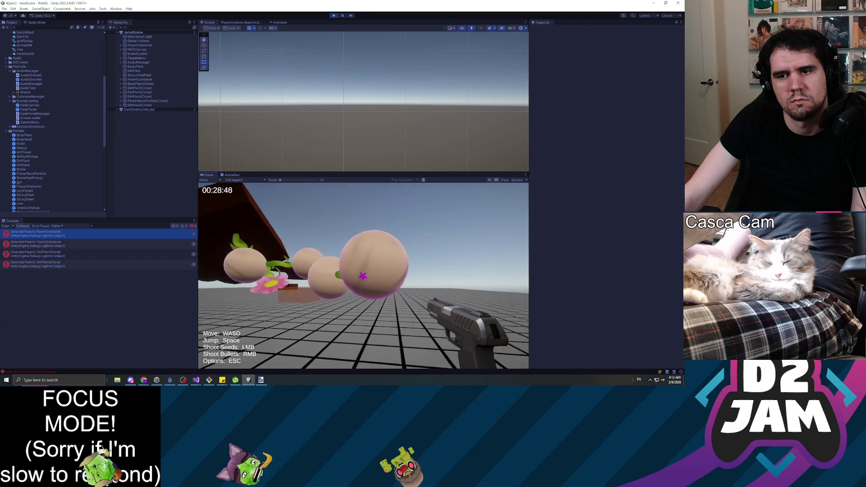
key(Escape)
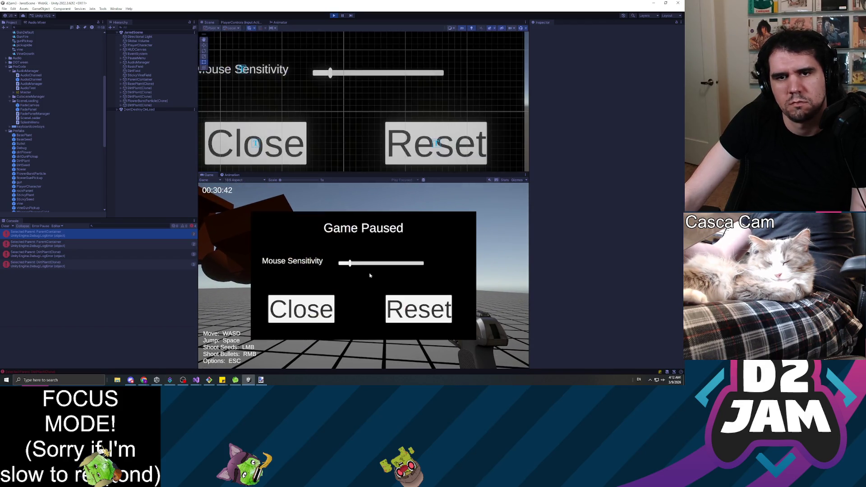
Check the Transform positions of three DirtPlant(Clone) objects in the Hierarchy.
click(141, 97)
click(143, 92)
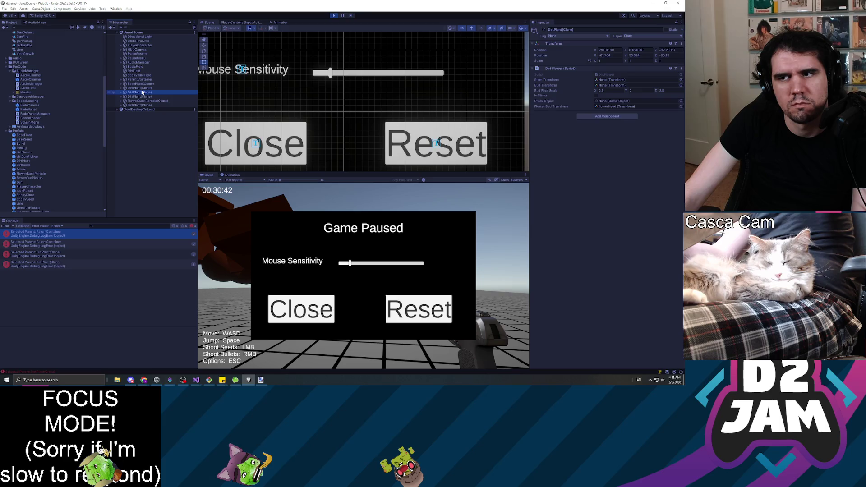
click(143, 106)
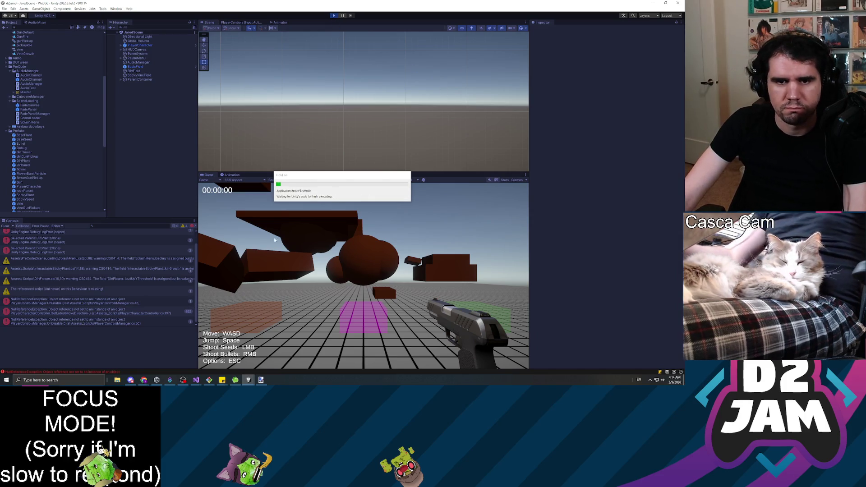
Shoot seeds under the brown structure to spawn plants, then fire a bullet at them.
click(259, 285)
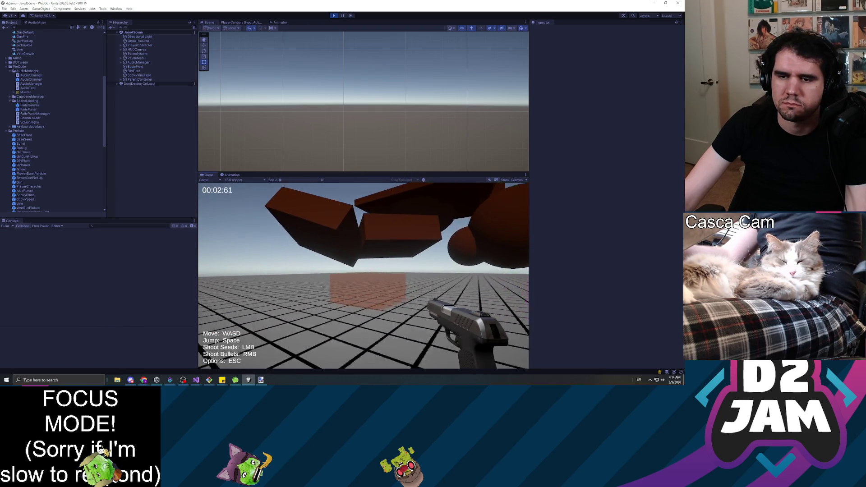
click(363, 276)
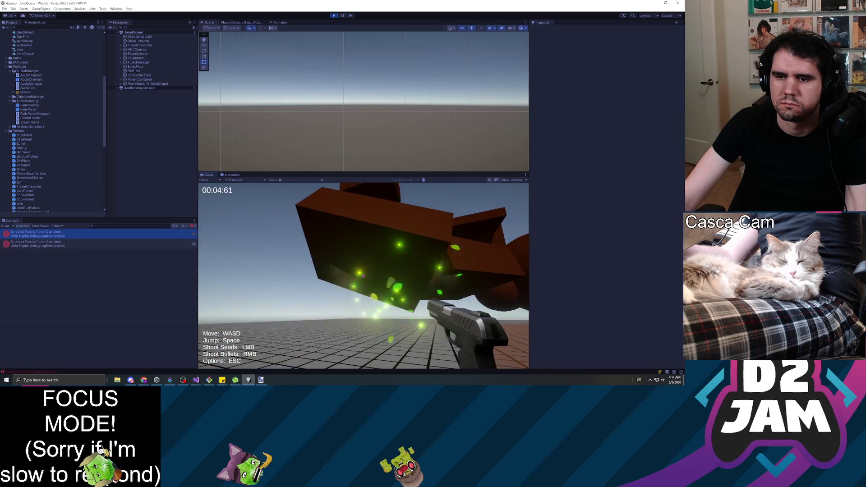
click(364, 276)
click(363, 276)
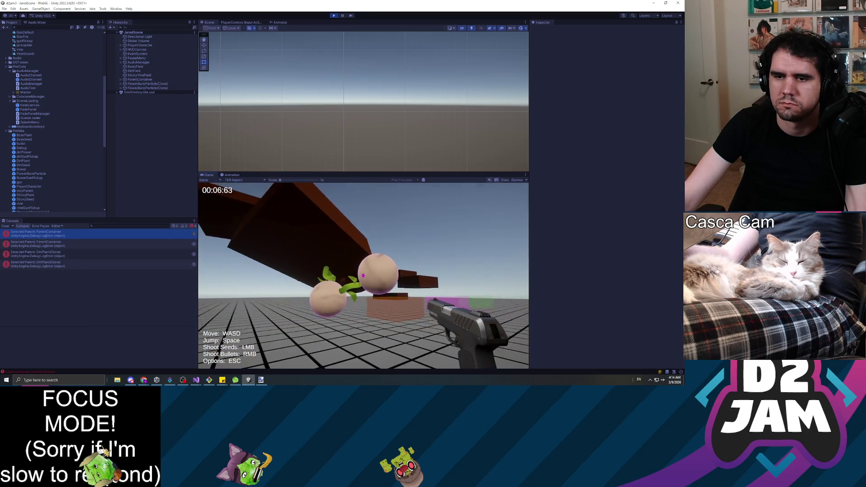
click(364, 276)
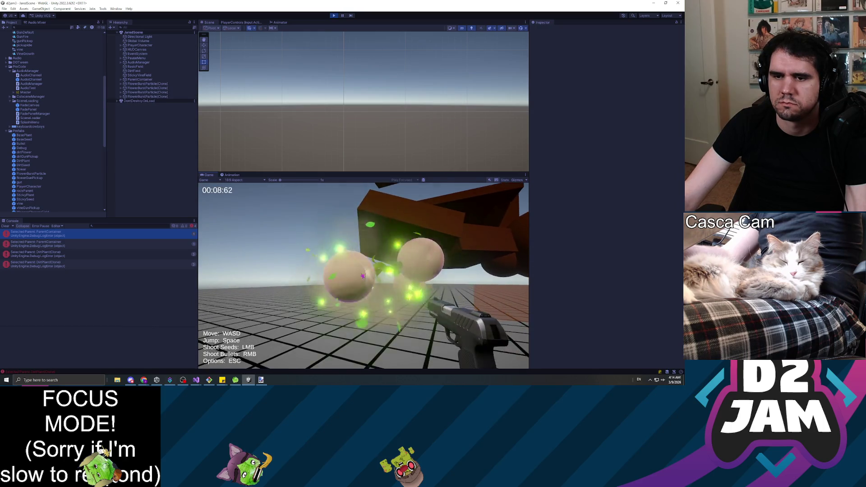
click(363, 276)
right_click(363, 276)
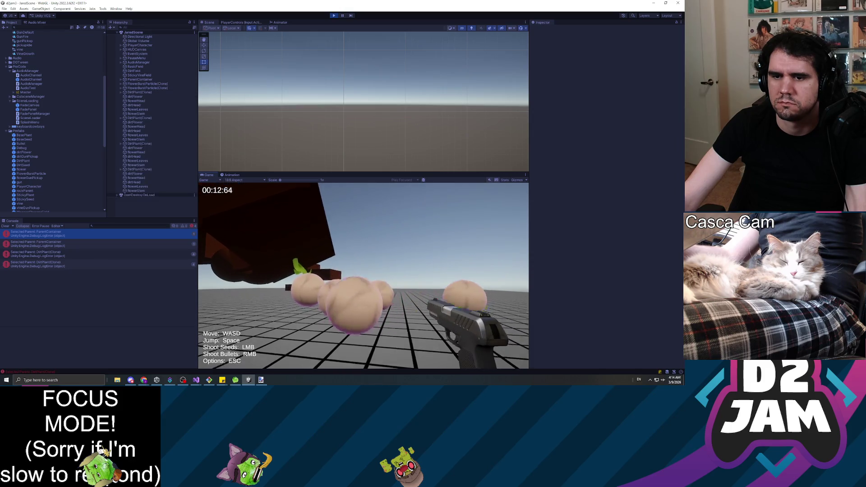
Walk toward the grown plants, plant one more bulb, and stop the playtest.
key(w)
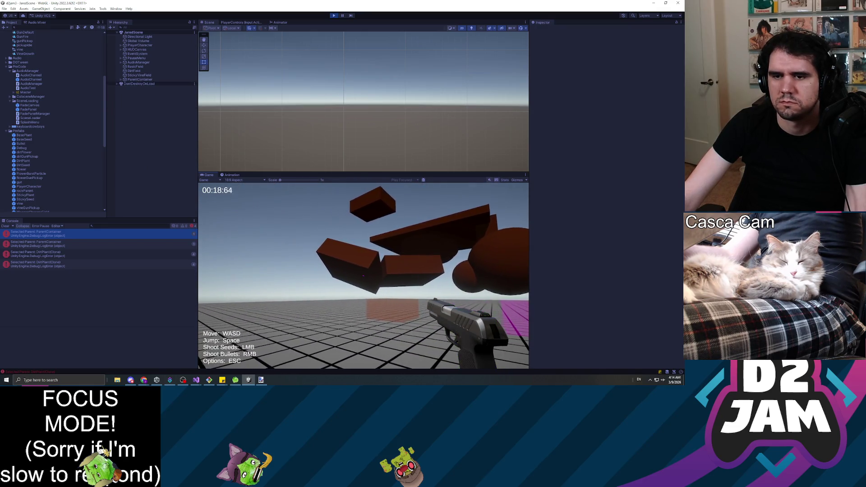
click(363, 276)
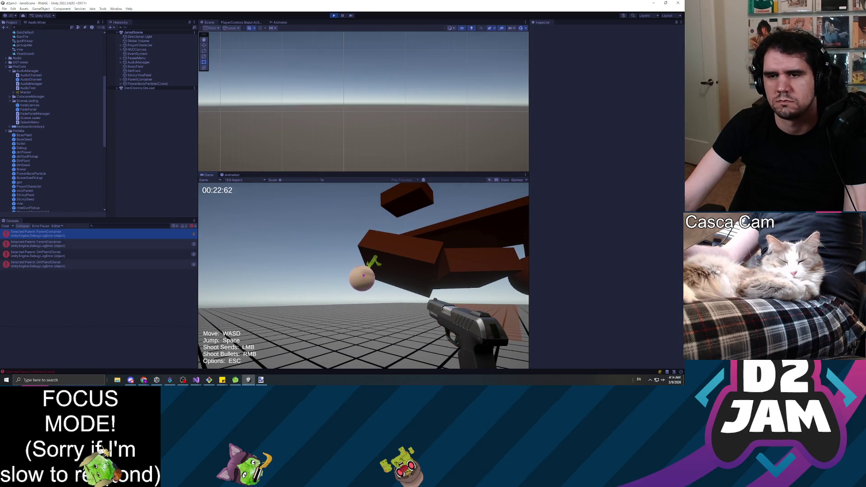
key(Escape)
click(334, 16)
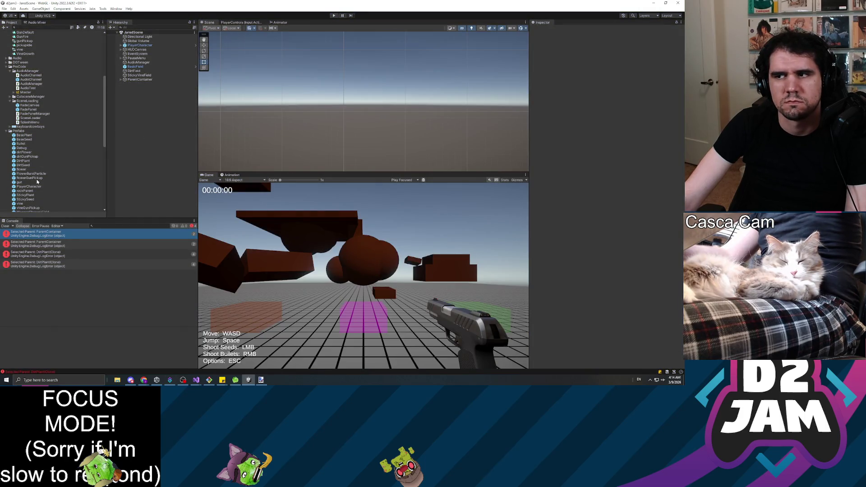
Inspect the BaseSeed prefab's settings and clear the Selected Parent errors from the Console.
click(29, 135)
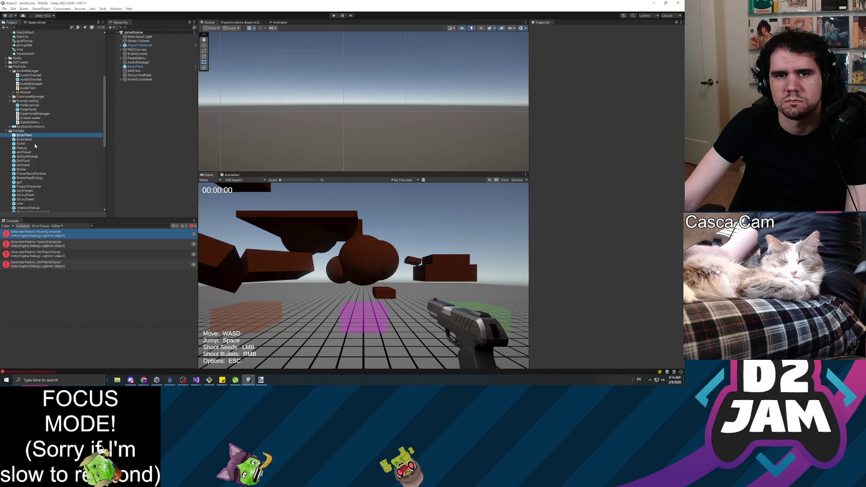
click(32, 139)
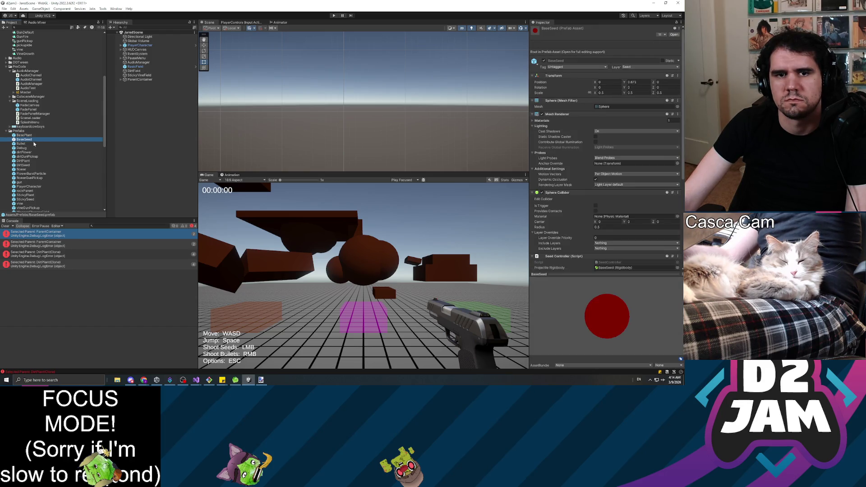
scroll(34, 144, down, 5)
scroll(38, 157, down, 3)
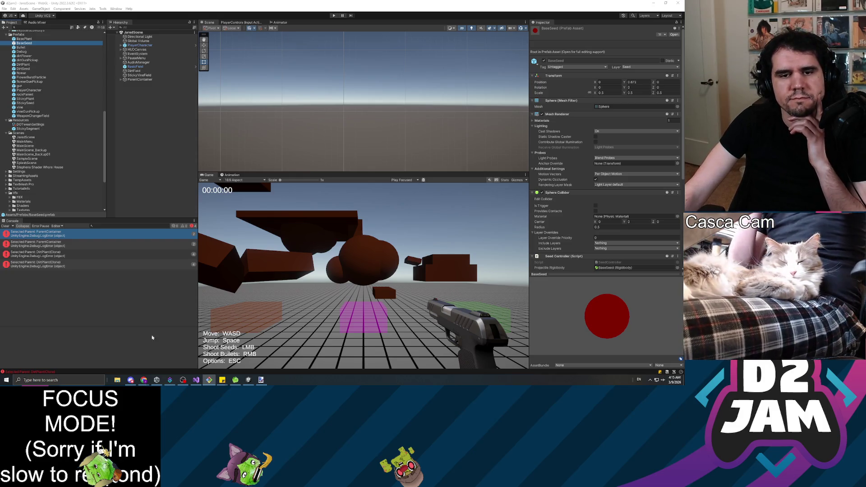
click(93, 344)
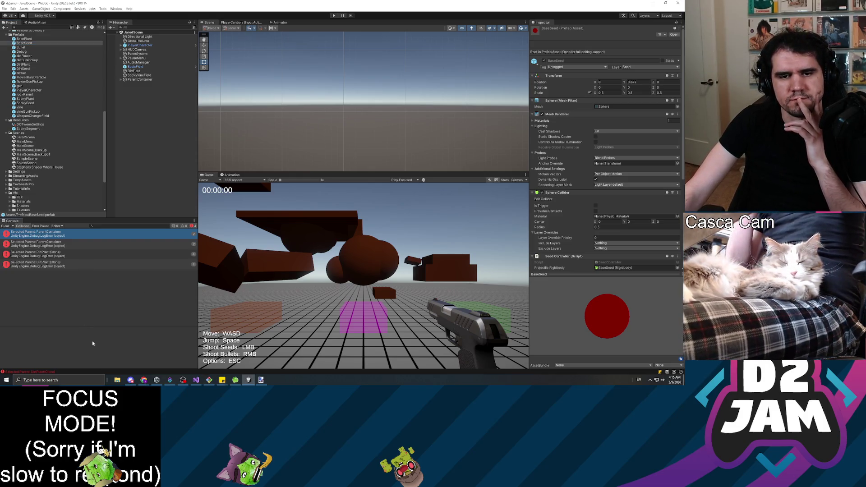
click(5, 226)
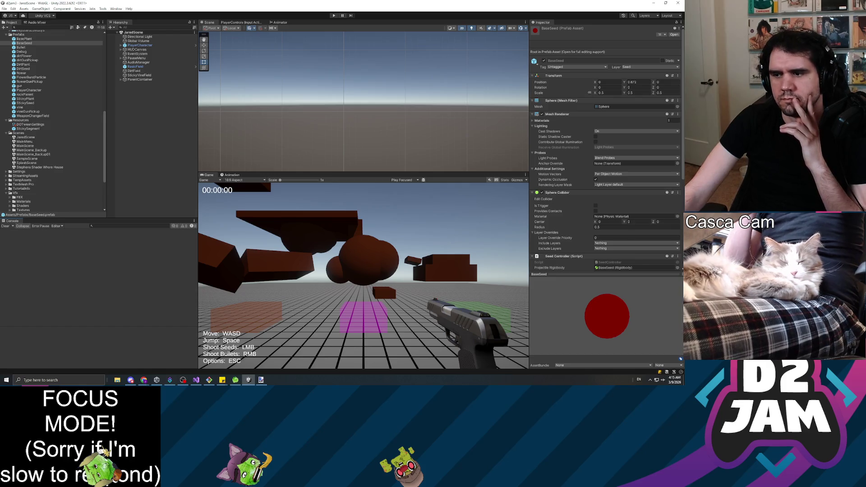
Return from Visual Studio to reload scripts, then select the dirtGunPickup prefab.
key(alt+Tab)
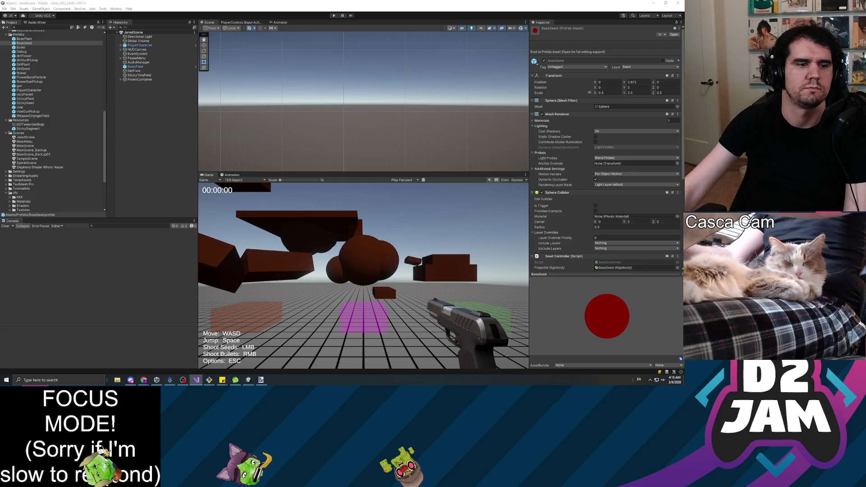
key(alt+Tab)
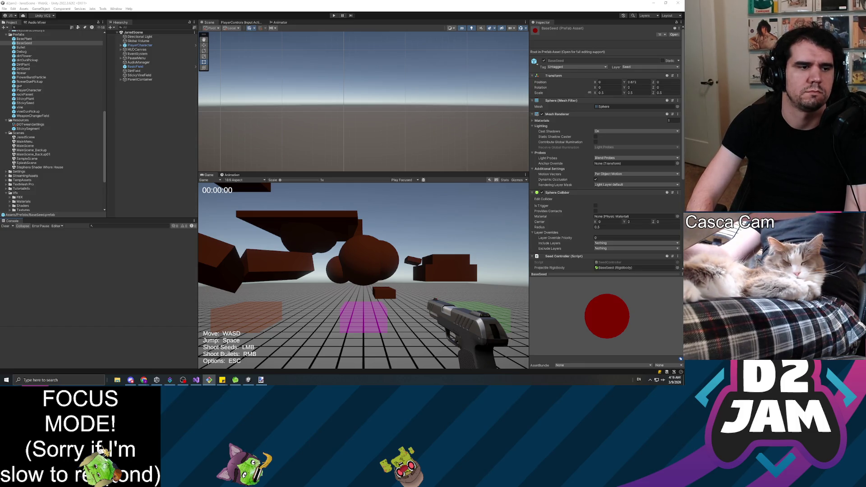
key(alt+Tab)
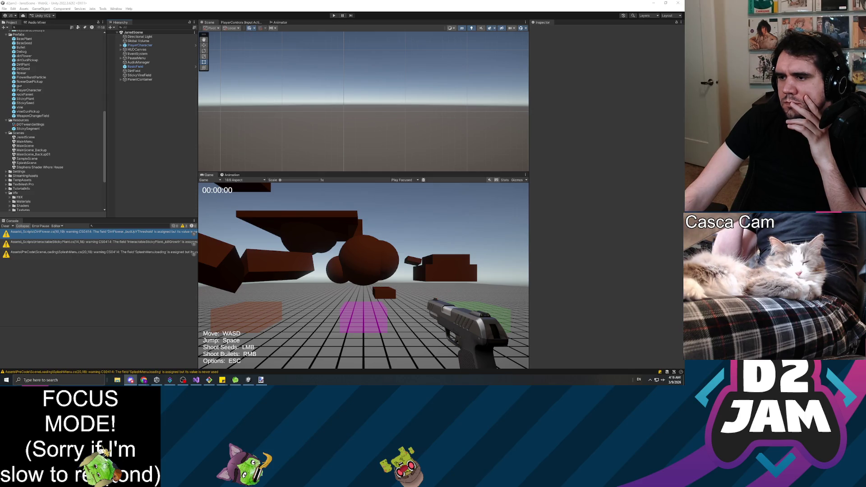
scroll(65, 149, down, 3)
scroll(66, 151, up, 5)
click(27, 87)
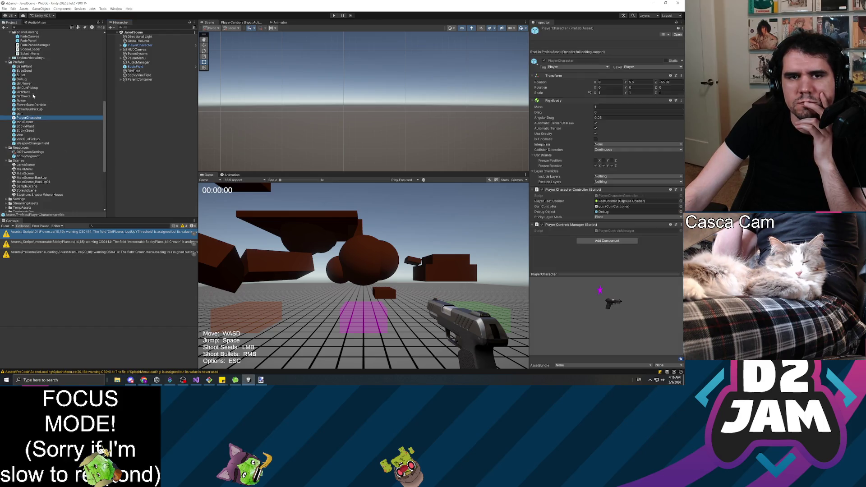
click(44, 108)
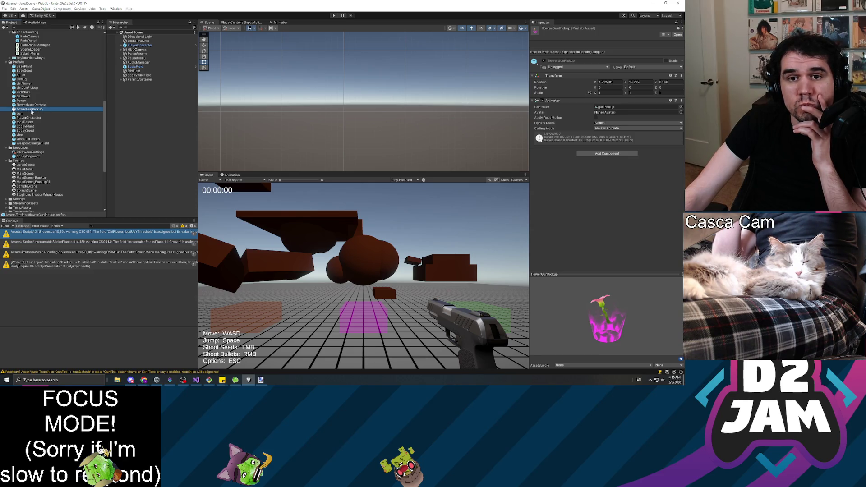
double_click(31, 110)
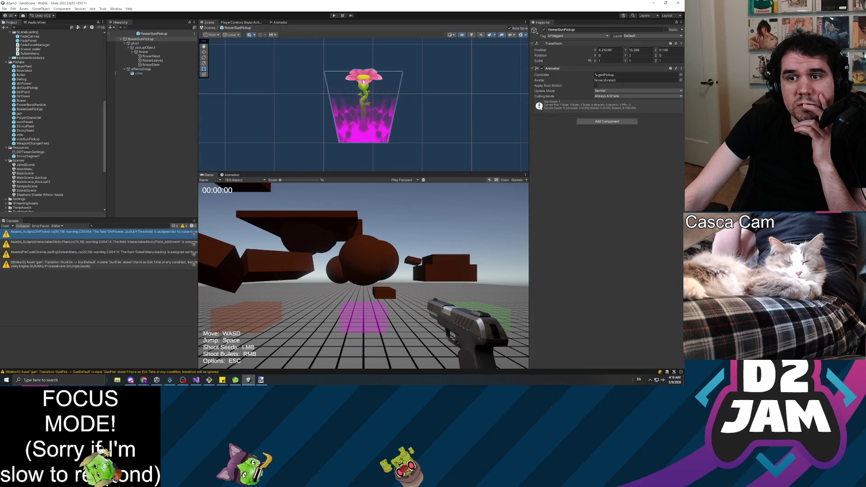
click(149, 40)
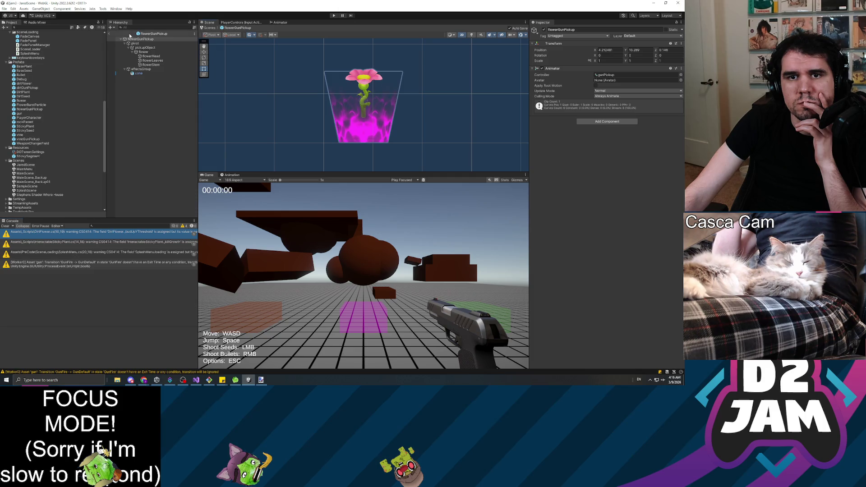
click(109, 35)
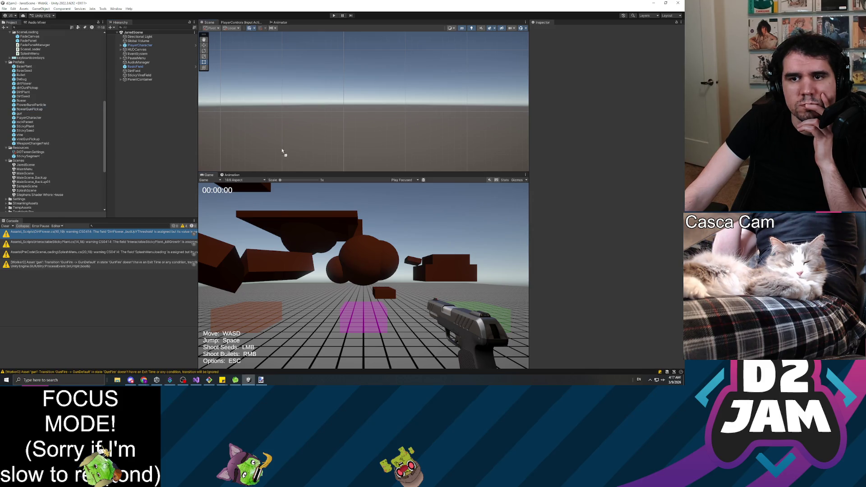
Frame the player character and switch the Scene view to an orbited 3D perspective.
scroll(54, 181, down, 1)
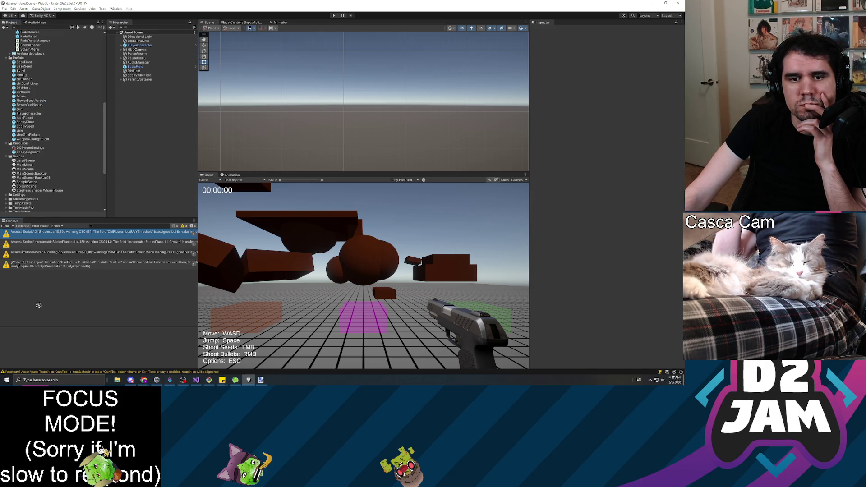
click(143, 46)
key(f)
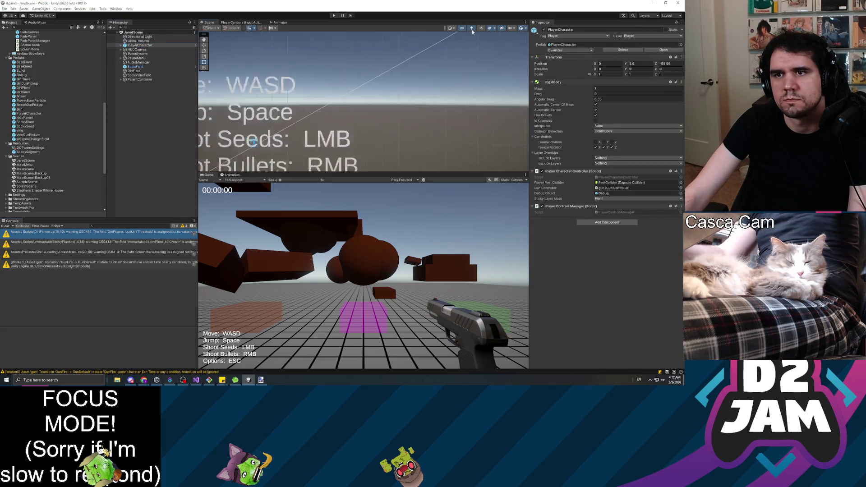
click(462, 28)
mouse_move(451, 90)
mouse_down()
mouse_move(456, 117)
mouse_move(446, 106)
mouse_up()
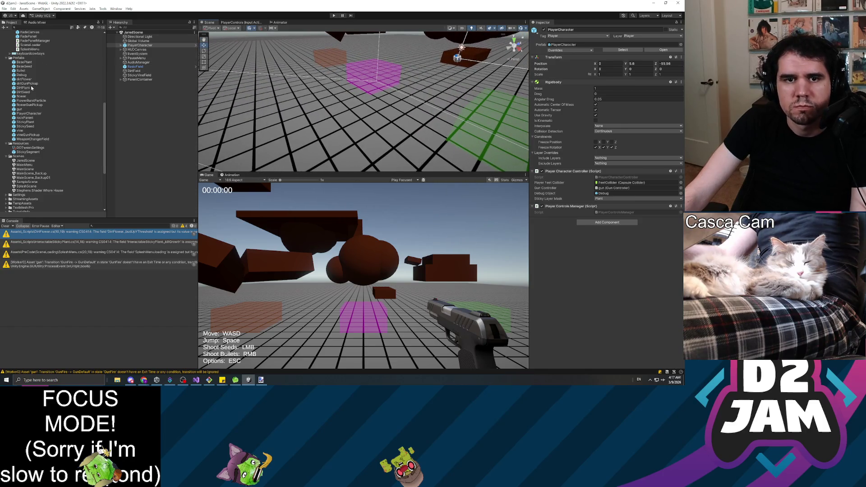
Place flowerGunPickup in the pink field at Position Y 1.91 and start a playtest.
mouse_move(33, 83)
mouse_down()
mouse_move(149, 46)
mouse_move(361, 81)
mouse_move(360, 60)
mouse_move(351, 85)
mouse_move(334, 90)
mouse_up()
click(638, 63)
text(1.92)
key(BackSpace)
text(1.81)
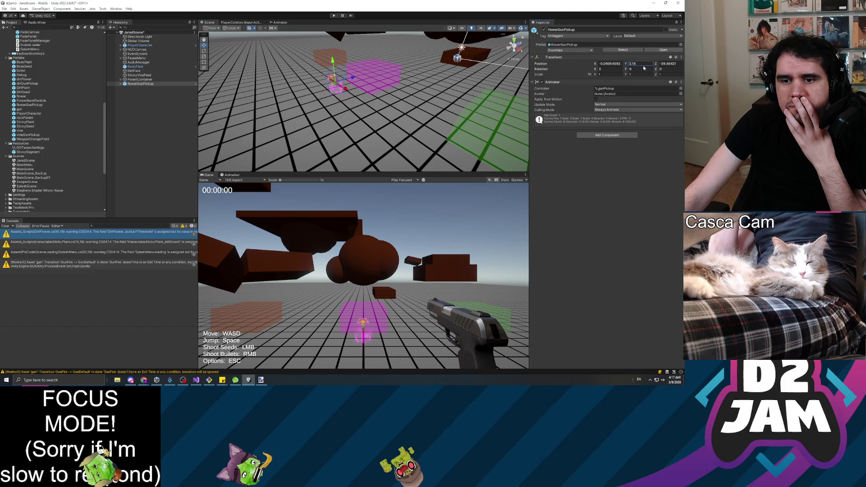
click(334, 16)
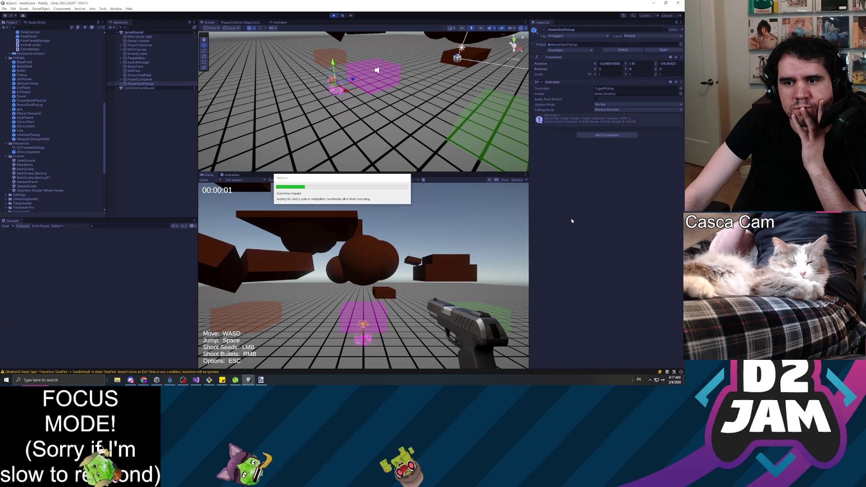
Walk into the pink field in-game and shoot a seed to plant a flower.
click(441, 232)
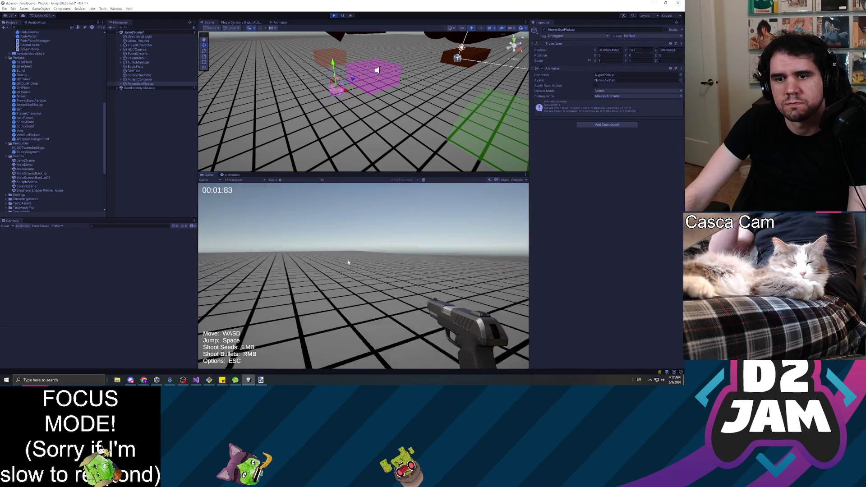
click(363, 276)
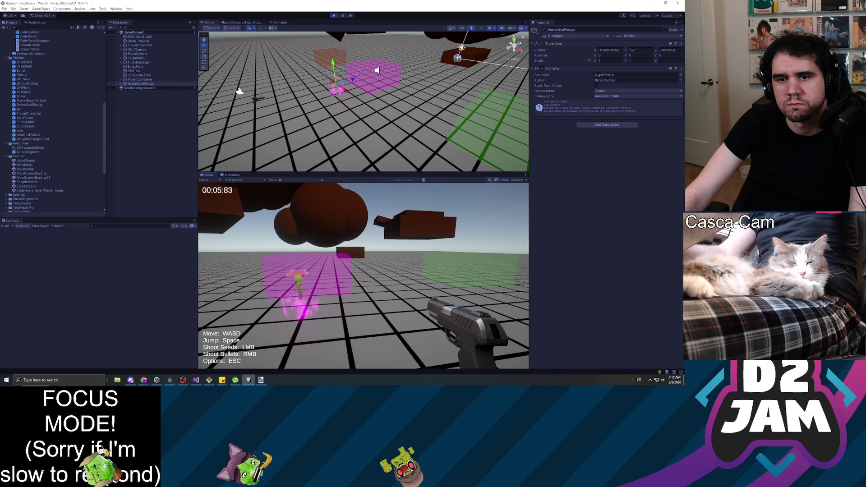
key(w)
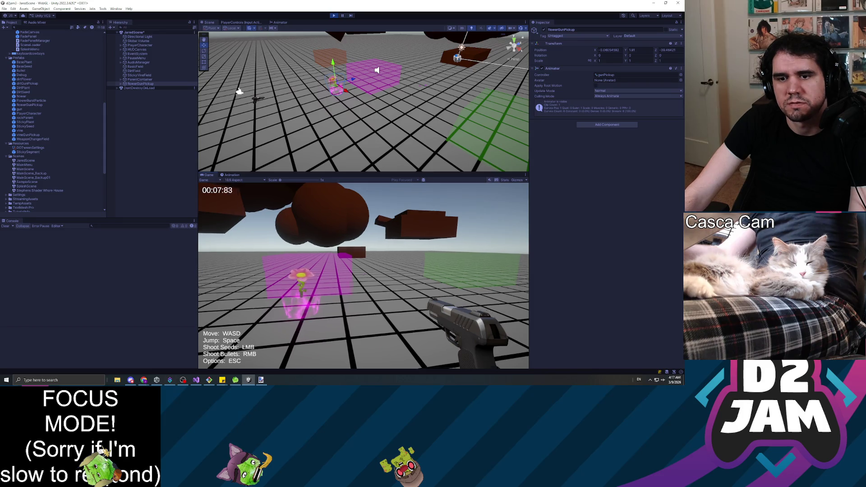
click(363, 276)
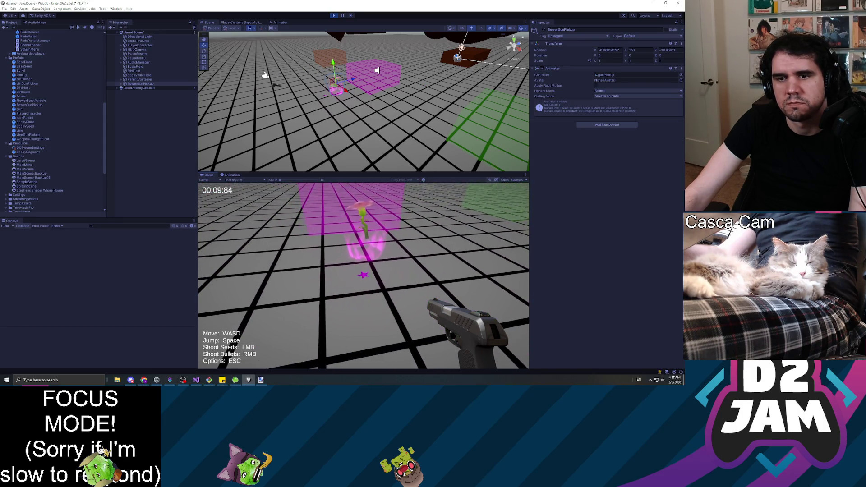
Stop the playtest and select the placed flowerGunPickup in the Hierarchy.
key(Escape)
click(334, 16)
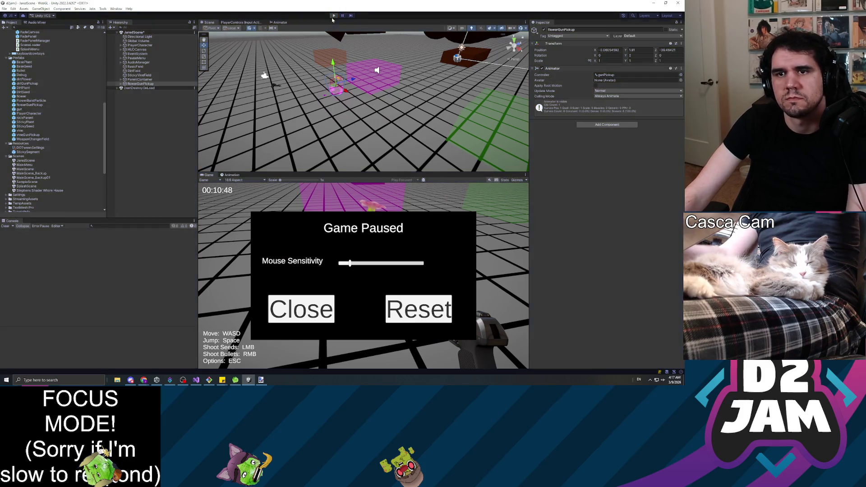
click(135, 71)
click(145, 84)
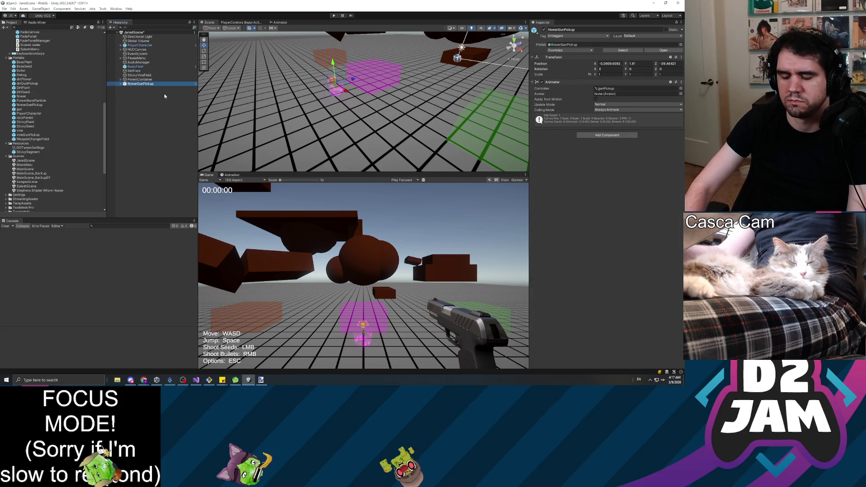
Delete the placed flowerGunPickup and open its prefab from the Prefabs folder in Prefab Mode.
key(Delete)
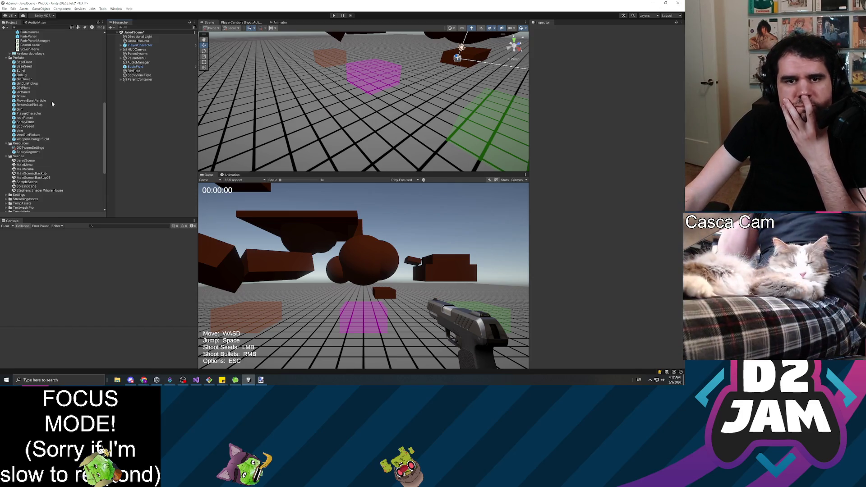
click(32, 100)
click(39, 104)
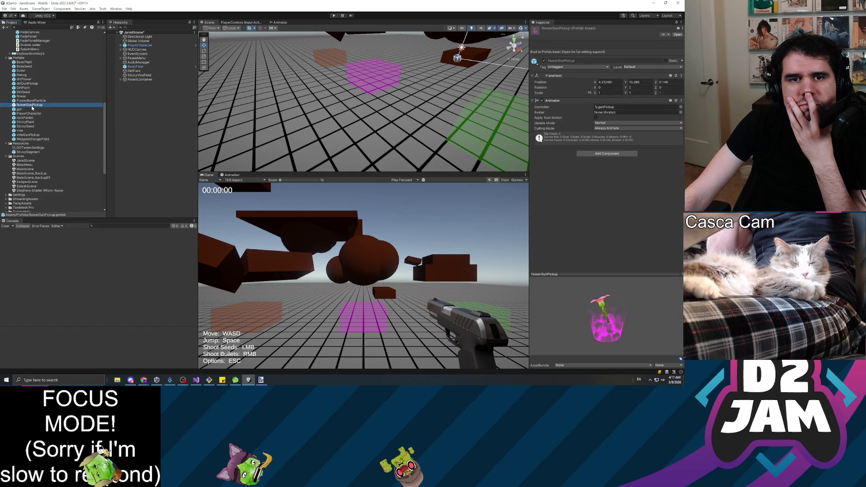
click(33, 114)
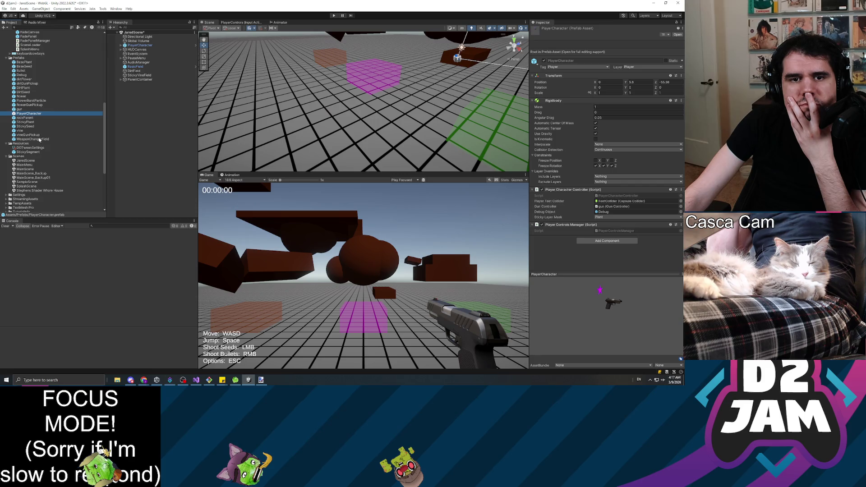
click(32, 105)
key(Up)
key(Up)
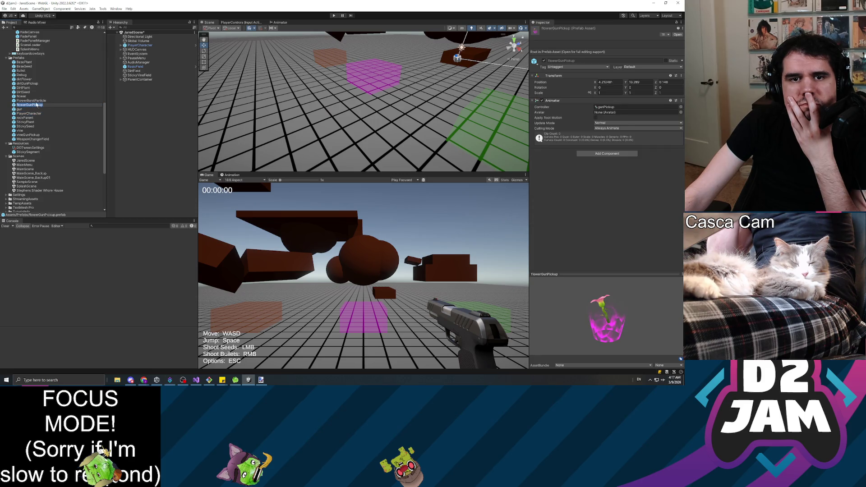
double_click(31, 105)
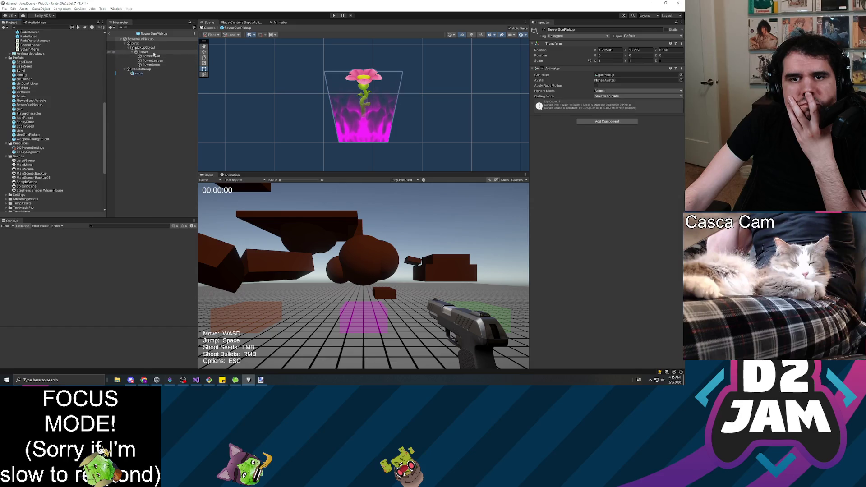
Inspect the flower pickup's hierarchy, from flowerHead up to the root and down to the cone object.
click(156, 57)
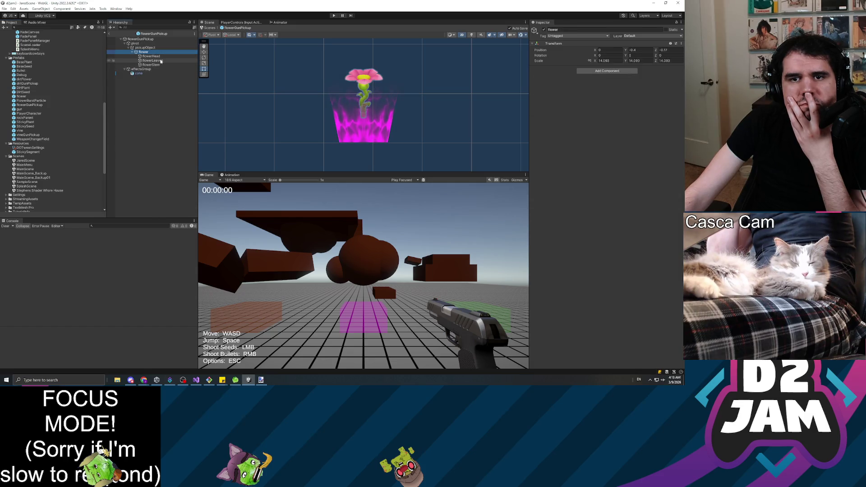
click(147, 53)
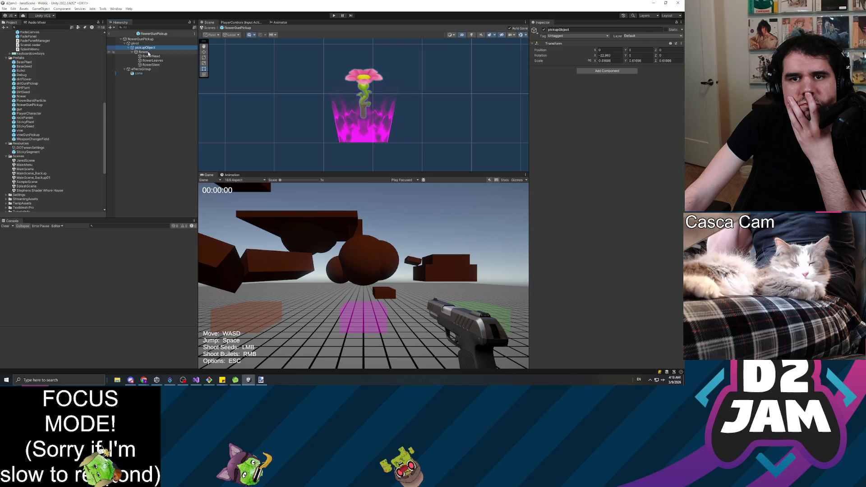
click(148, 48)
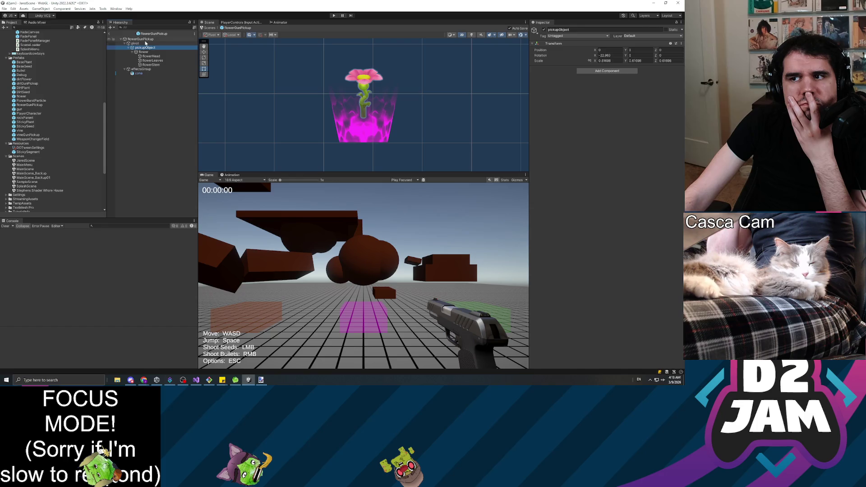
click(142, 40)
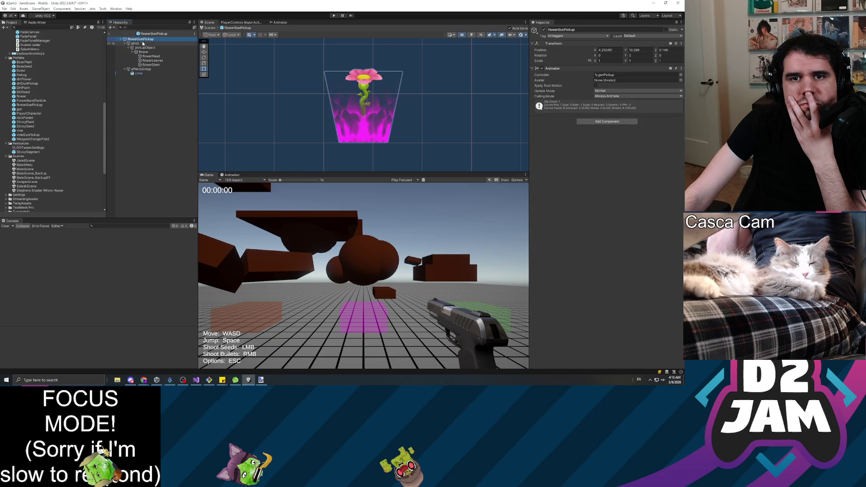
click(136, 44)
click(144, 48)
click(143, 53)
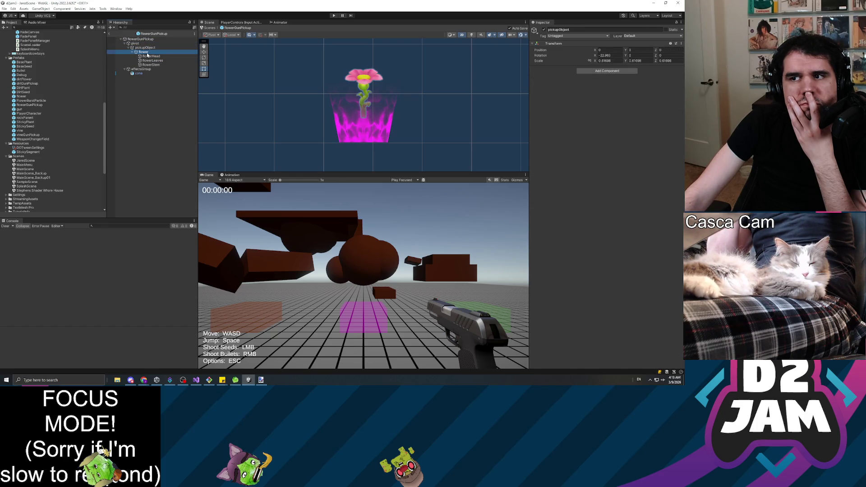
click(149, 57)
click(145, 69)
click(145, 74)
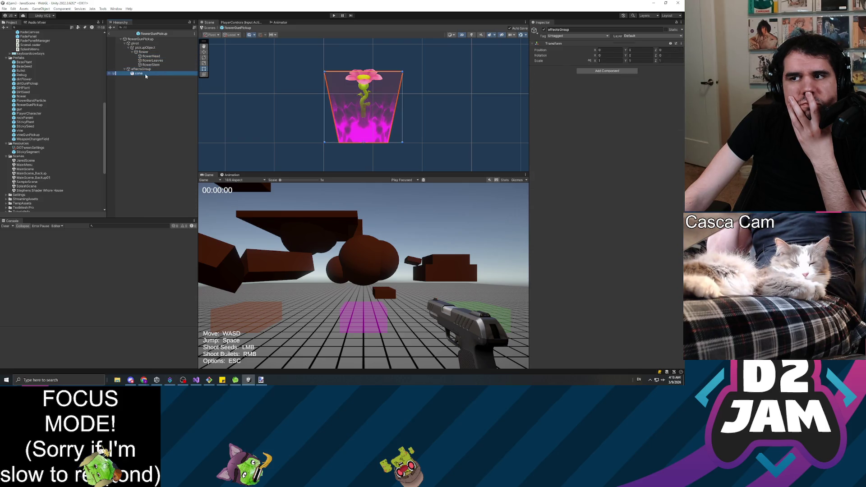
click(147, 107)
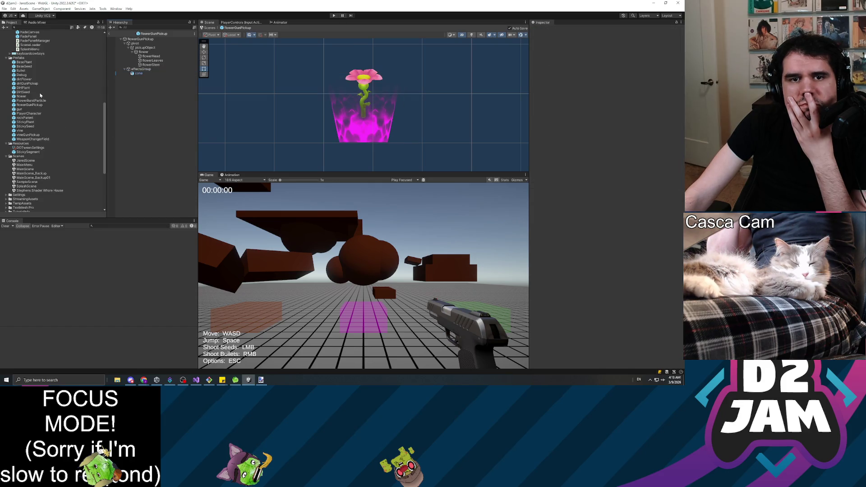
Look over dirtGunPickup, vineGunPickup and BaseSeed, then open WeaponChangerField in Prefab Mode.
double_click(29, 84)
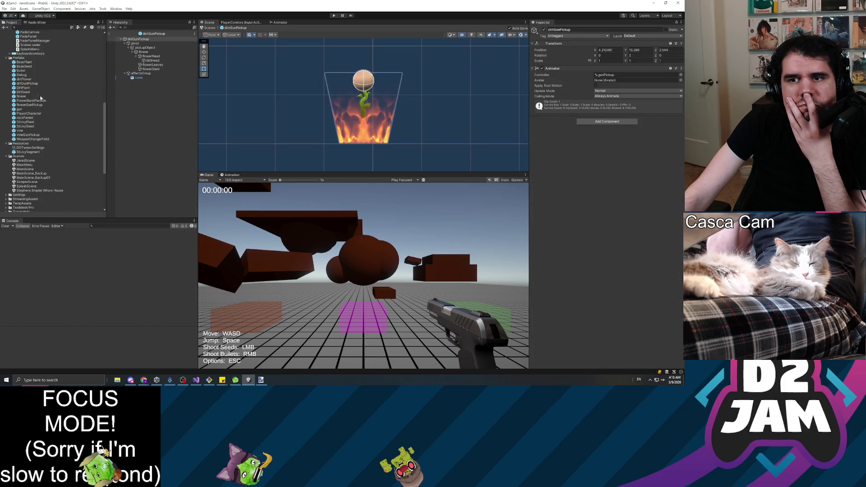
double_click(32, 135)
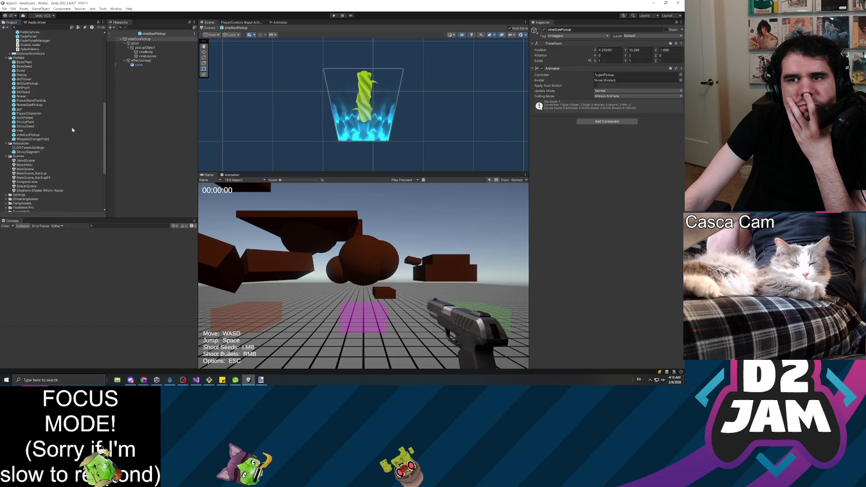
click(155, 116)
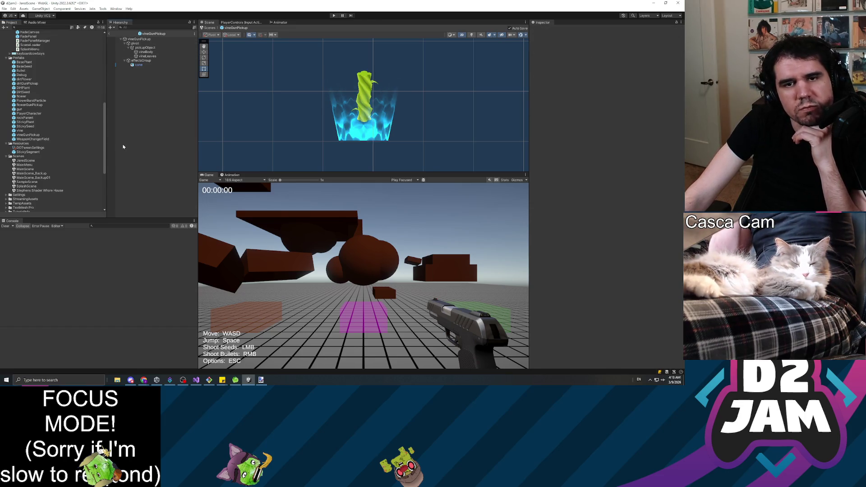
click(33, 84)
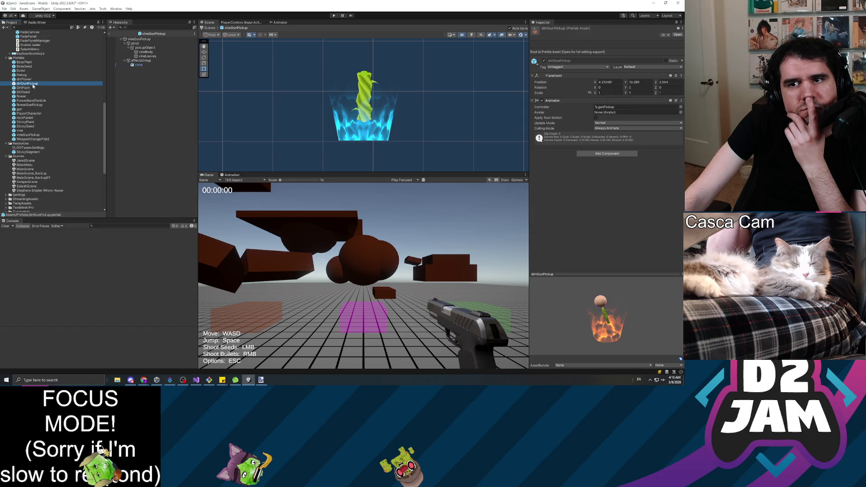
click(136, 40)
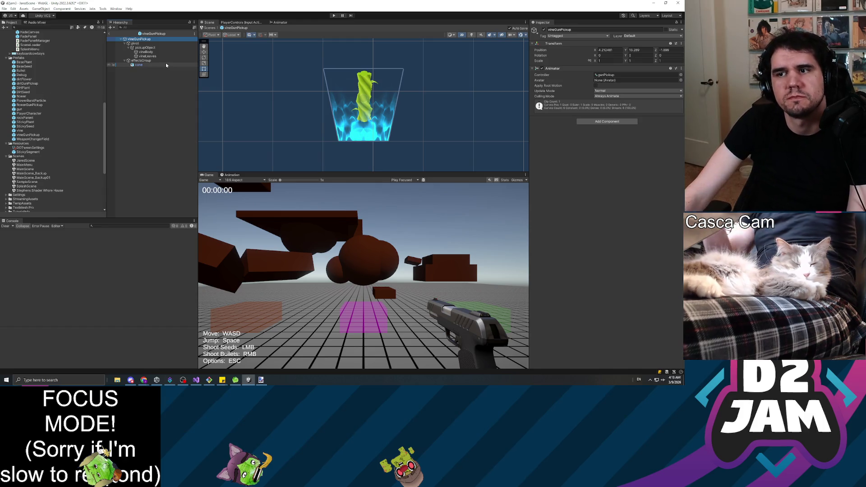
click(31, 66)
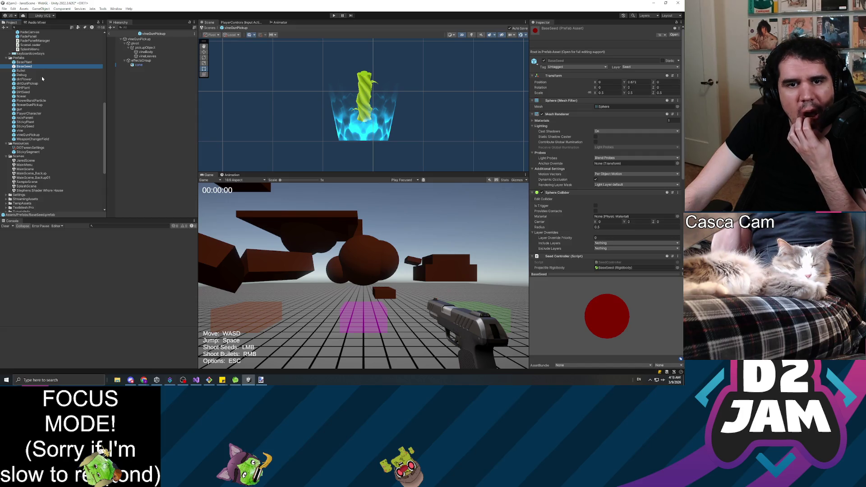
double_click(40, 140)
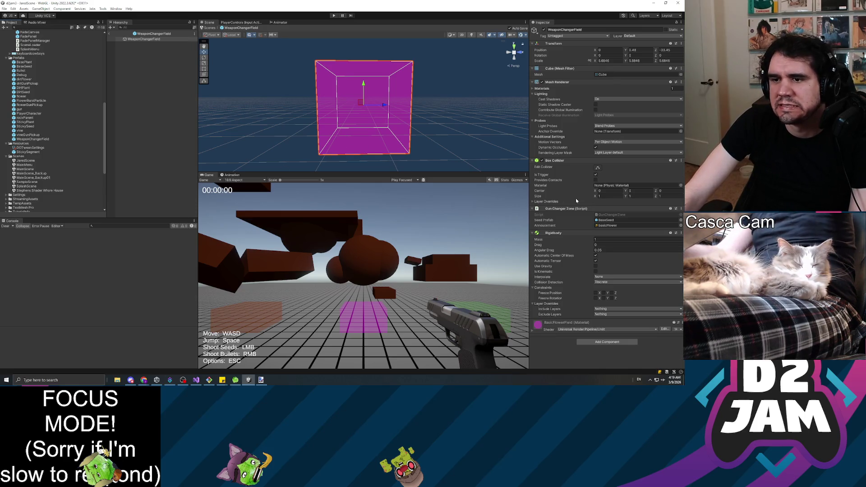
Copy WeaponChangerField's Gun Changer Zone component, then open dirtGunPickup in Prefab Mode.
click(681, 209)
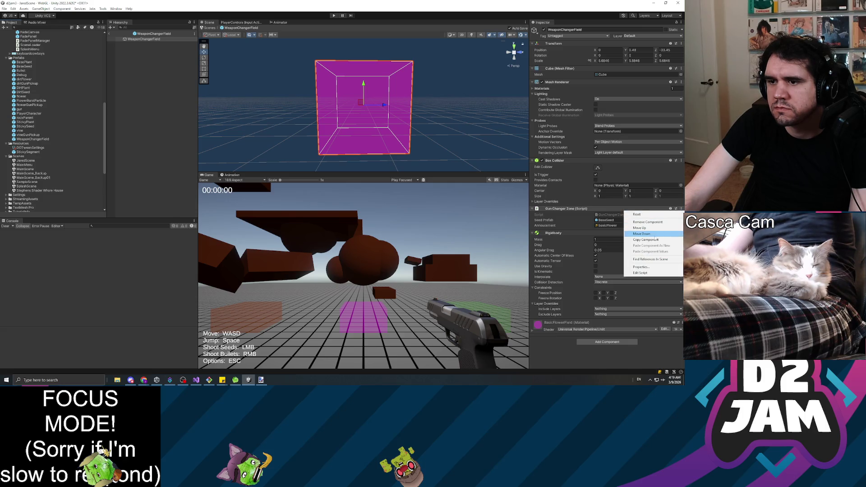
click(653, 240)
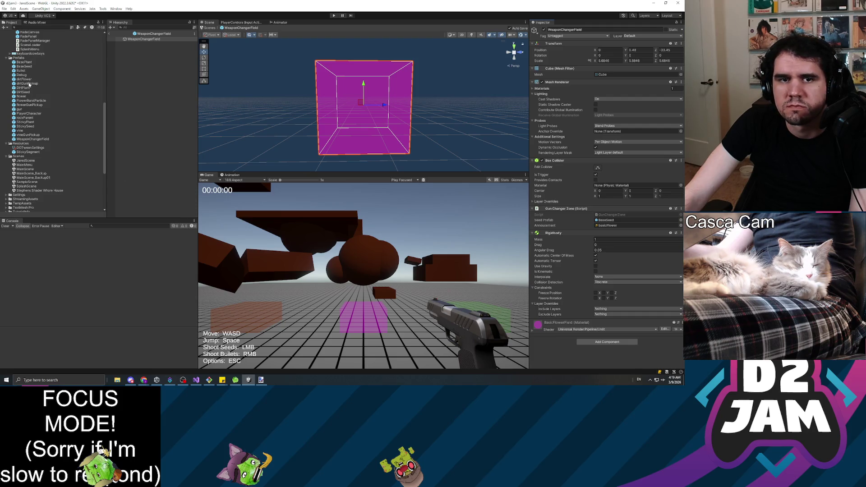
click(30, 84)
double_click(28, 84)
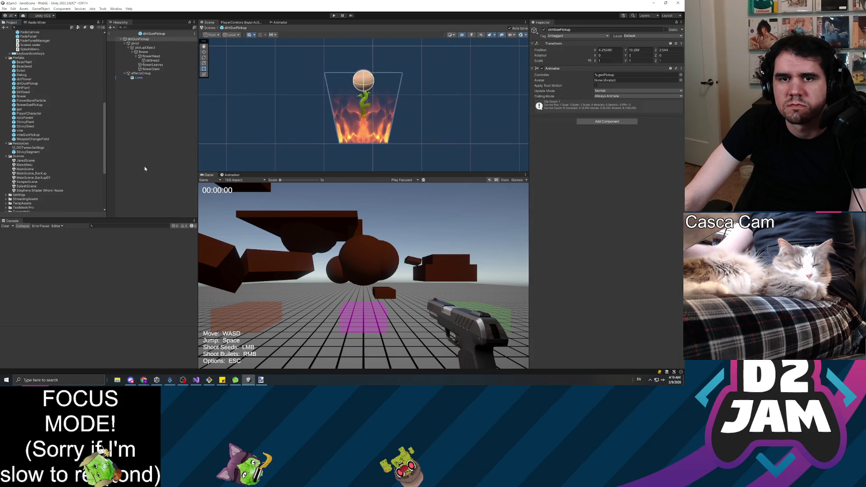
Paste the Gun Changer Zone onto dirtGunPickup as a new component, then remove it again.
click(598, 122)
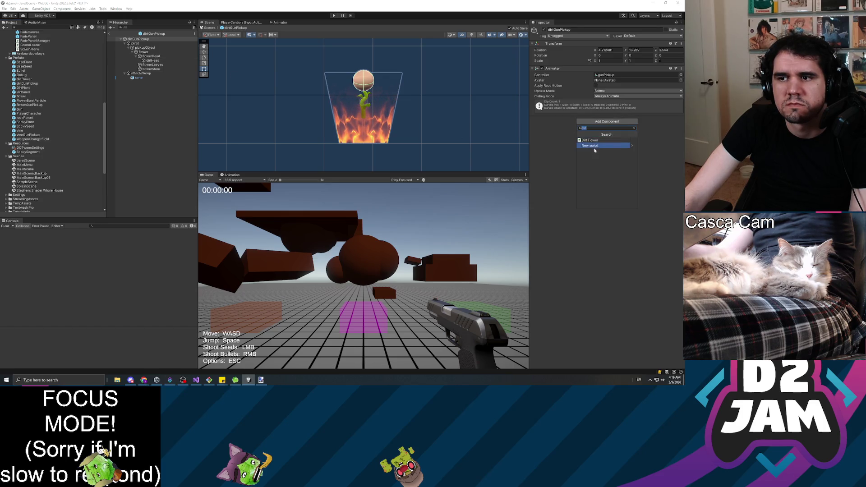
key(Escape)
click(682, 69)
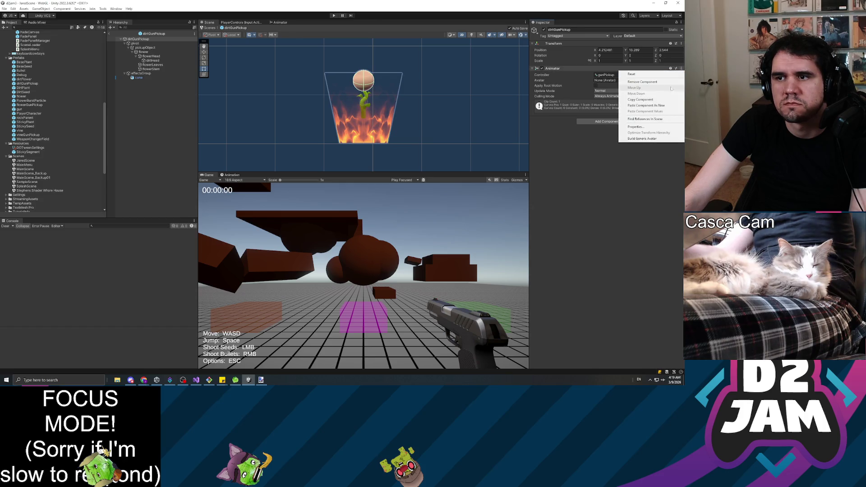
click(660, 105)
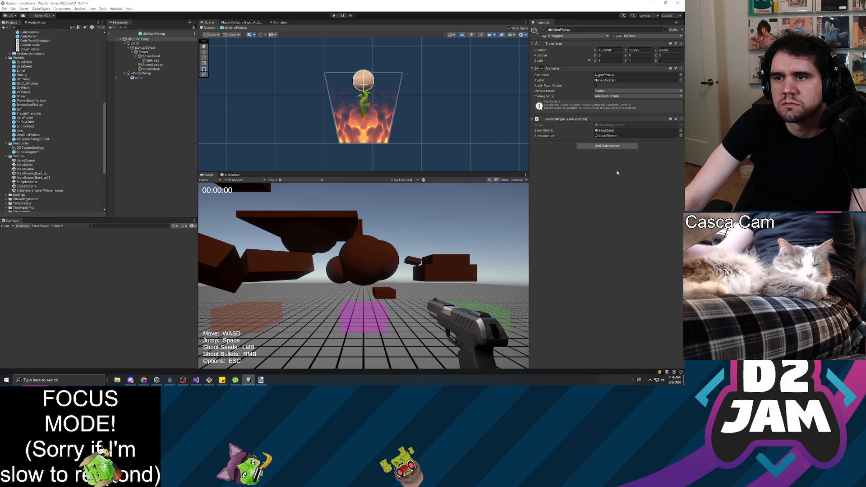
click(682, 119)
click(641, 130)
Check the DirtPlant and BaseSeed prefabs, then open flowerGunPickup for editing.
click(35, 88)
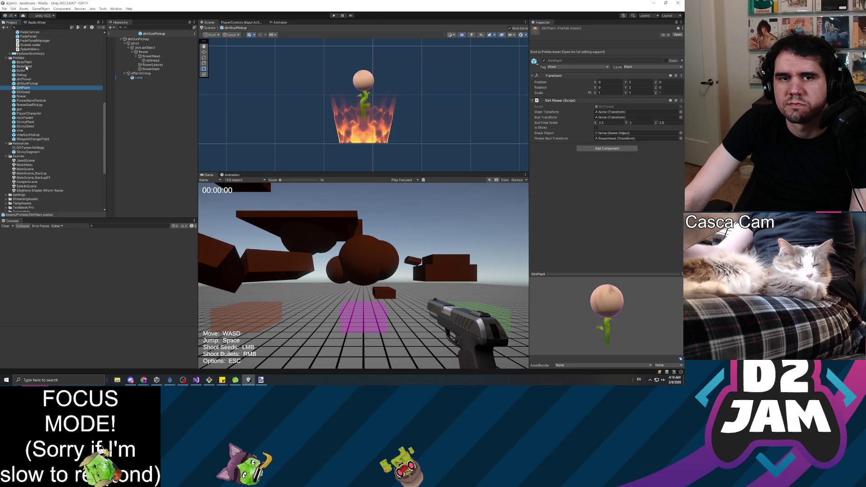
click(27, 67)
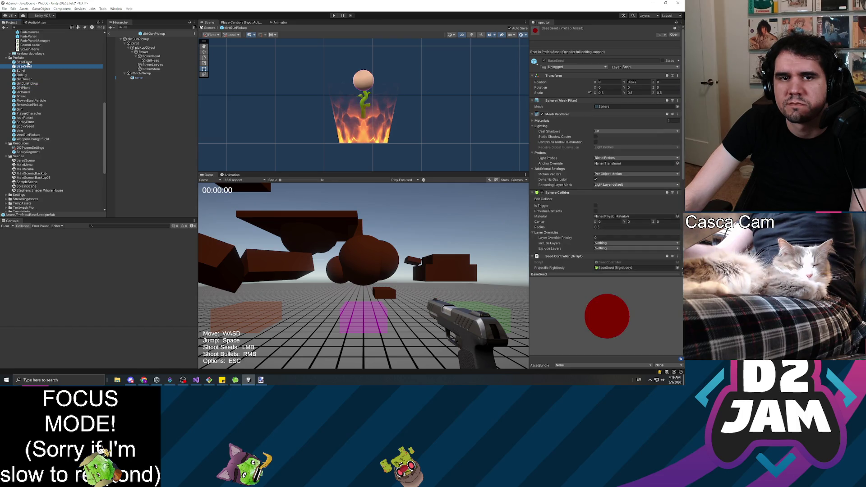
click(34, 101)
double_click(33, 104)
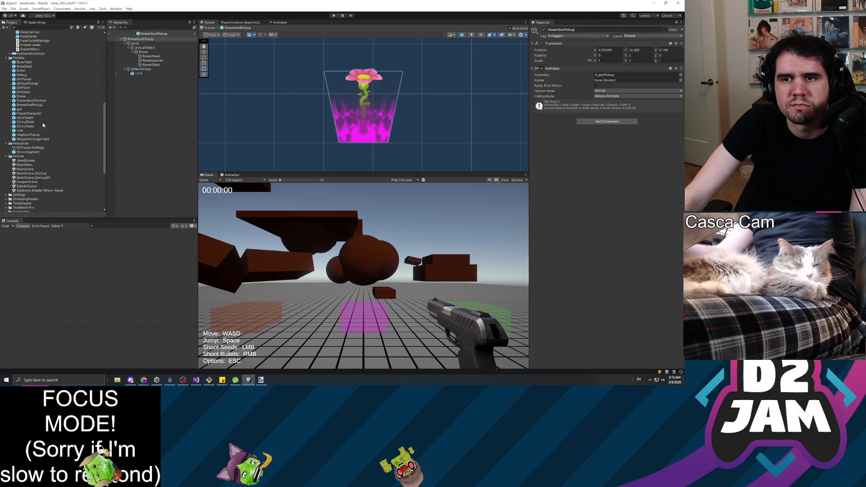
Paste the copied Gun Changer Zone onto flowerGunPickup as a new component.
click(682, 69)
click(648, 106)
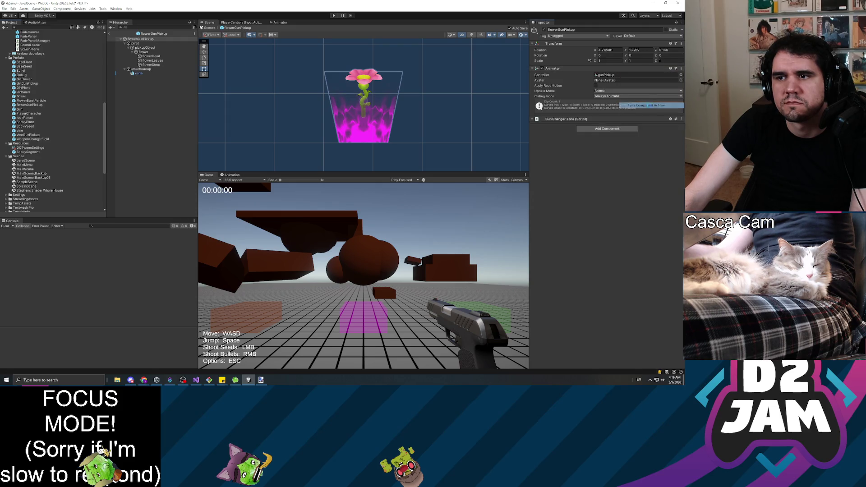
click(611, 125)
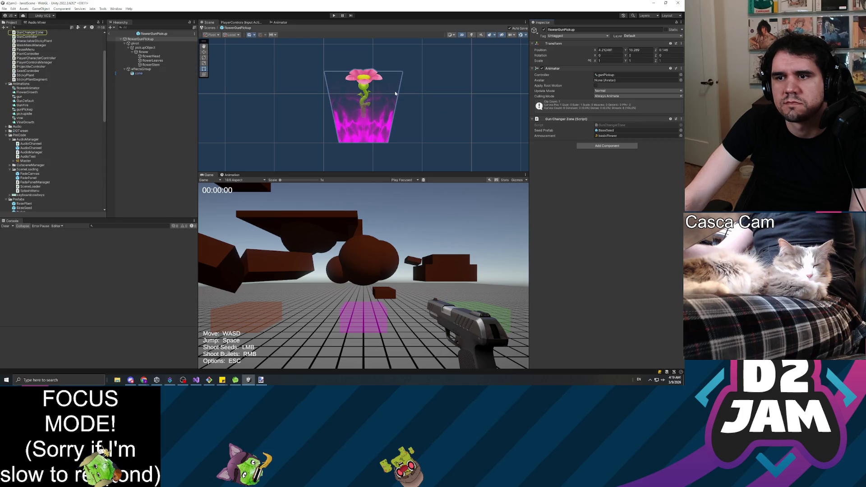
Add a Box Collider and a Rigidbody to flowerGunPickup.
click(608, 146)
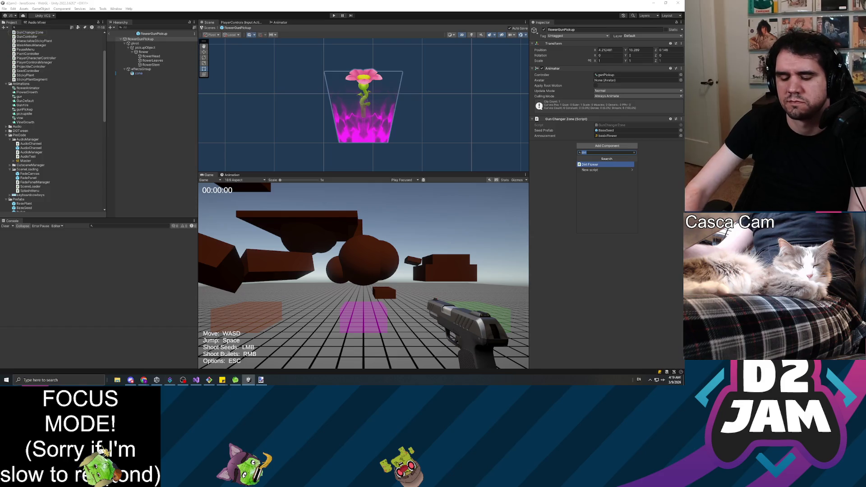
text(boxco)
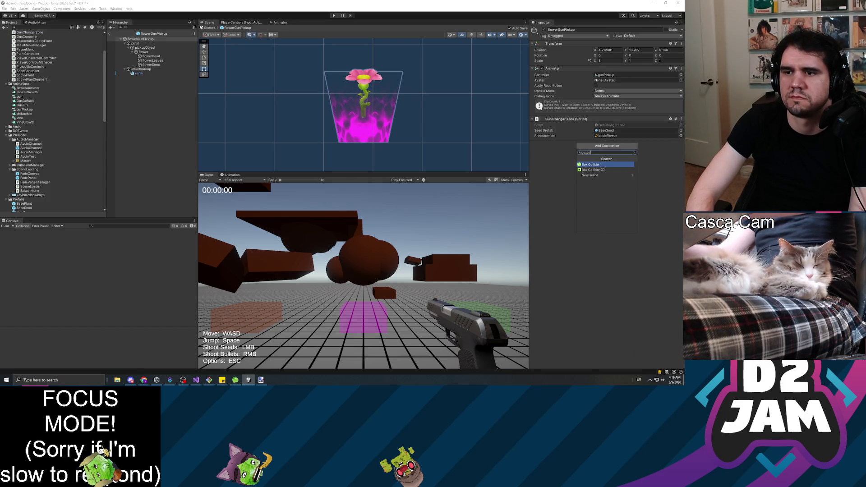
key(Return)
click(604, 195)
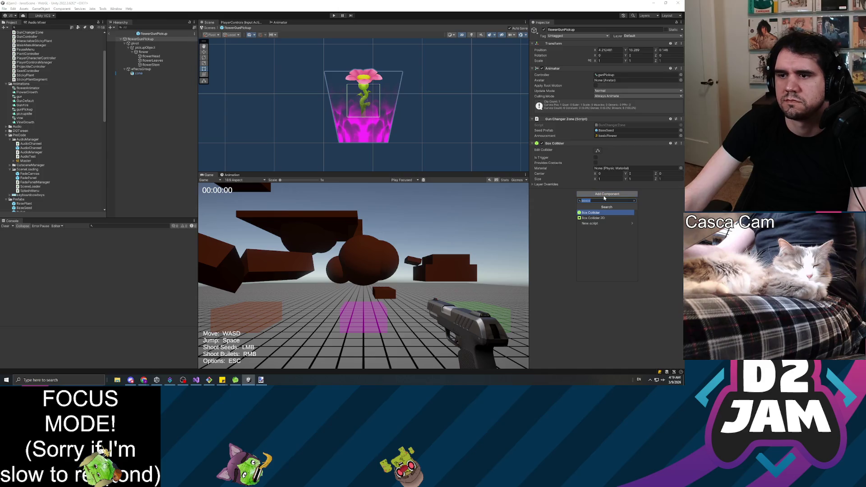
text(r)
key(Return)
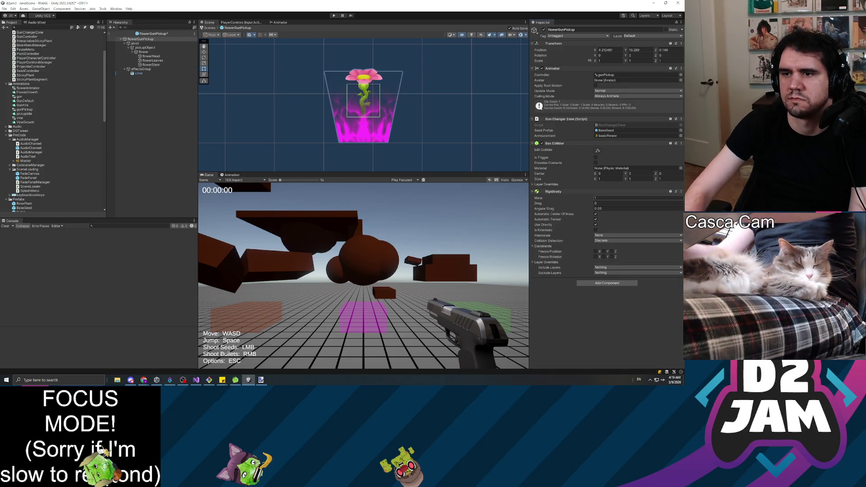
Turn off Rigidbody gravity, freeze X/Y position and X rotation, and make the collider a trigger.
click(596, 225)
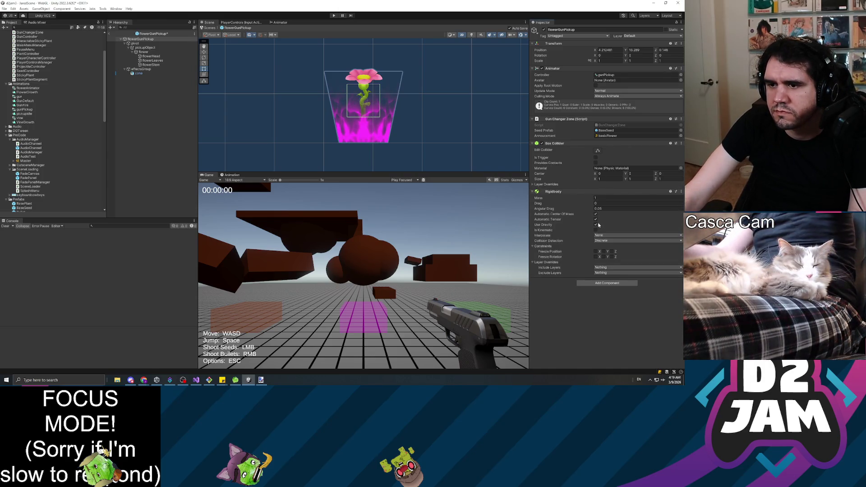
click(597, 252)
click(605, 252)
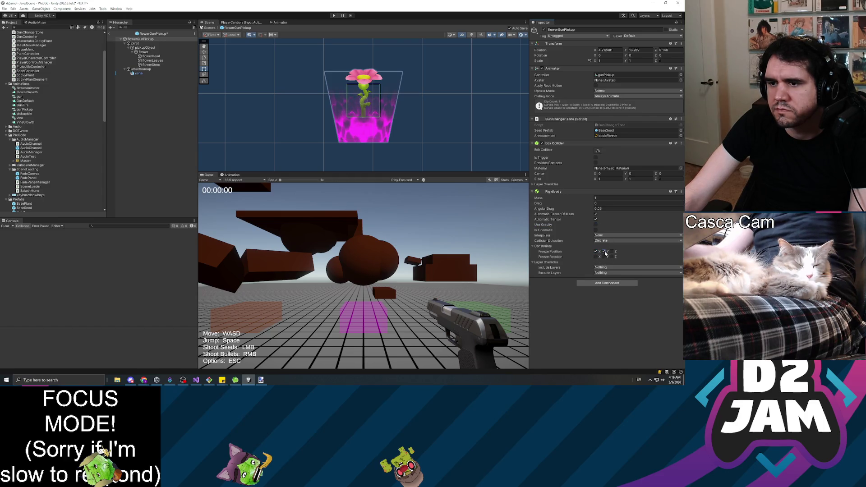
click(596, 258)
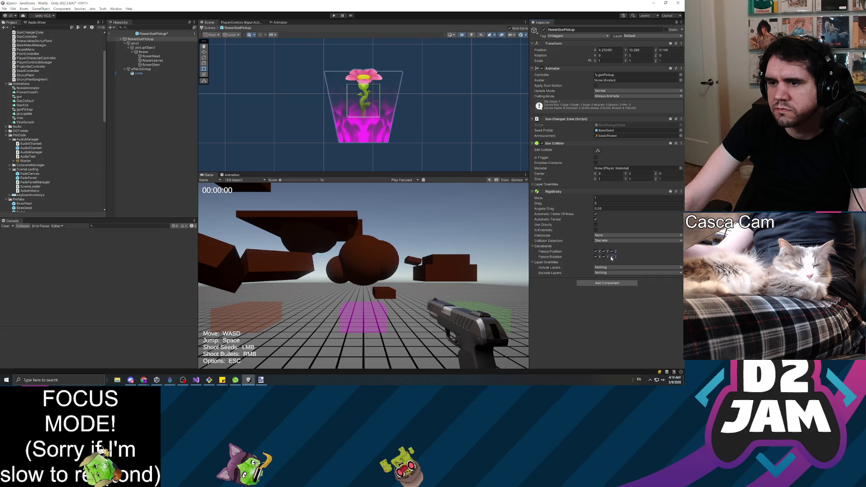
click(595, 158)
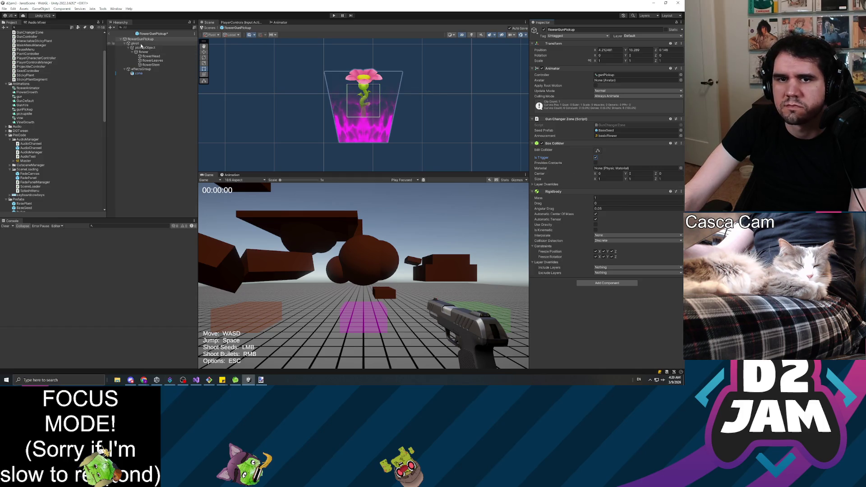
key(2)
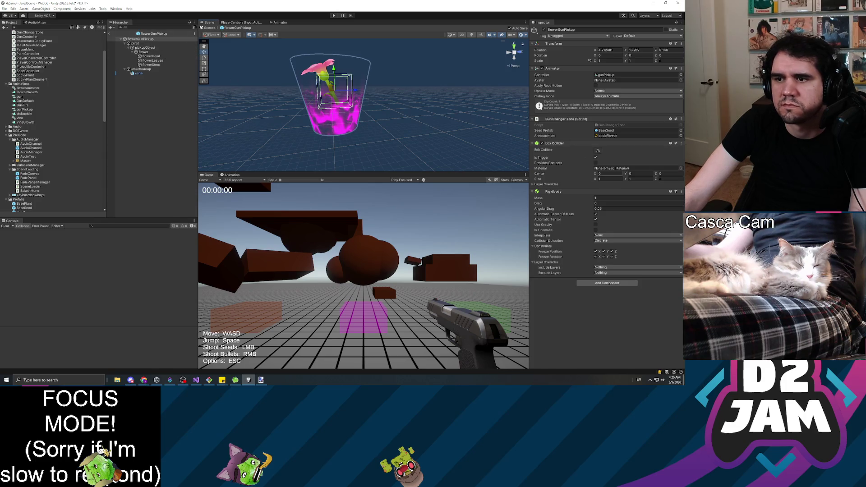
Set the Box Collider Size to 1.75 on X, Y and Z and check it around the potted flower.
click(629, 173)
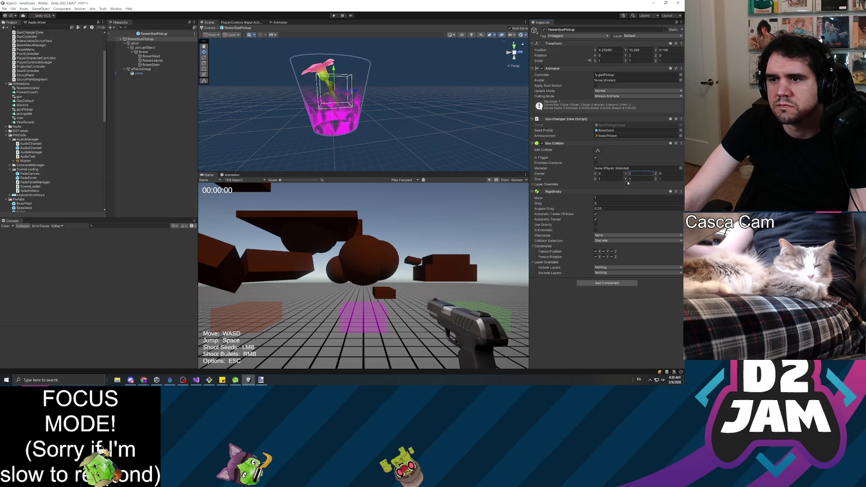
mouse_move(628, 181)
mouse_down()
mouse_move(638, 182)
mouse_move(604, 180)
mouse_up()
drag(657, 182, 681, 184)
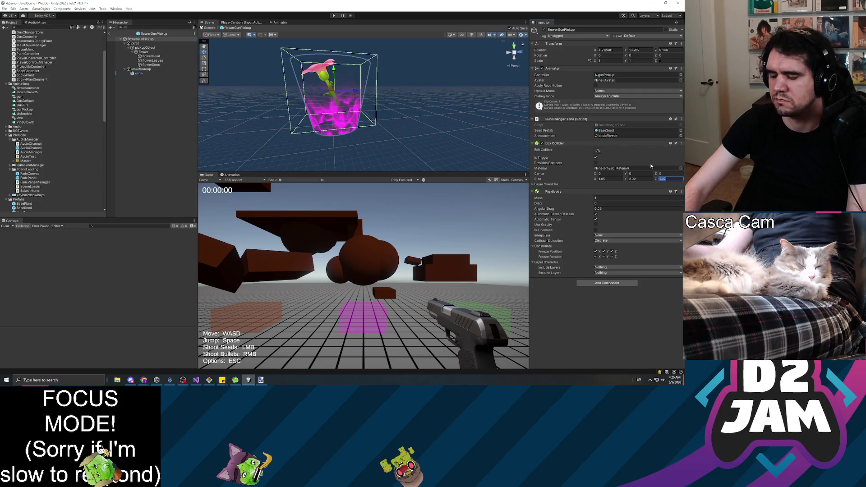
text(1.75)
key(Return)
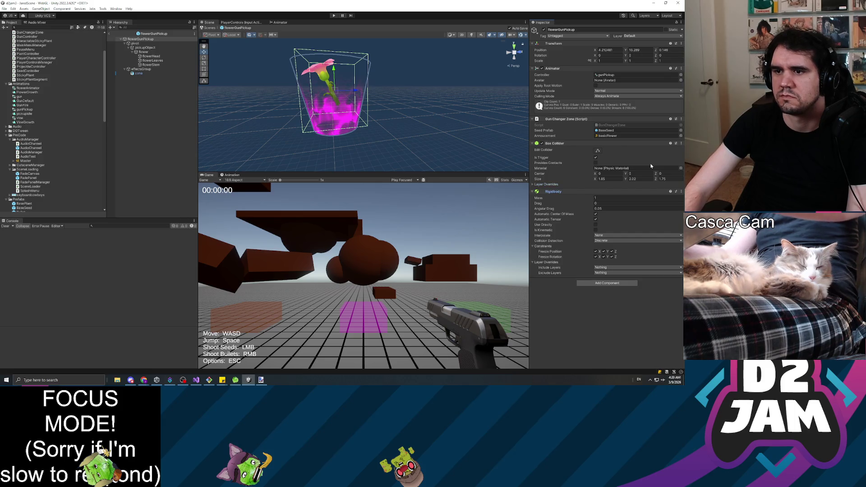
key(shift+Tab)
text(4)
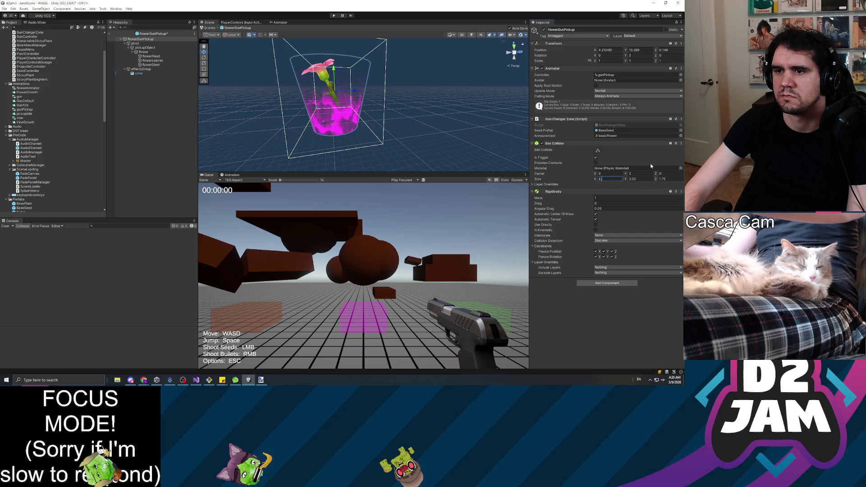
key(BackSpace)
text(1.75)
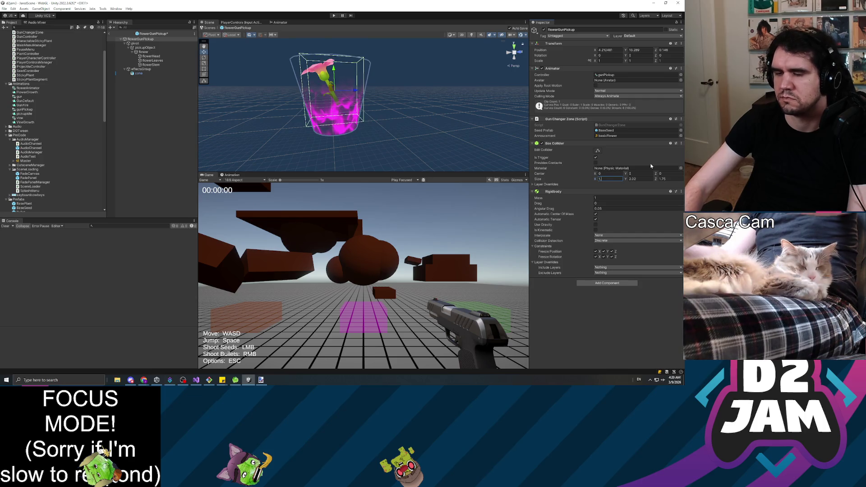
key(Tab)
text(1.75)
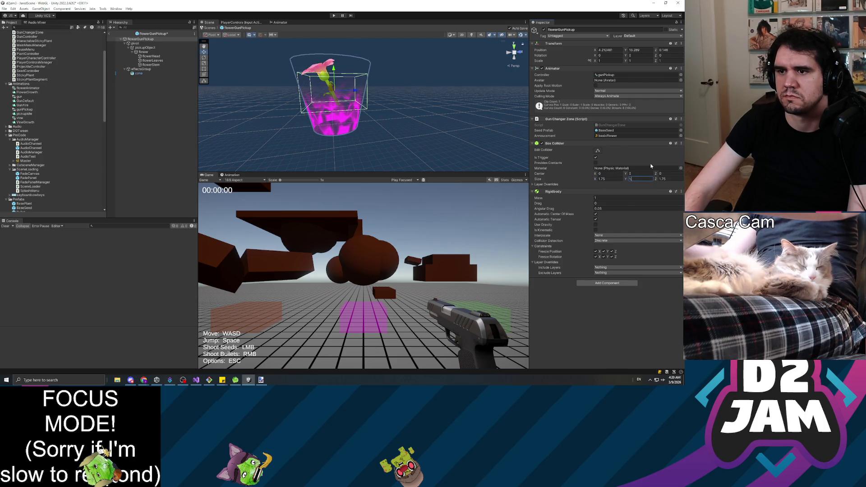
drag(337, 138, 455, 122)
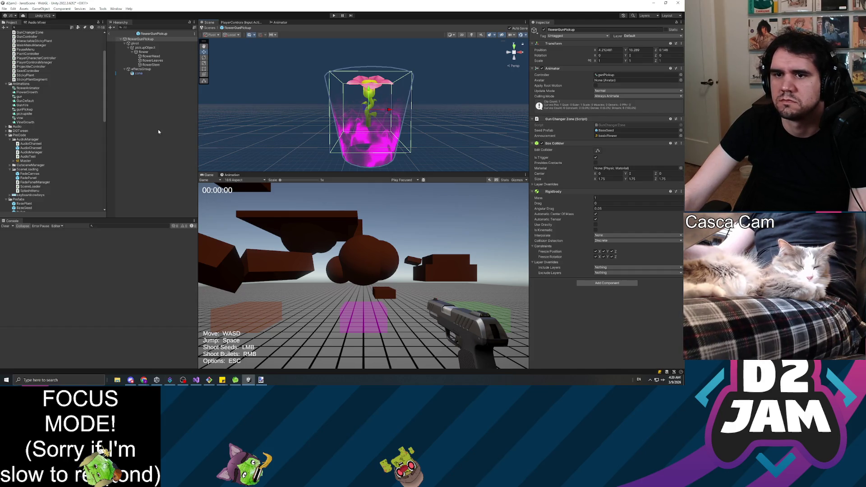
click(154, 38)
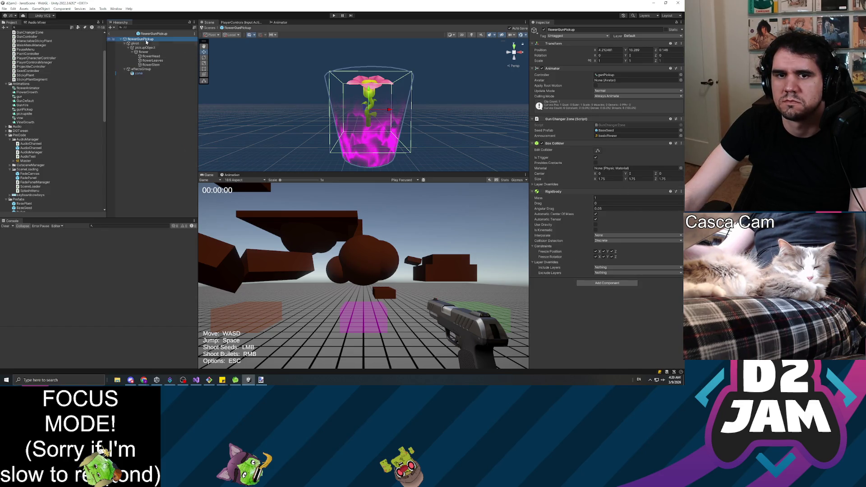
Copy flowerGunPickup's Gun Changer Zone component and open the dirtGunPickup prefab.
click(681, 120)
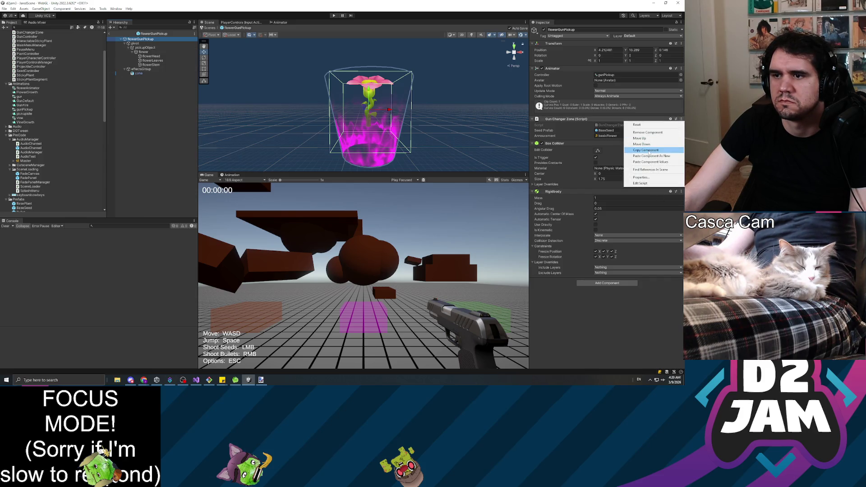
click(648, 153)
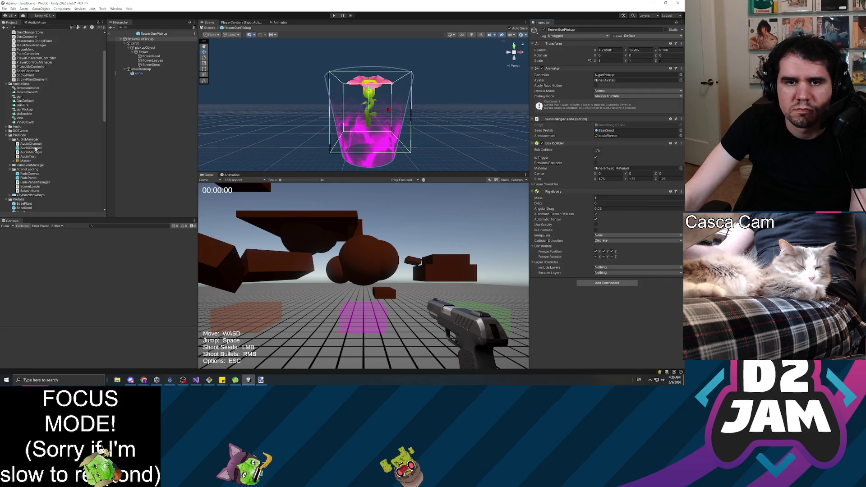
scroll(35, 150, down, 4)
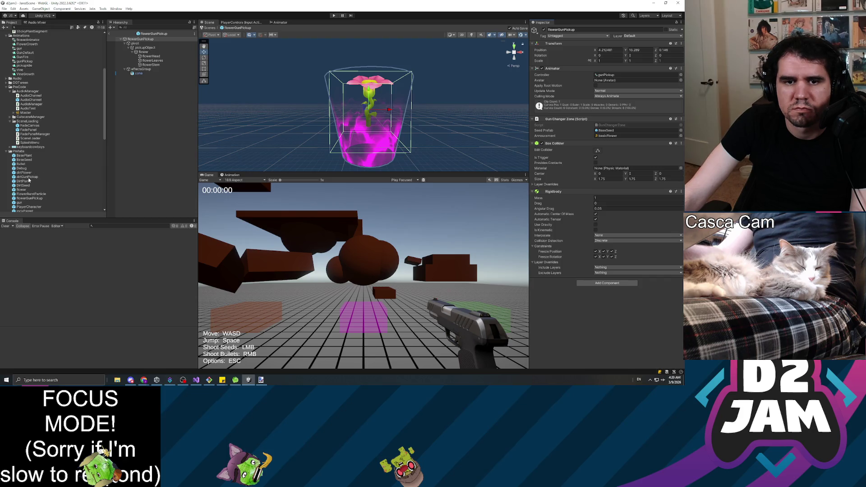
double_click(26, 177)
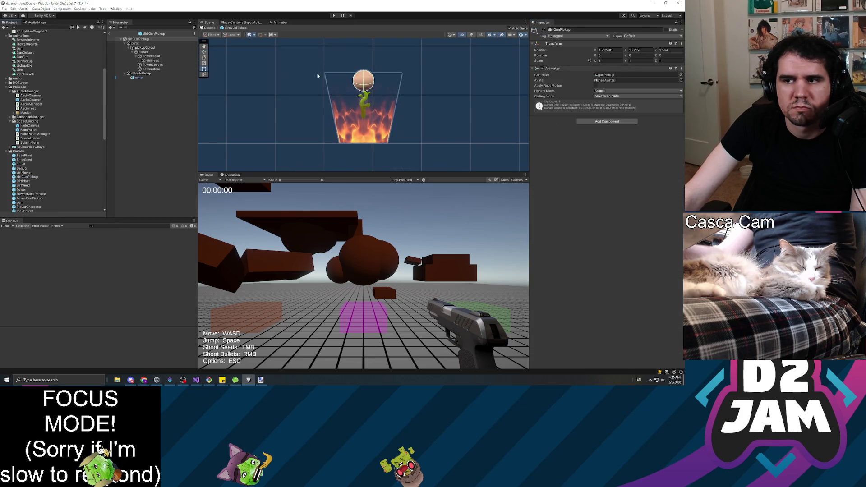
Add a gravity-free Rigidbody with X/Y/Z position and X/Y rotation frozen to dirtGunPickup.
click(608, 122)
text(rig)
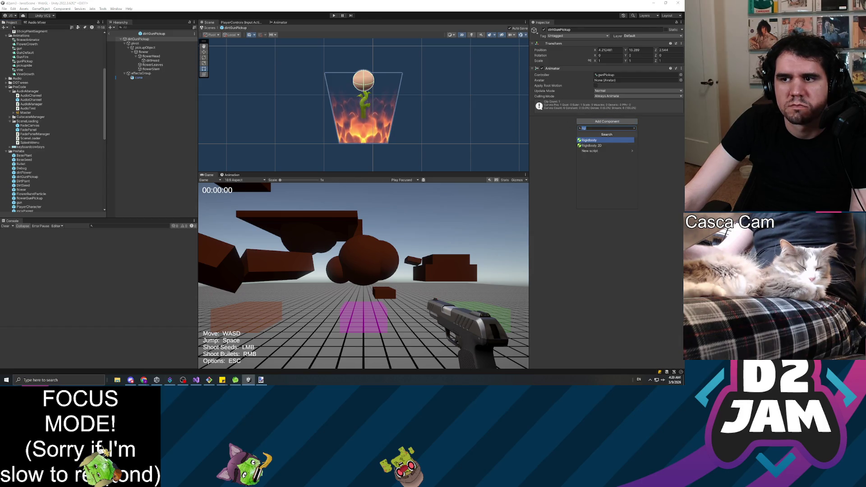
click(595, 140)
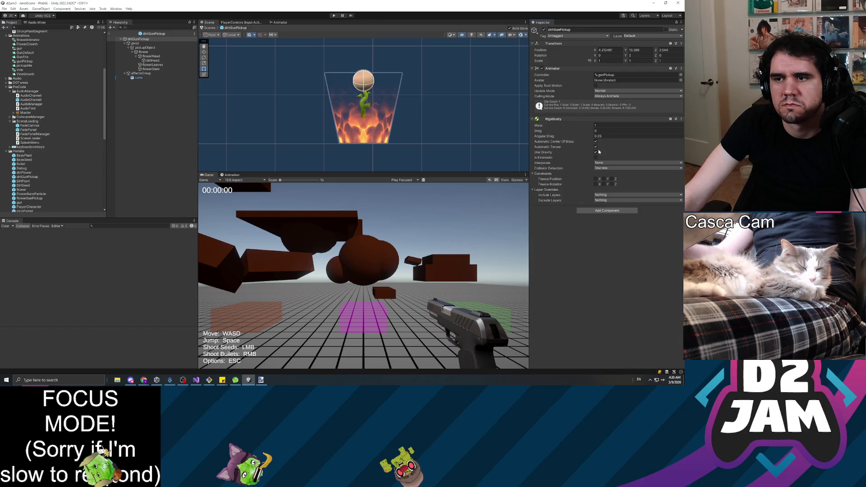
click(595, 152)
click(595, 179)
click(604, 179)
click(612, 180)
click(596, 185)
click(604, 184)
Add a Box Collider and set its Size to 1.25, 1.75, 1.75.
click(606, 210)
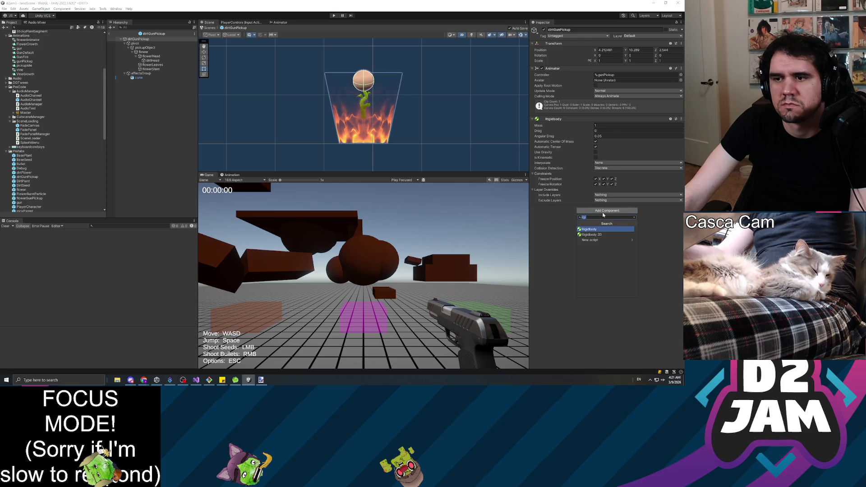
text(b)
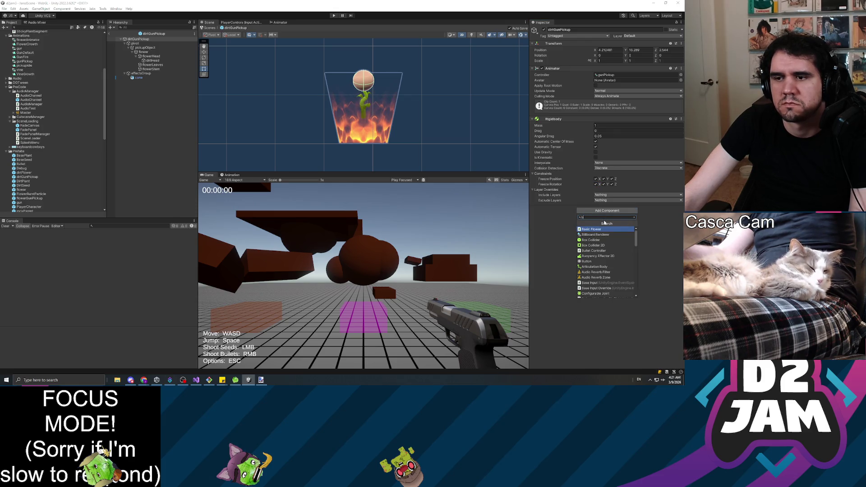
text(ox)
key(Return)
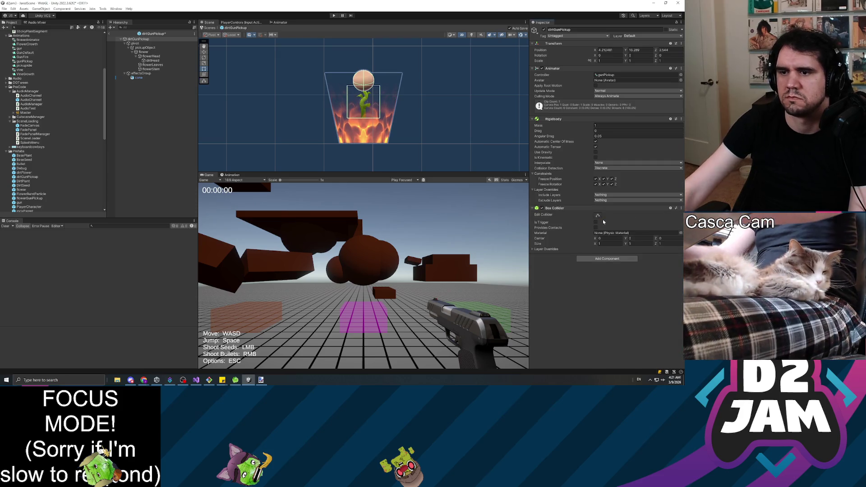
click(596, 243)
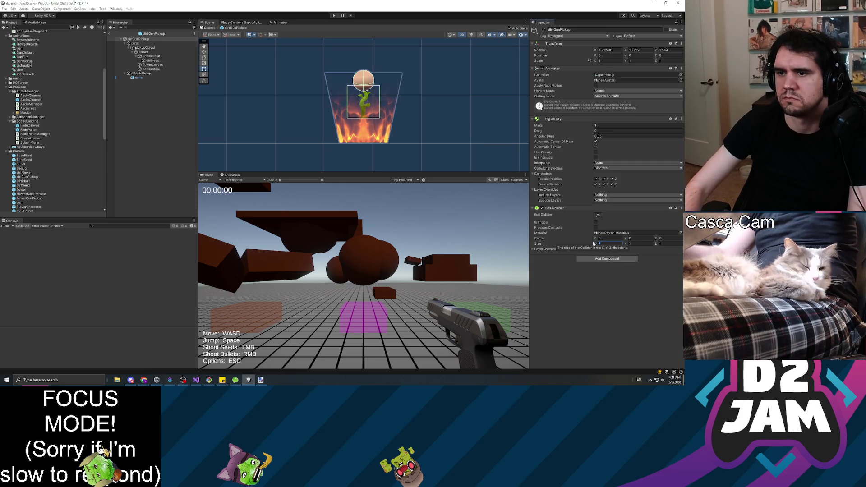
text(1.25)
key(Tab)
text(1.75)
key(Tab)
text(1.75)
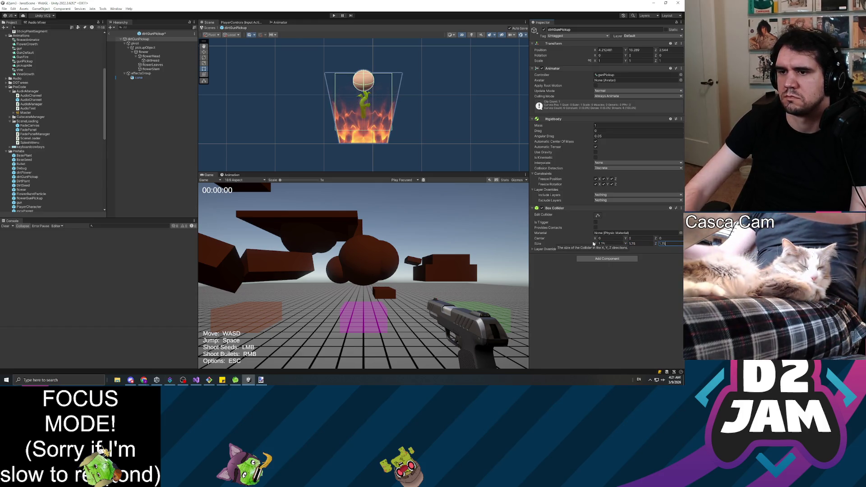
Paste the copied Gun Changer Zone as a new component and set its Seed Prefab to DirtSeed.
click(682, 209)
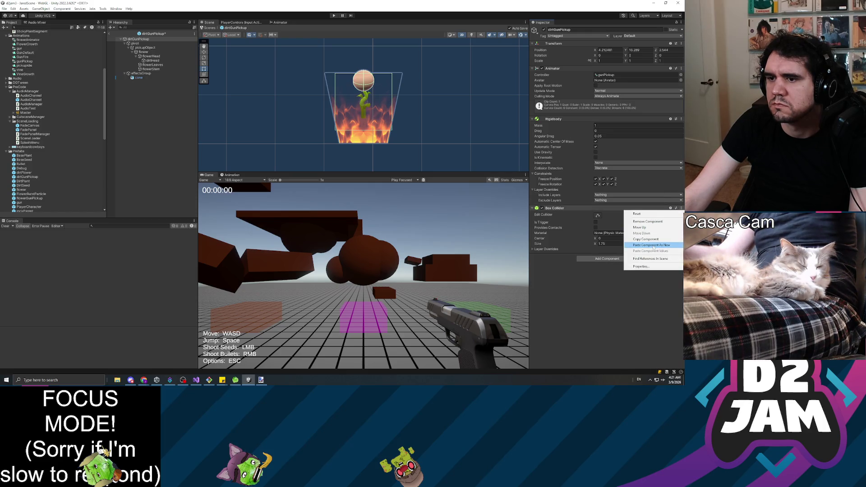
click(632, 248)
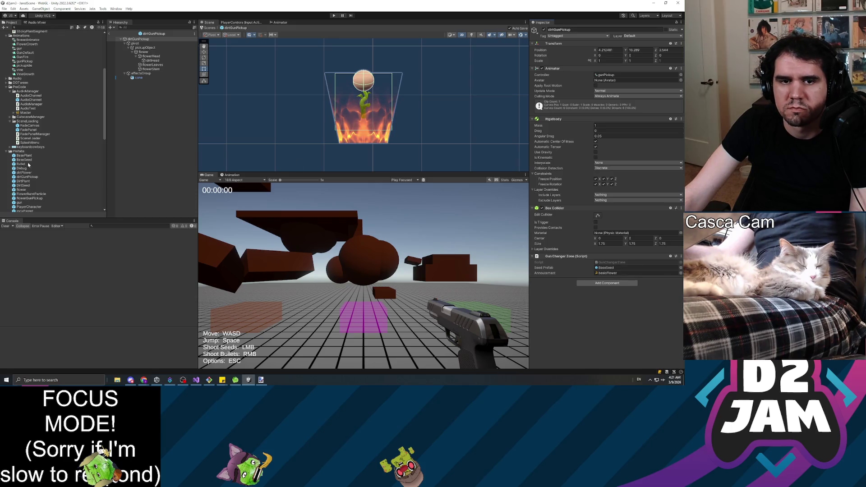
drag(23, 186, 605, 268)
Pick the dirtFlower clip as the Gun Changer Zone's announcement.
click(680, 273)
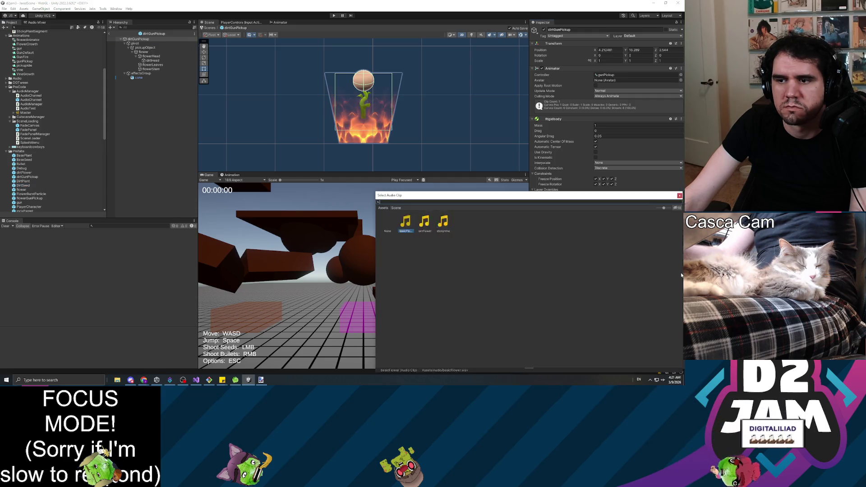
double_click(431, 222)
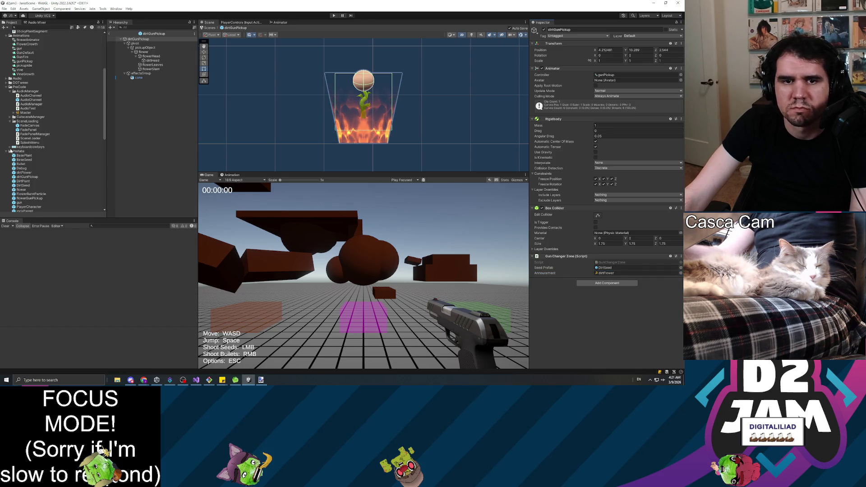
scroll(38, 203, down, 3)
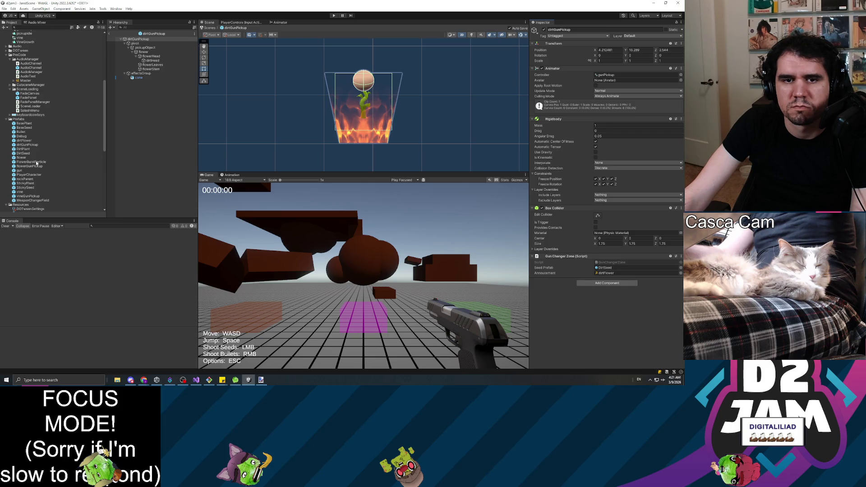
Open vineGunPickup and add a Rigidbody with all position and rotation axes frozen.
double_click(28, 196)
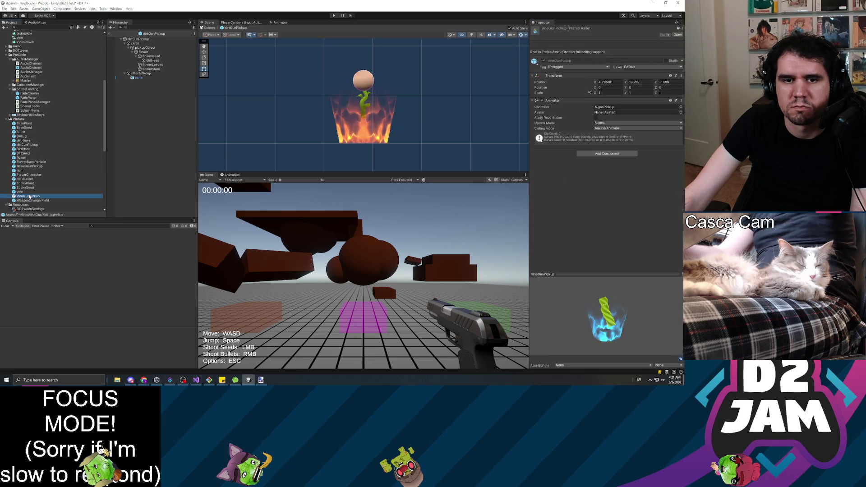
click(596, 122)
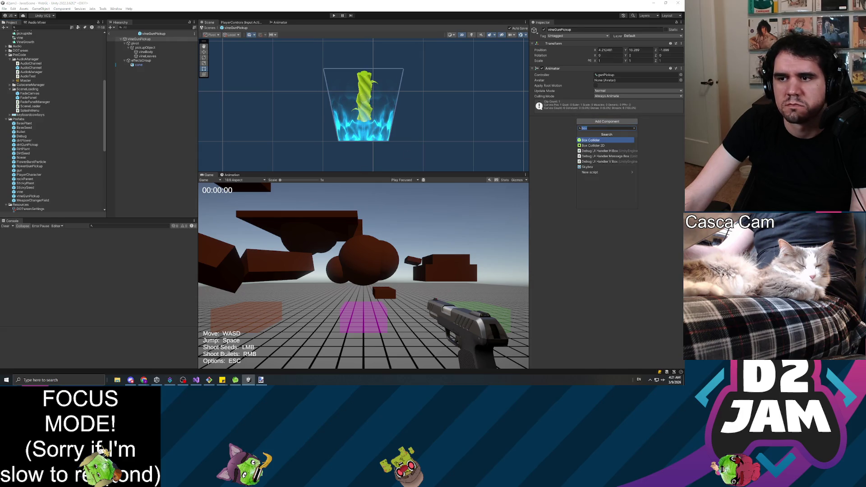
text(rigi)
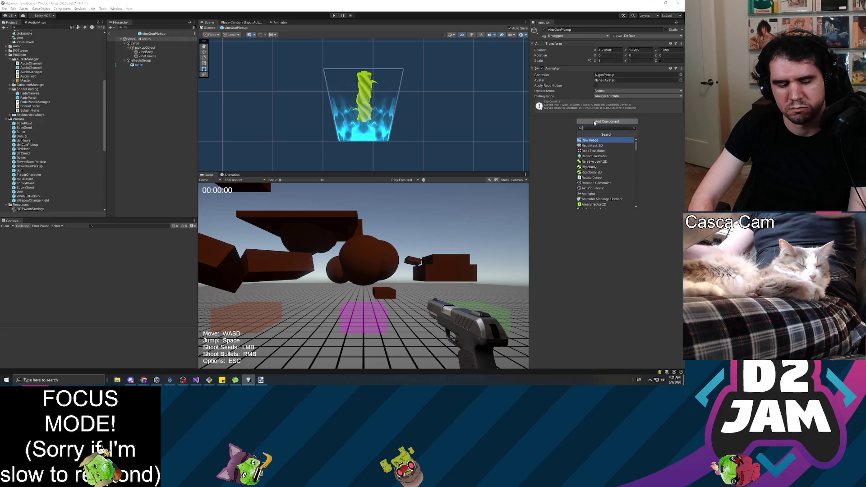
key(BackSpace)
key(BackSpace)
key(BackSpace)
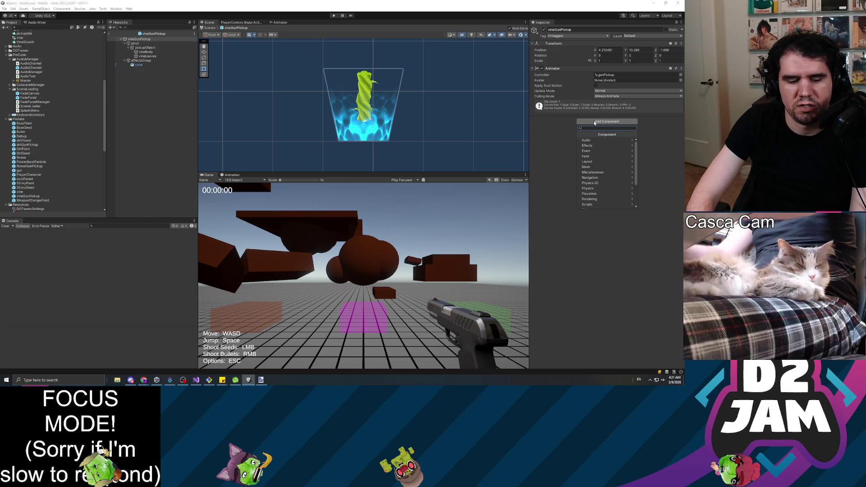
text(rigid)
key(Return)
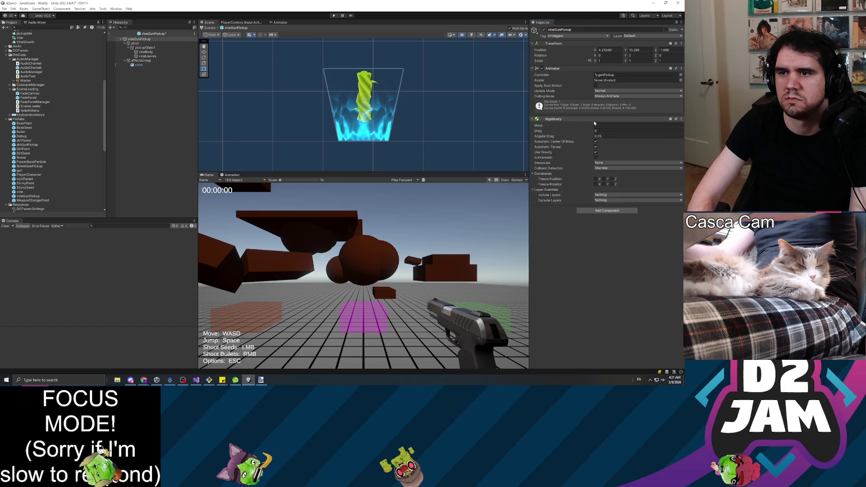
click(595, 179)
click(604, 179)
click(612, 179)
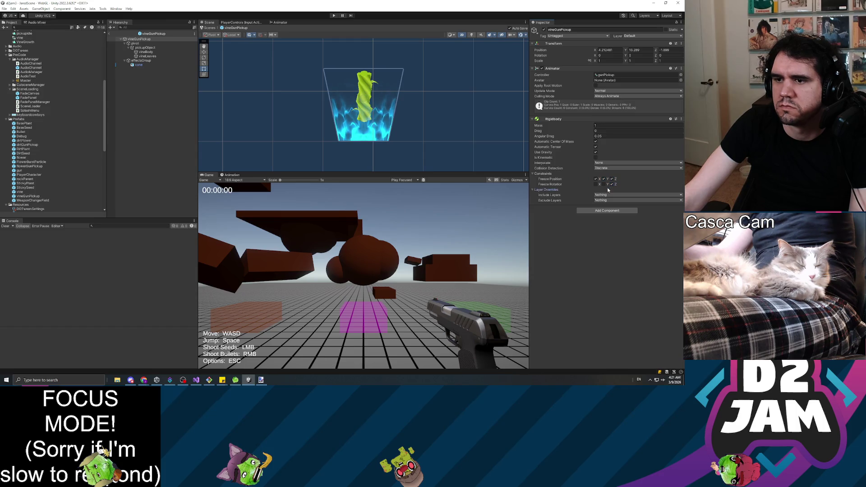
click(613, 185)
click(604, 189)
click(604, 184)
click(596, 184)
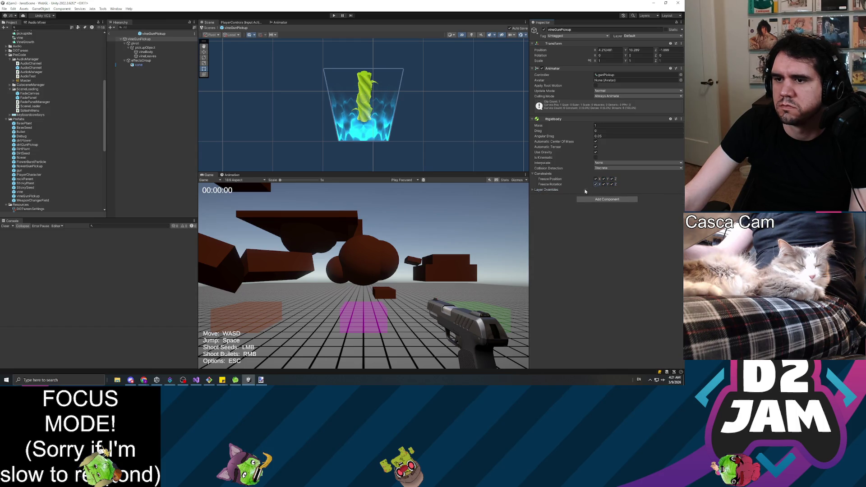
click(551, 190)
Add a Box Collider sized 1.75 on each axis and paste the Gun Changer Zone as new.
click(607, 210)
text(box)
key(Return)
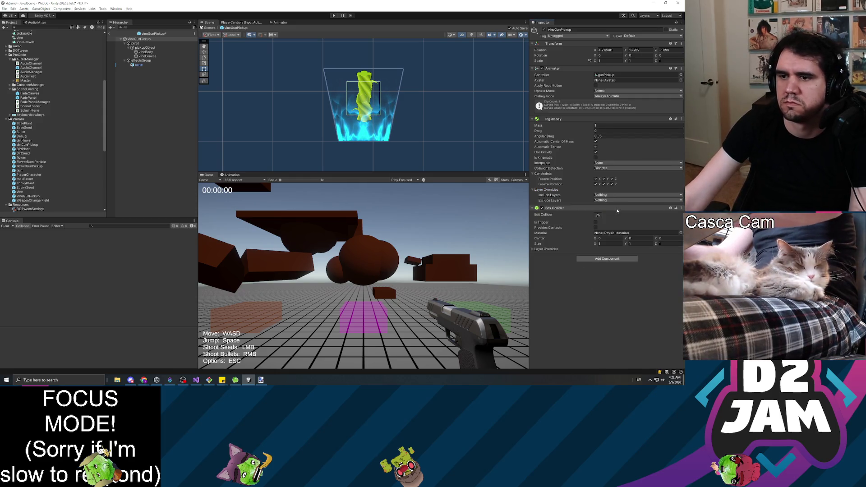
click(605, 243)
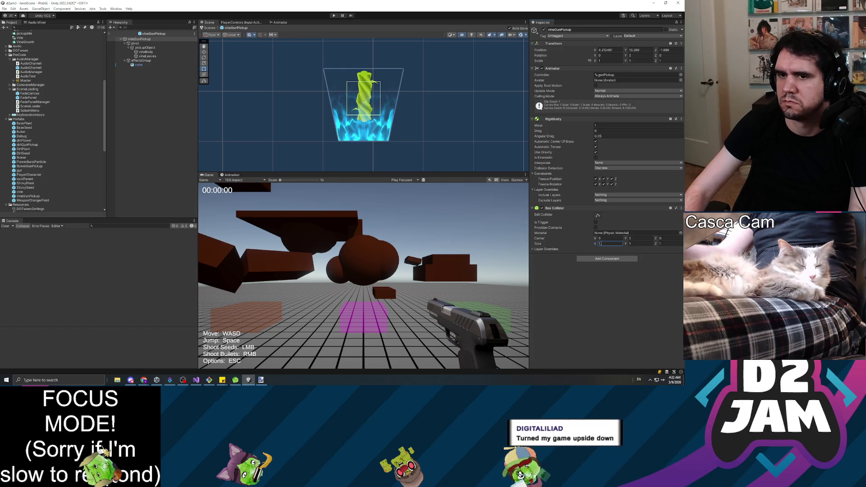
text(1.75)
key(Tab)
text(1.75)
key(Tab)
text(.75)
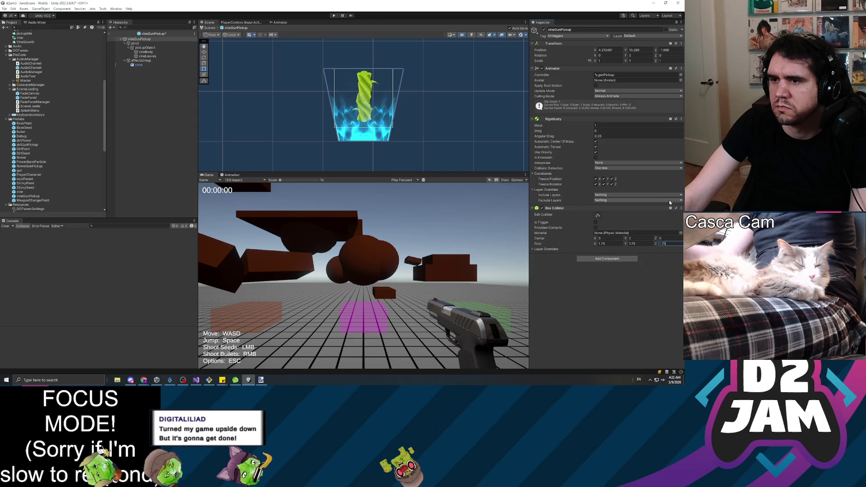
click(681, 208)
click(658, 245)
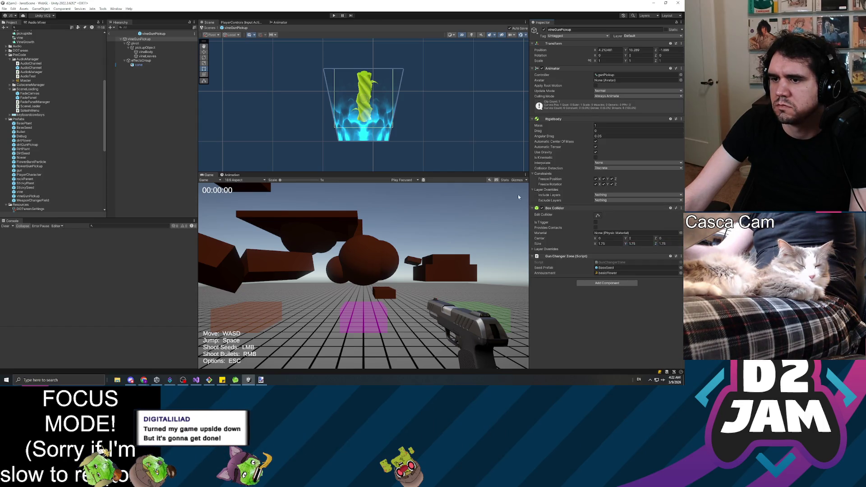
Set the vine zone's Seed Prefab to StickySeed with the stickyVine clip, then return to JaredScene.
drag(29, 187, 629, 271)
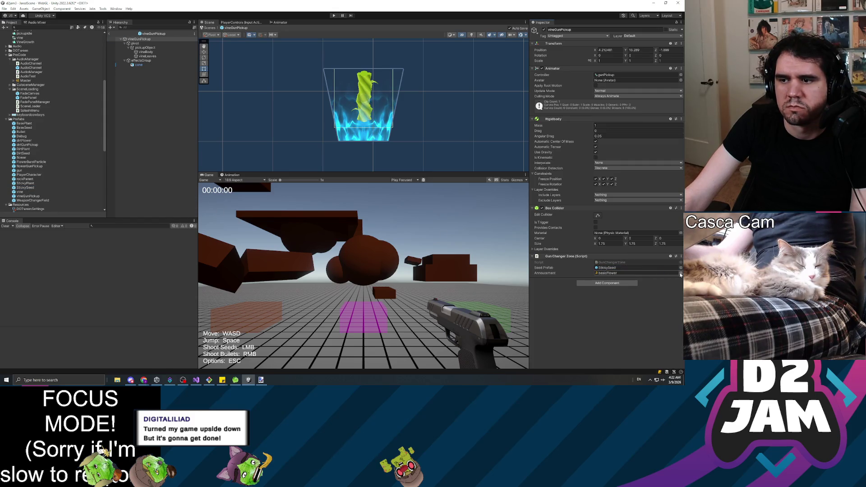
click(680, 273)
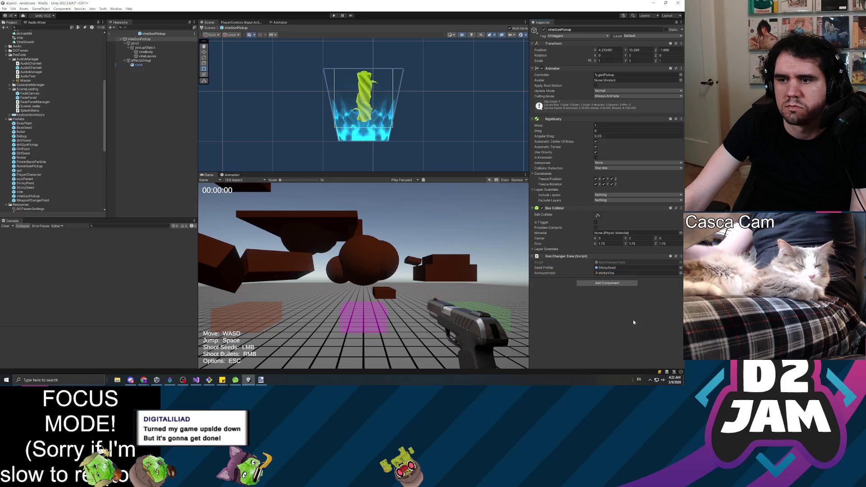
click(119, 34)
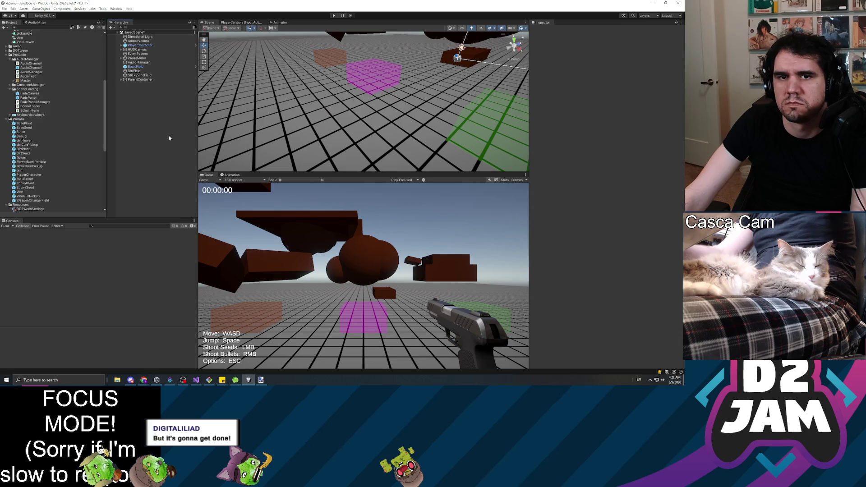
Delete the DirtField, StickyVineField and BasicField zones, then drop a dirtGunPickup prefab into the scene.
click(143, 71)
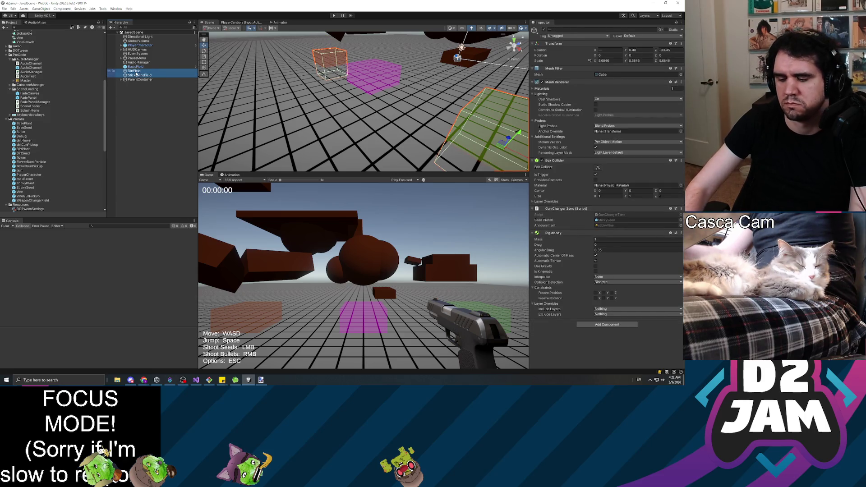
key(Delete)
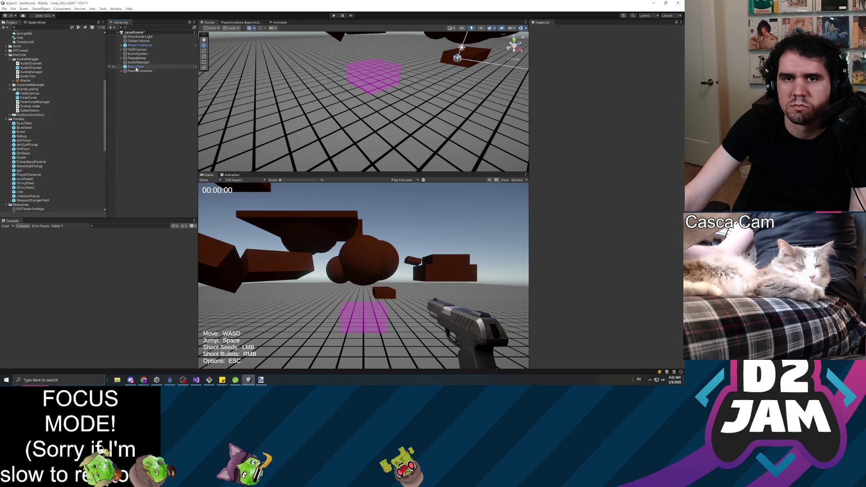
click(136, 67)
key(Delete)
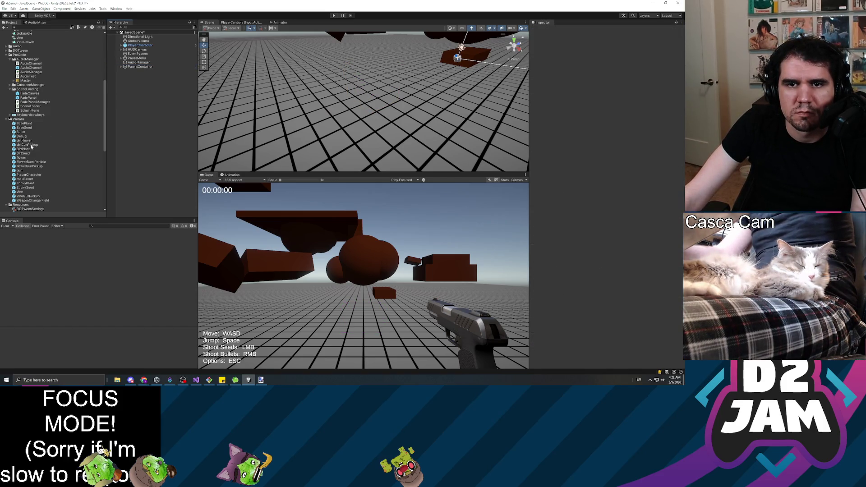
mouse_move(32, 147)
mouse_down()
mouse_move(122, 115)
mouse_move(154, 115)
mouse_up()
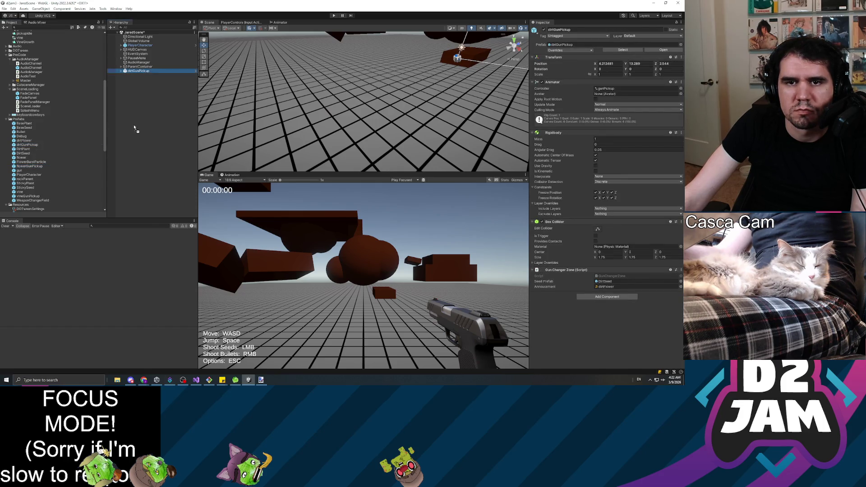
Add the flowerGunPickup and vineGunPickup prefabs to the scene and focus the view on the dirt pickup.
drag(134, 128, 134, 129)
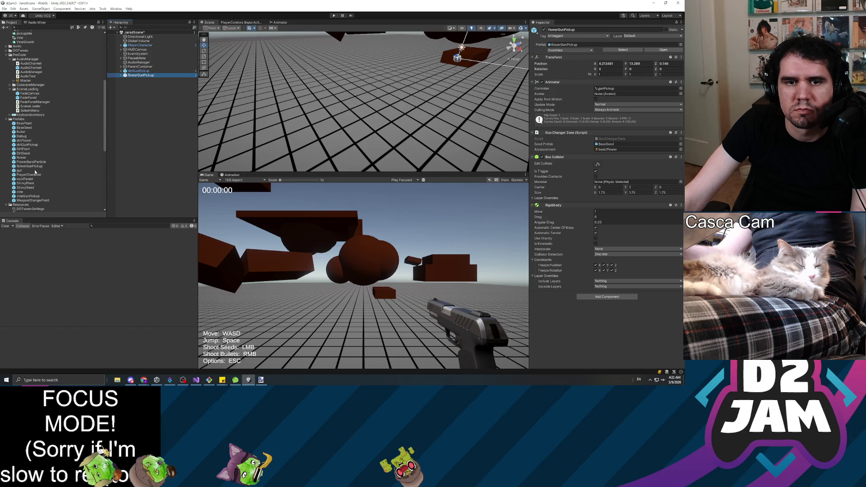
mouse_move(32, 197)
mouse_down()
mouse_move(145, 131)
mouse_move(138, 97)
mouse_up()
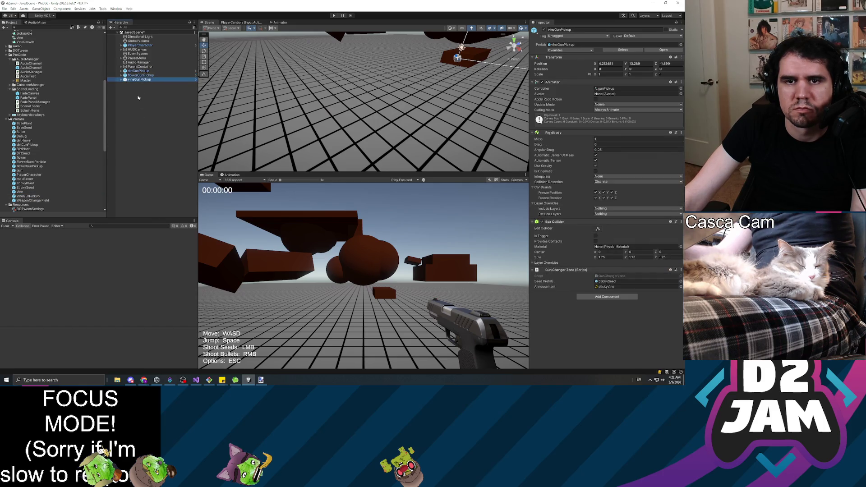
double_click(135, 71)
mouse_move(312, 90)
mouse_down()
mouse_move(296, 107)
mouse_move(323, 109)
mouse_move(356, 131)
mouse_up()
Move the dirt pickup back and down beneath the brown blocks and set its scale to 2.
key(w)
mouse_move(390, 93)
mouse_down()
mouse_move(297, 151)
mouse_move(244, 167)
mouse_up()
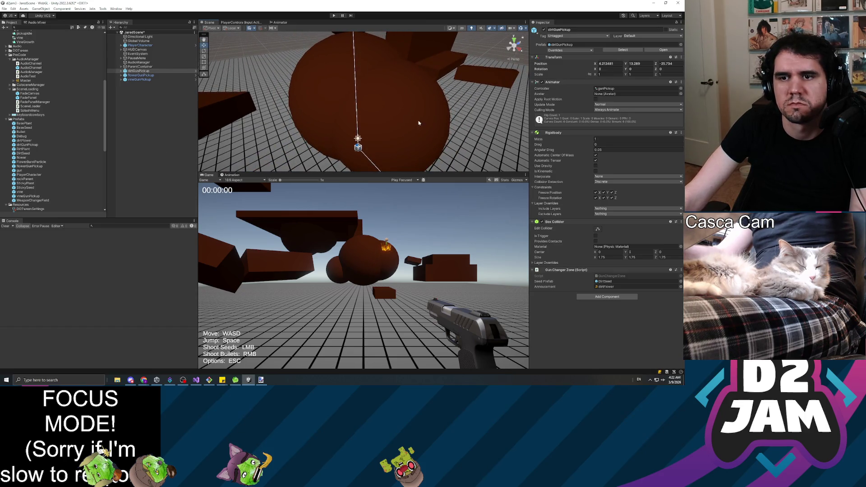
key(f)
drag(376, 107, 358, 101)
drag(359, 71, 359, 110)
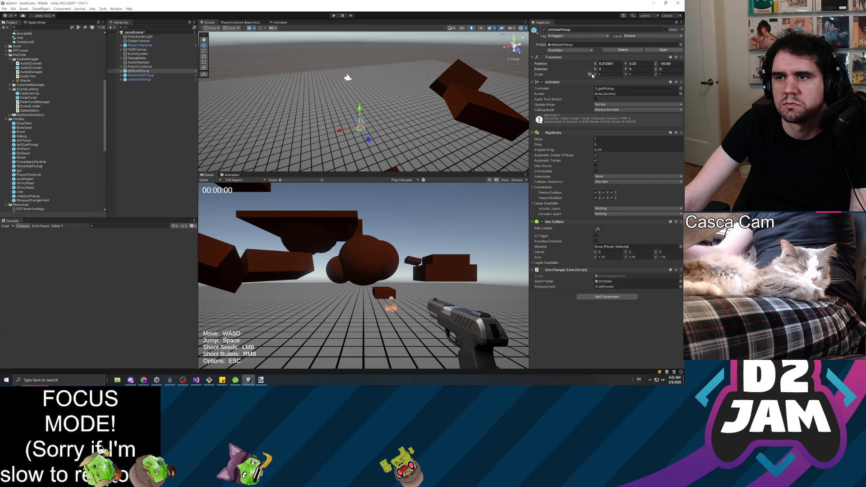
drag(597, 75, 615, 78)
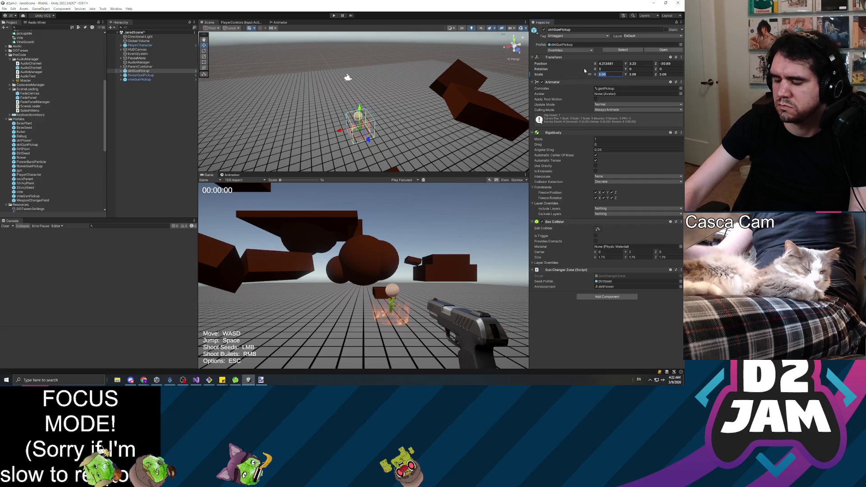
text(2)
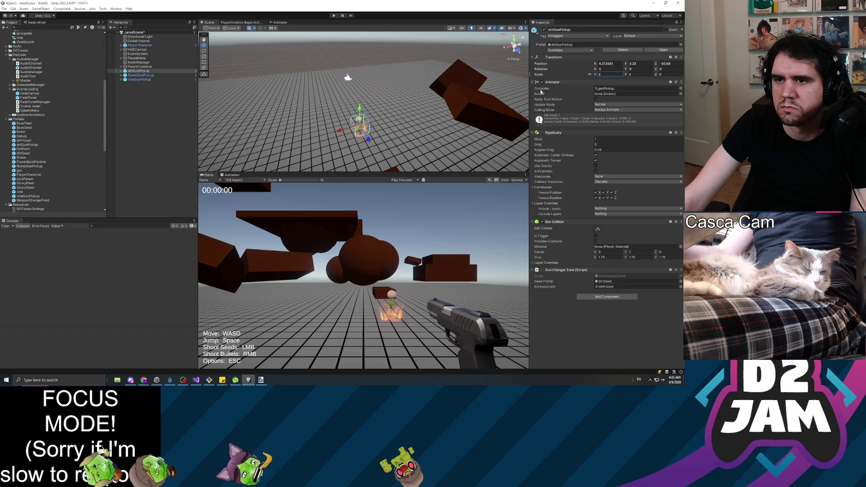
mouse_move(360, 110)
mouse_down()
mouse_move(374, 132)
mouse_move(422, 133)
mouse_up()
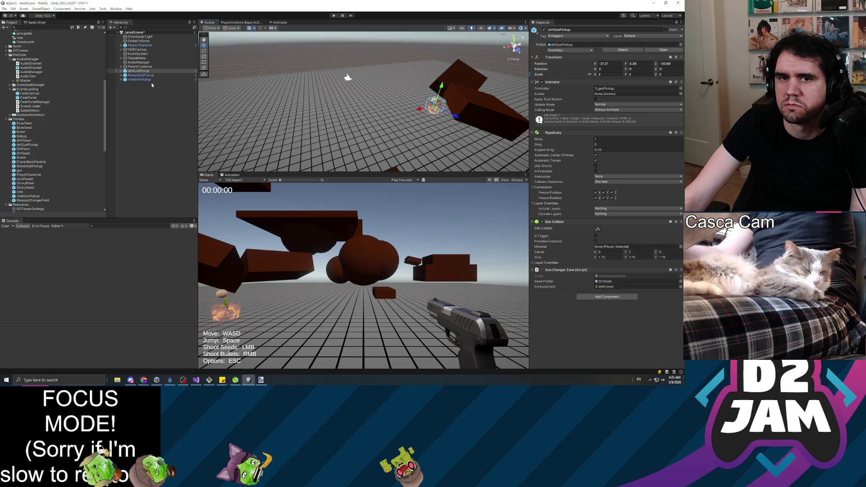
right_click(627, 58)
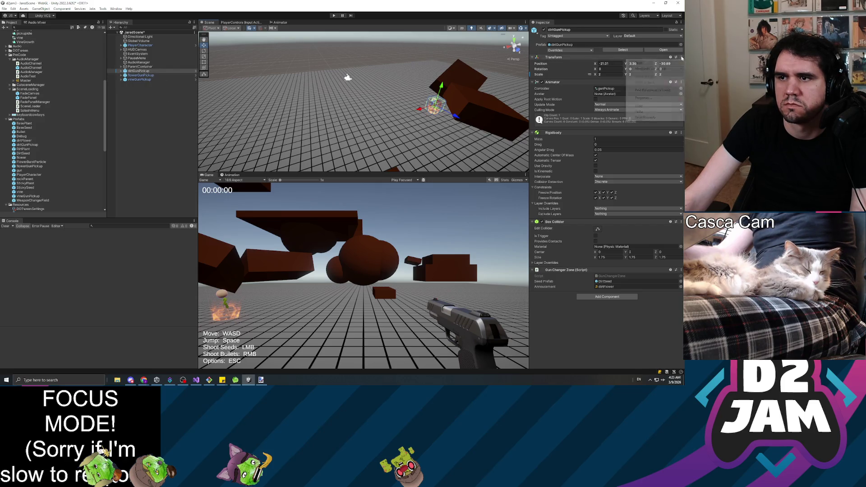
Copy the dirt pickup's Transform values and paste them onto the flower and vine pickups.
mouse_move(646, 107)
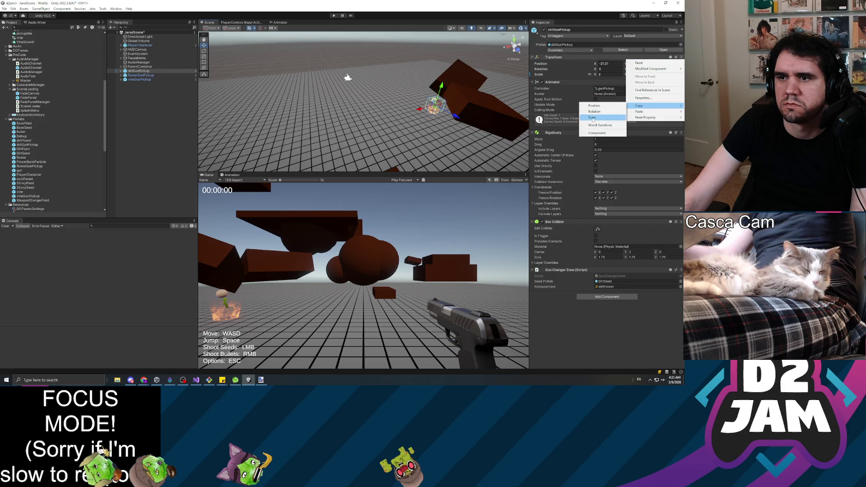
click(597, 133)
click(141, 75)
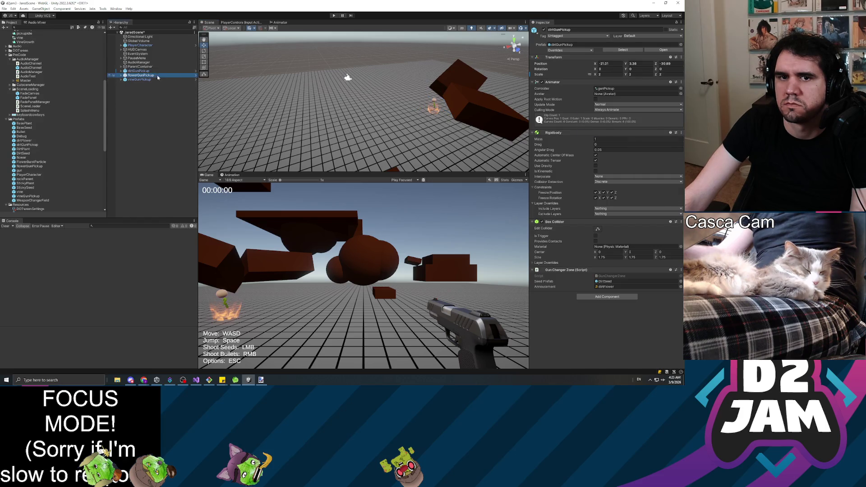
click(681, 57)
mouse_move(640, 106)
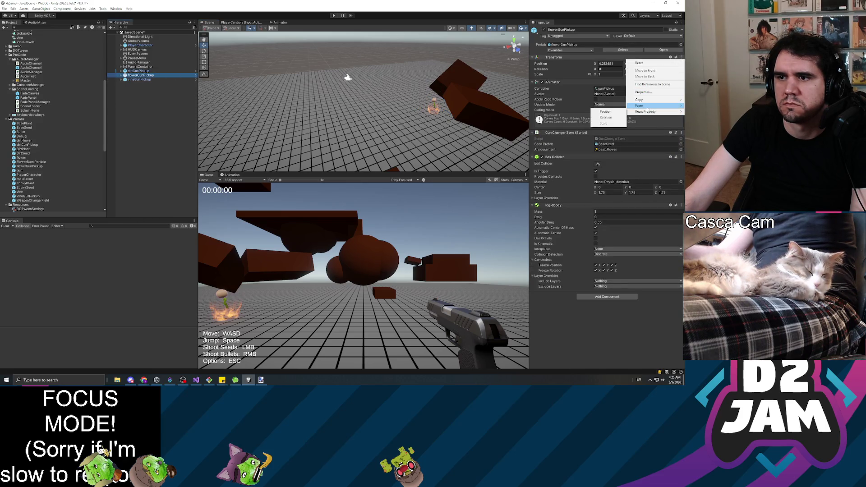
click(590, 138)
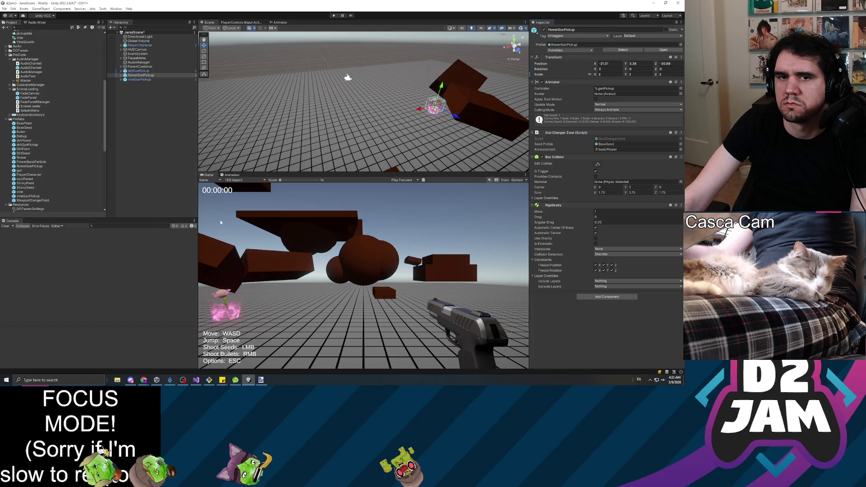
click(146, 79)
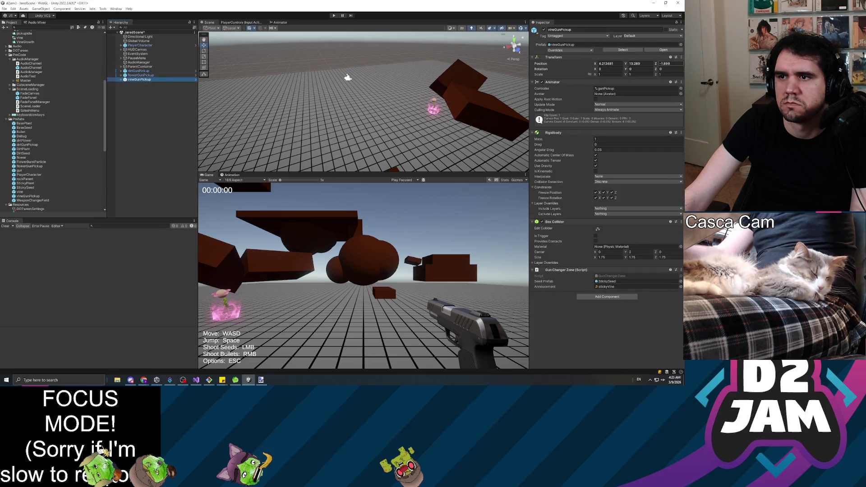
click(681, 57)
mouse_move(651, 106)
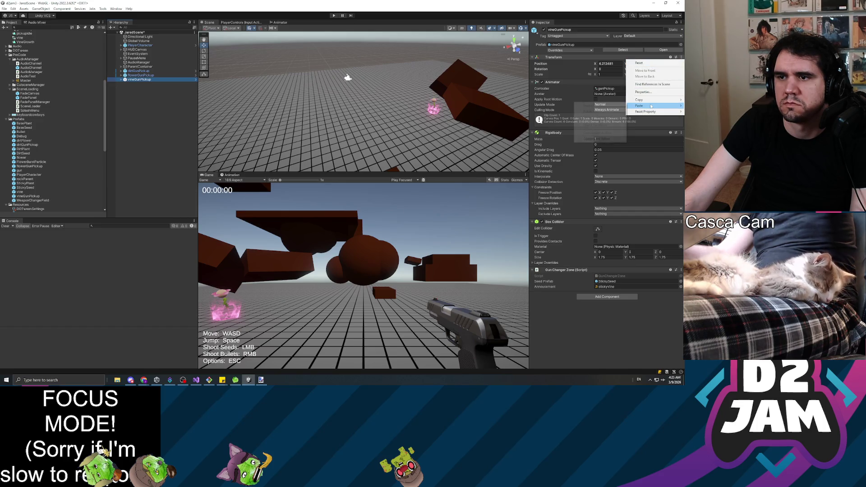
click(586, 138)
Spread the pickups apart along X, with flower at about 0 and vine at about 23.76.
click(162, 75)
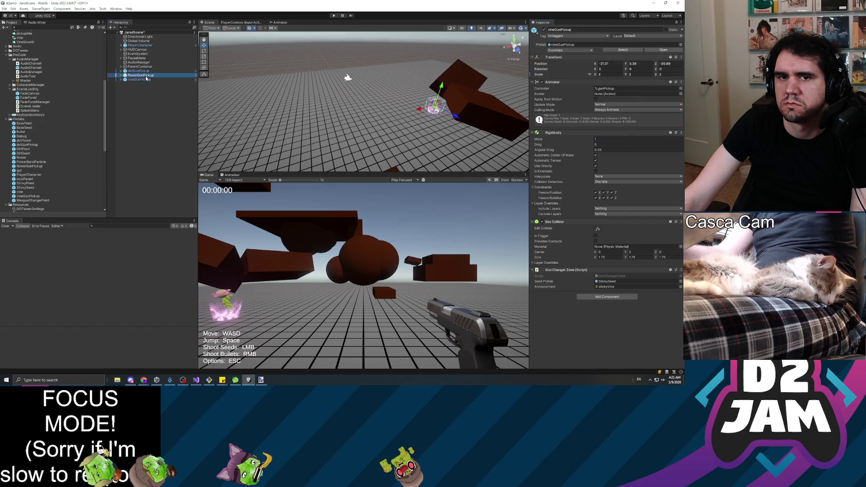
drag(421, 115, 355, 123)
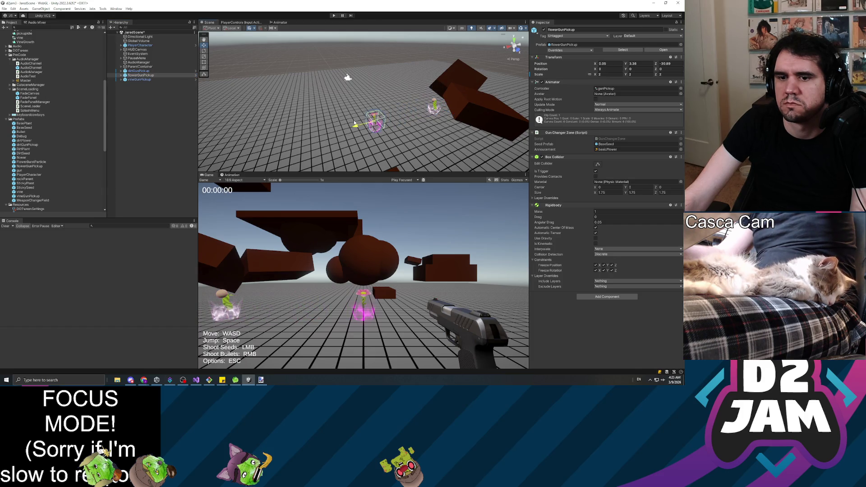
click(141, 80)
drag(419, 111, 236, 123)
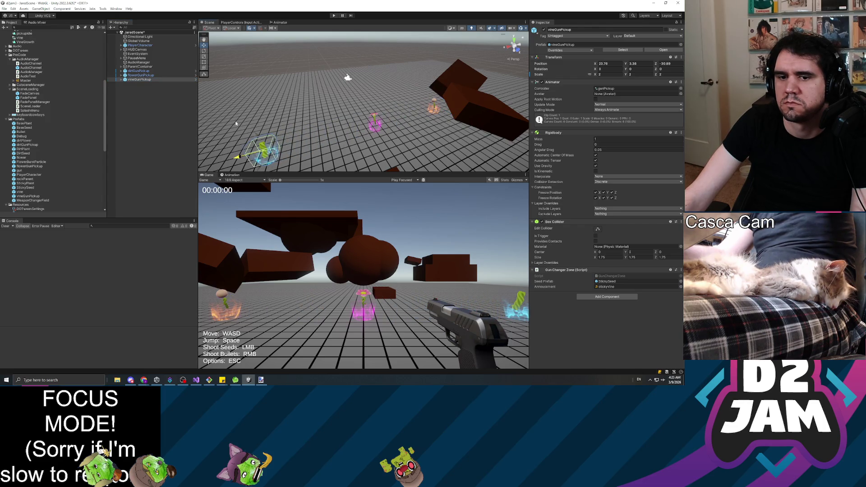
click(164, 134)
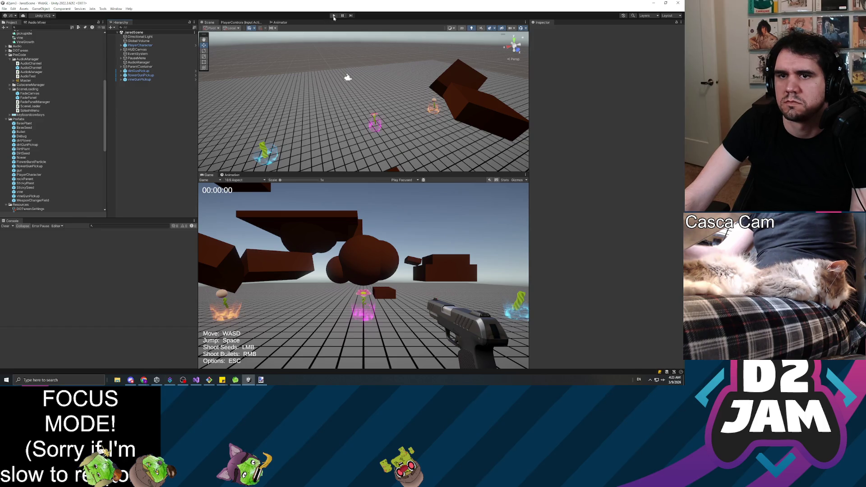
Playtest the scene, firing a seed into the level and walking toward it.
click(334, 17)
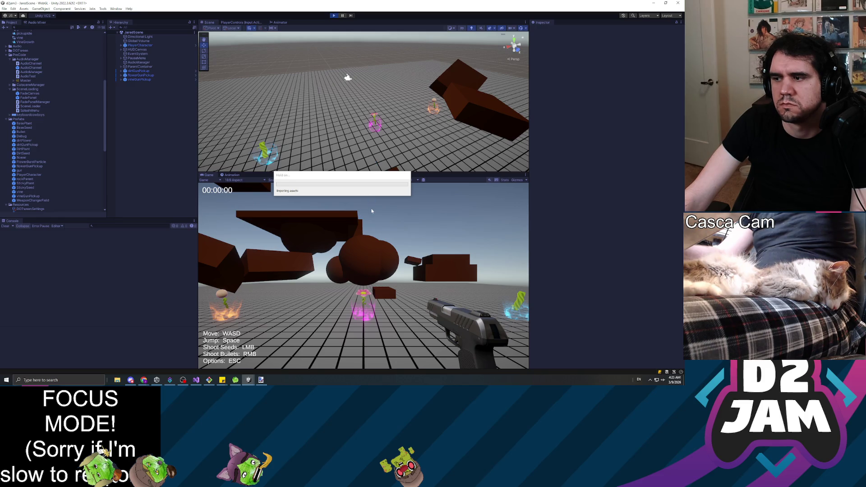
click(358, 306)
key(w)
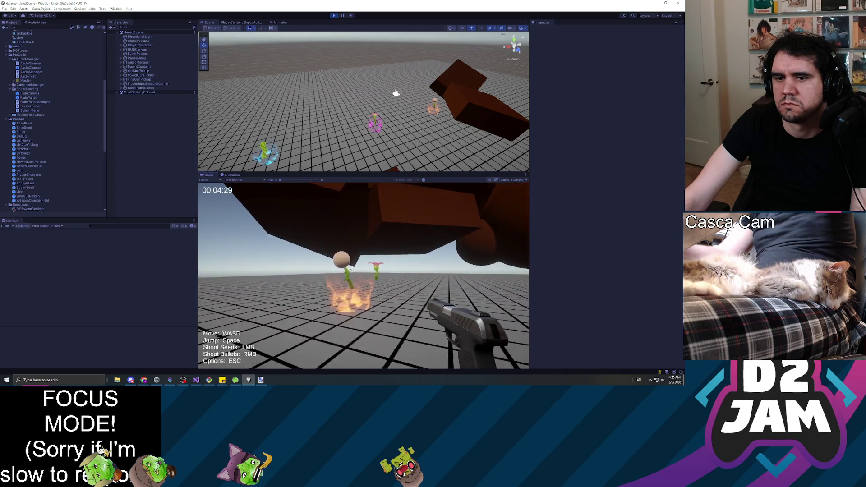
Pause the game with Esc and exit Play mode with Ctrl+P.
key(Escape)
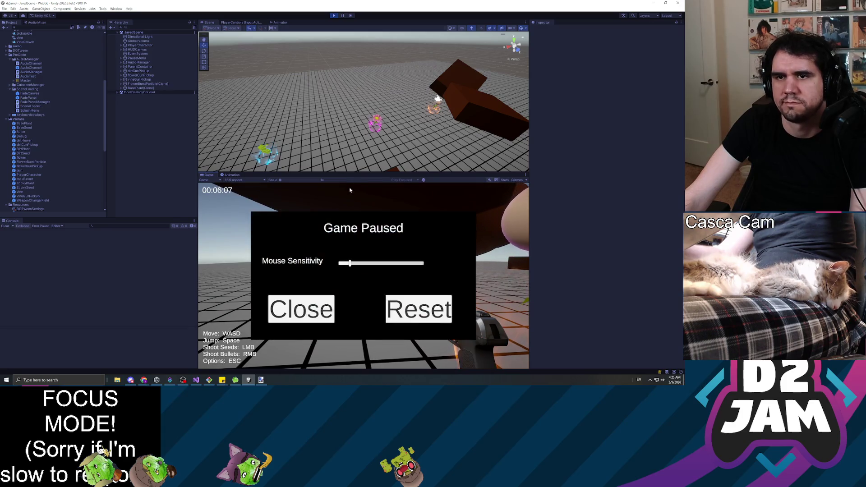
key(ctrl+p)
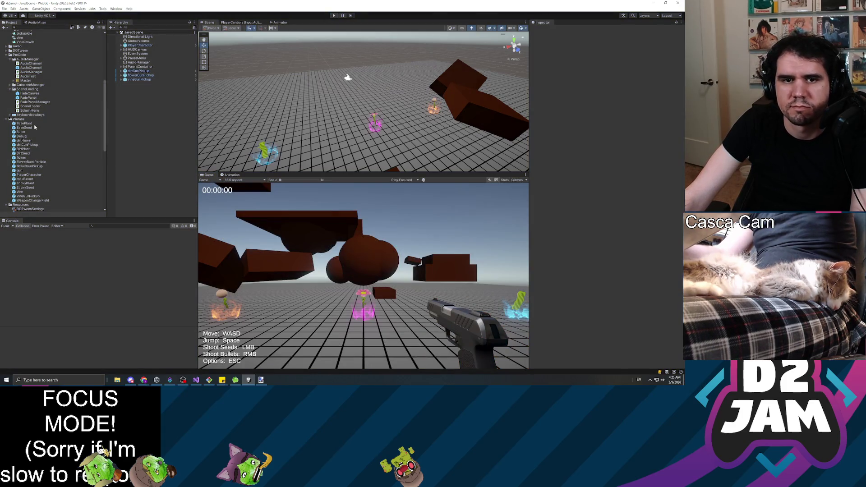
click(31, 124)
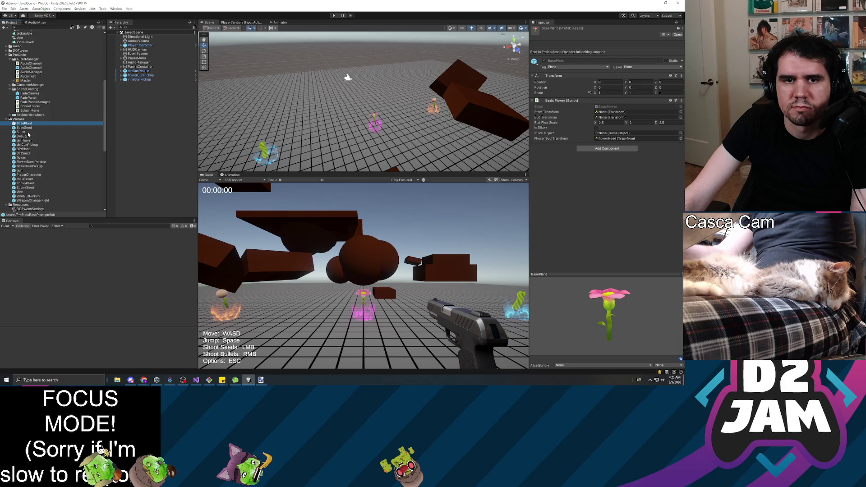
Make dirtGunPickup's Box Collider a trigger, open the flower and vine pickup prefabs, then start a new playtest.
double_click(29, 145)
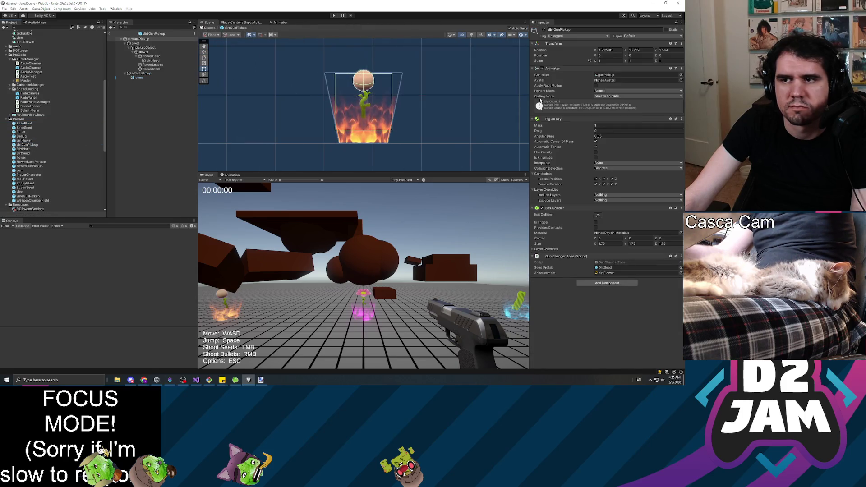
click(595, 222)
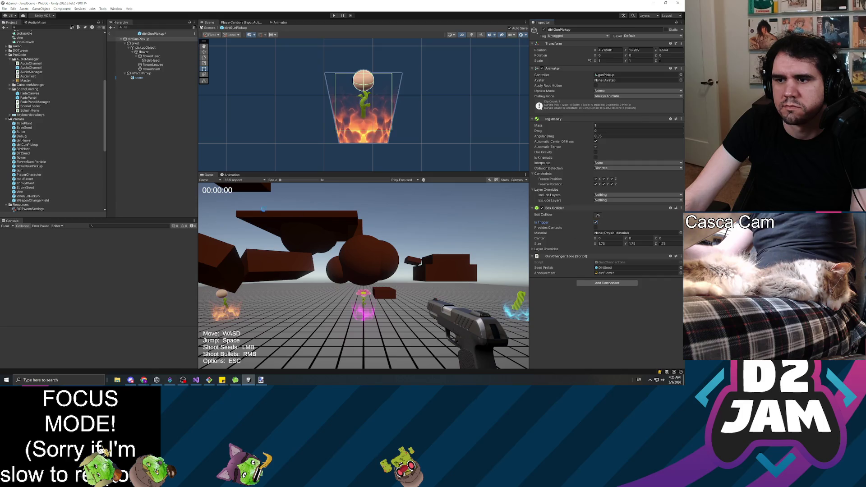
double_click(34, 166)
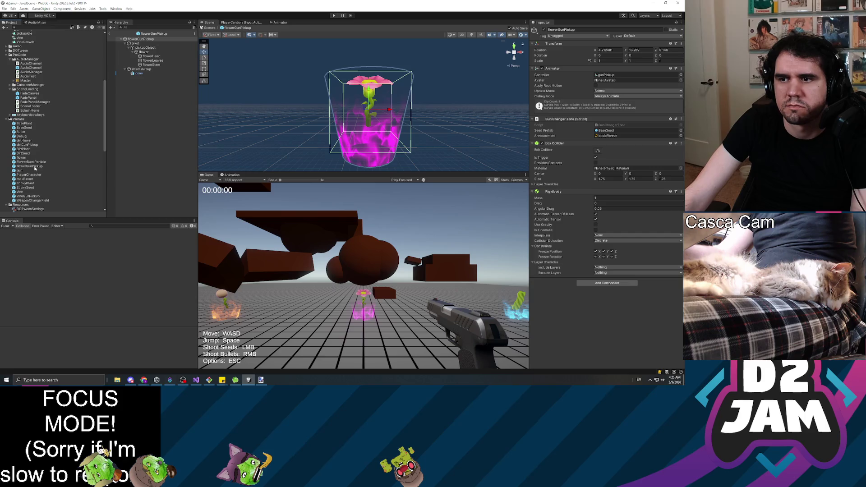
double_click(28, 196)
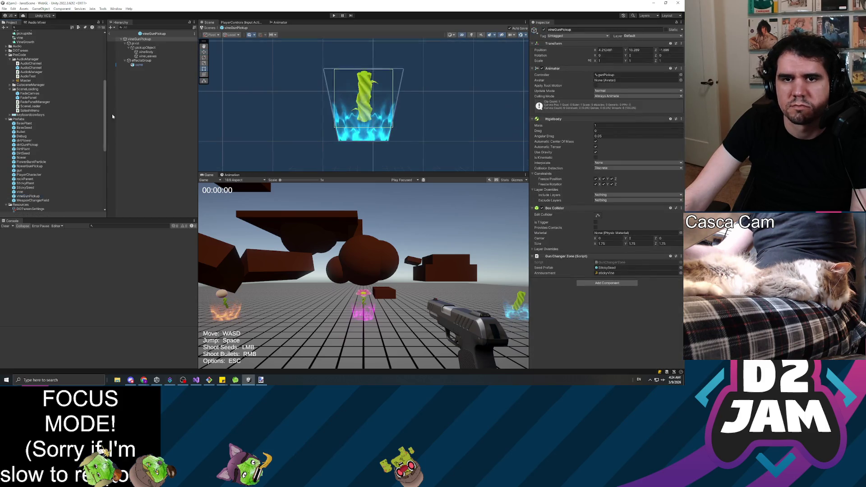
click(241, 141)
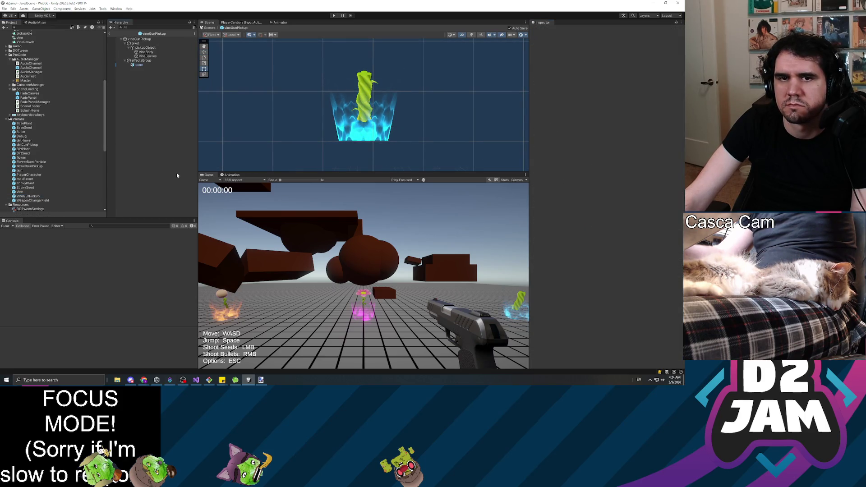
click(334, 16)
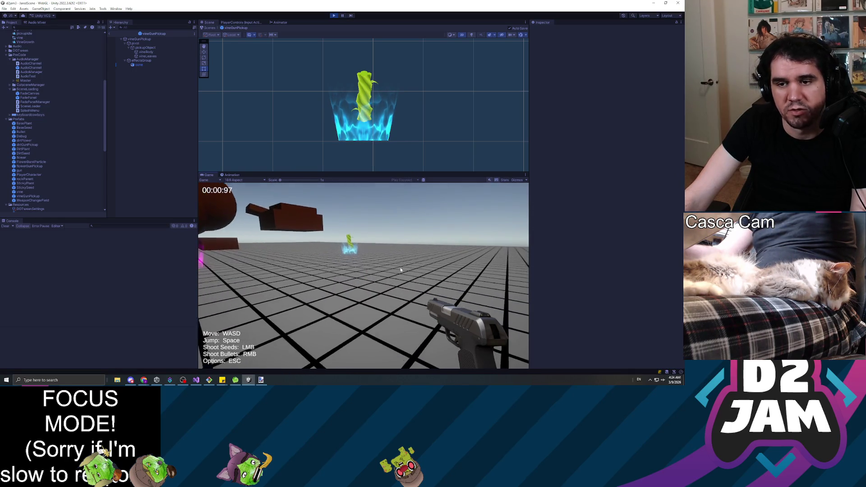
key(Escape)
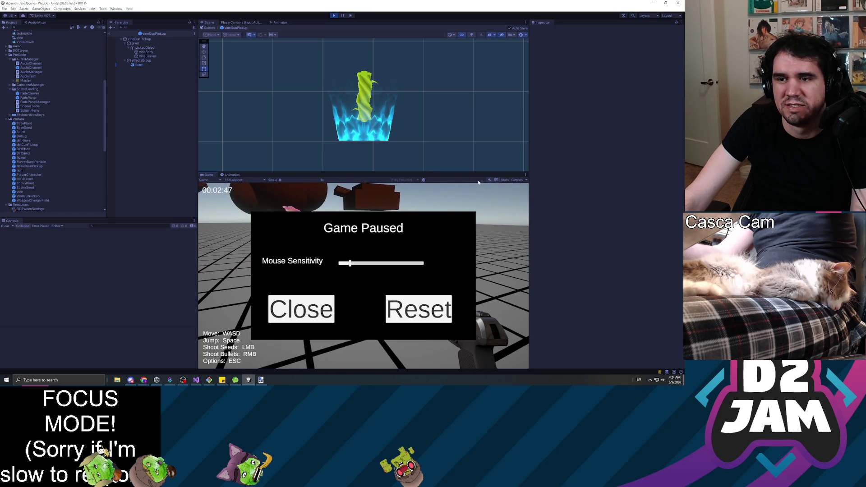
click(302, 309)
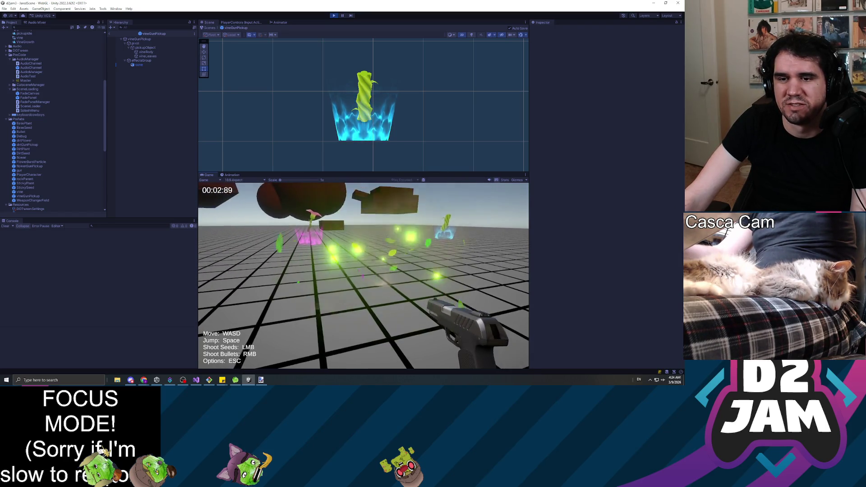
key(w)
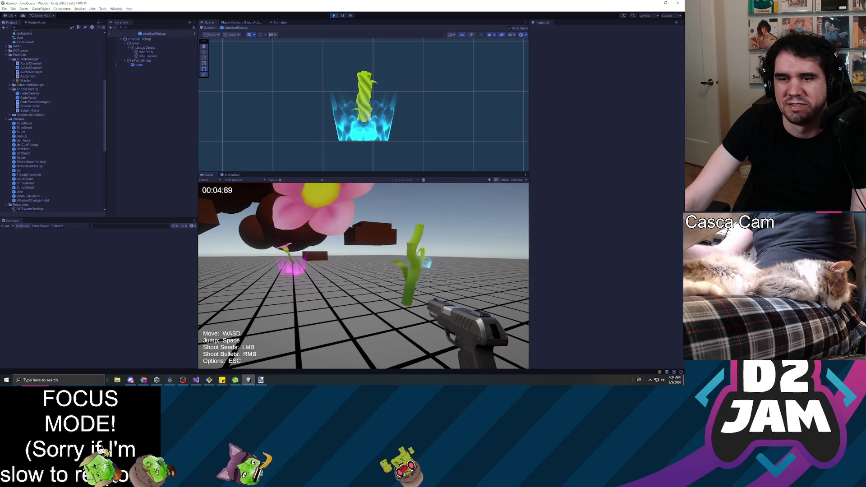
key(w)
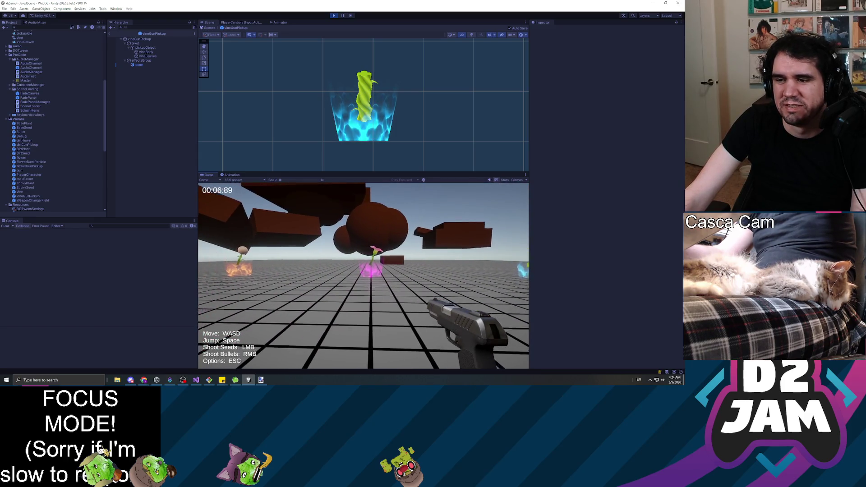
key(w)
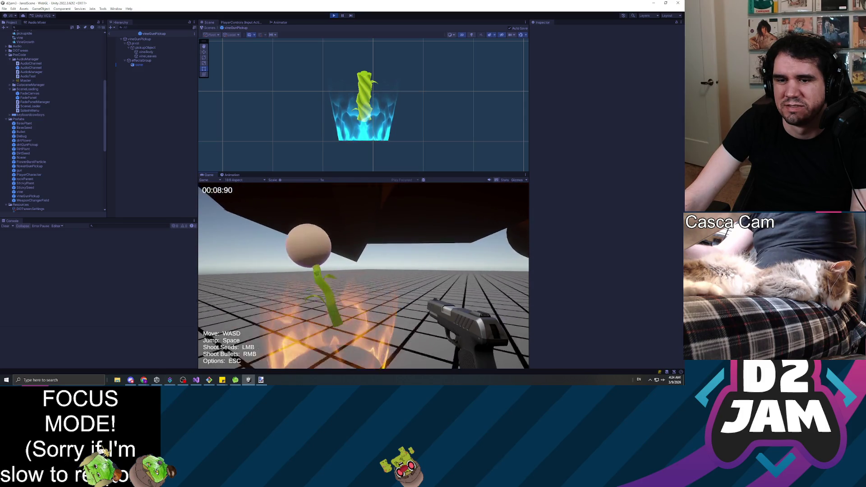
key(w)
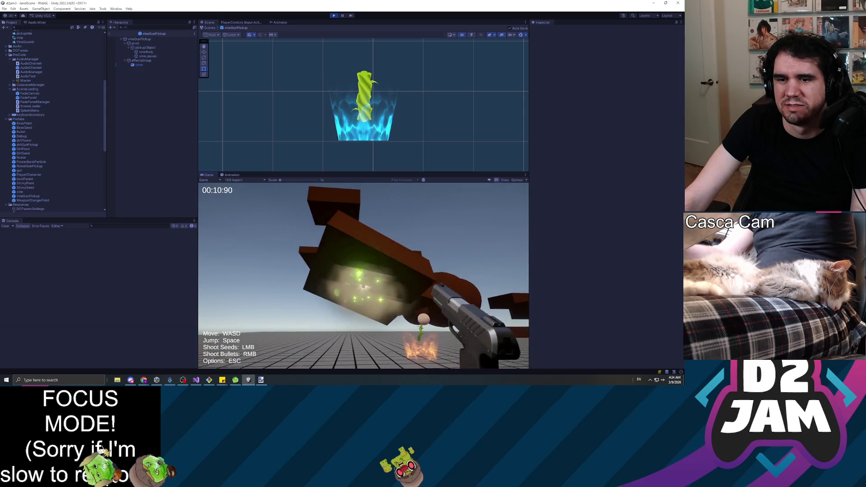
key(w)
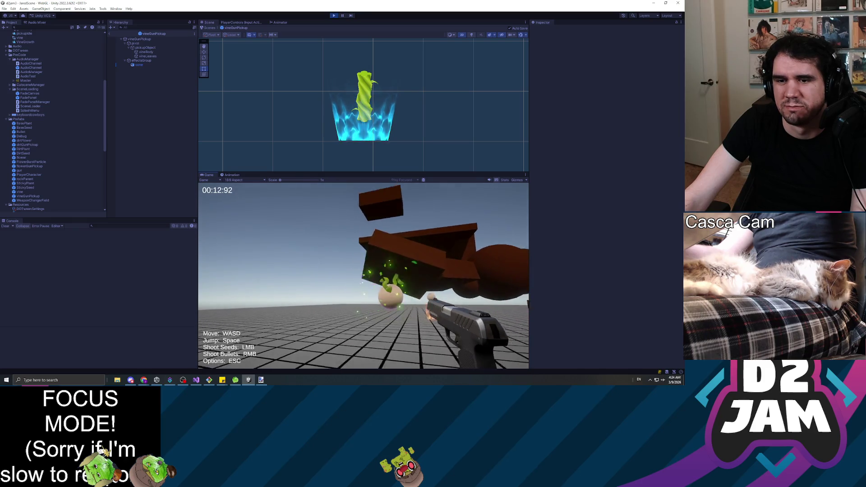
key(w)
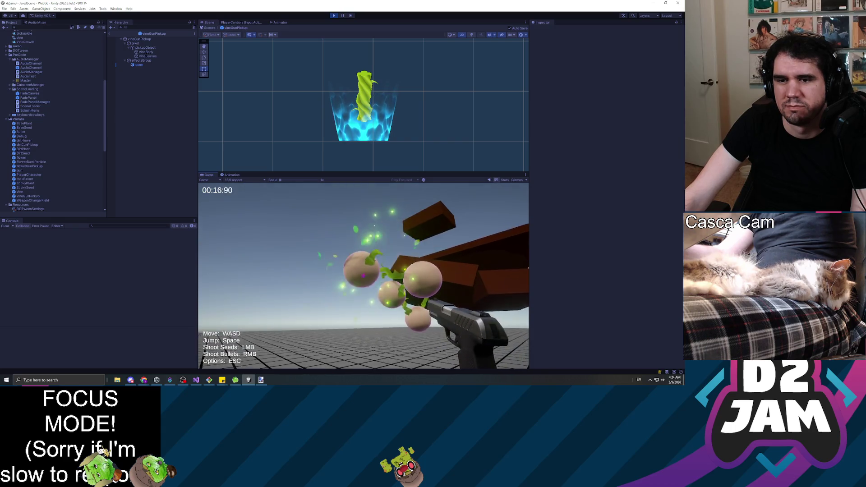
key(w)
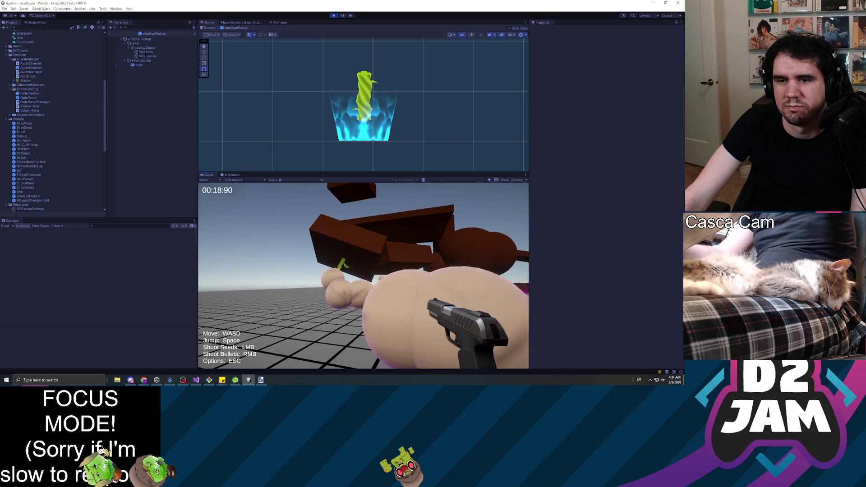
key(w)
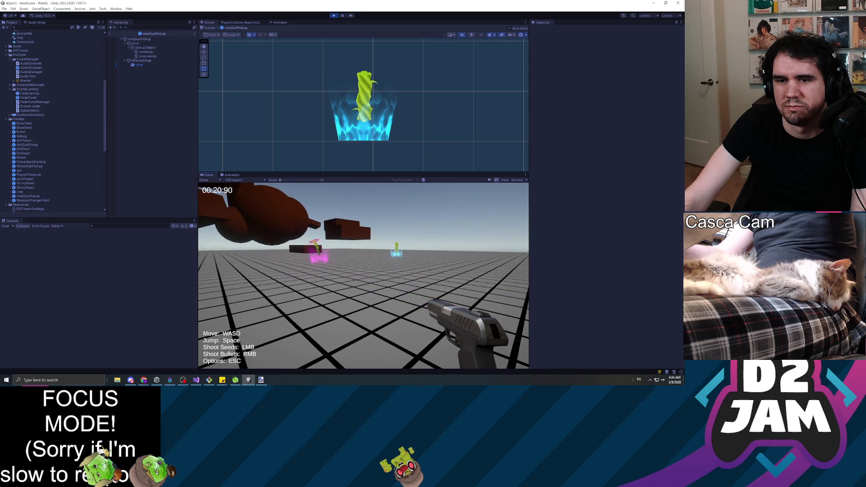
key(w)
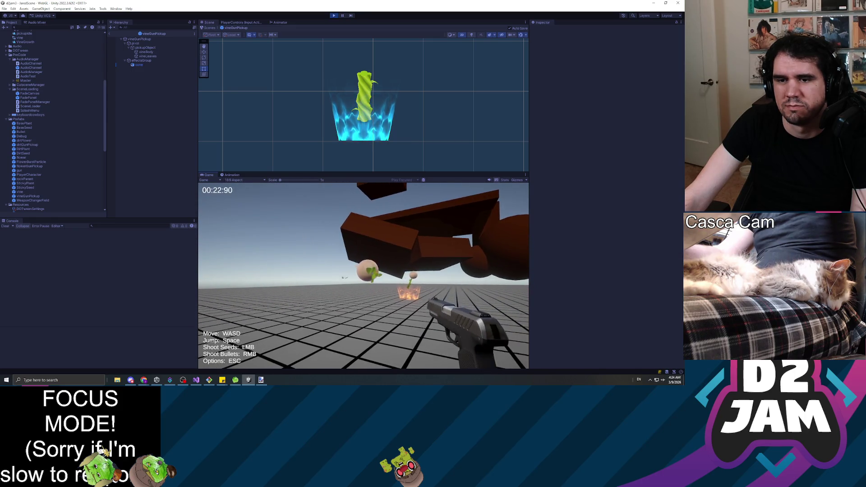
key(w)
key(w)
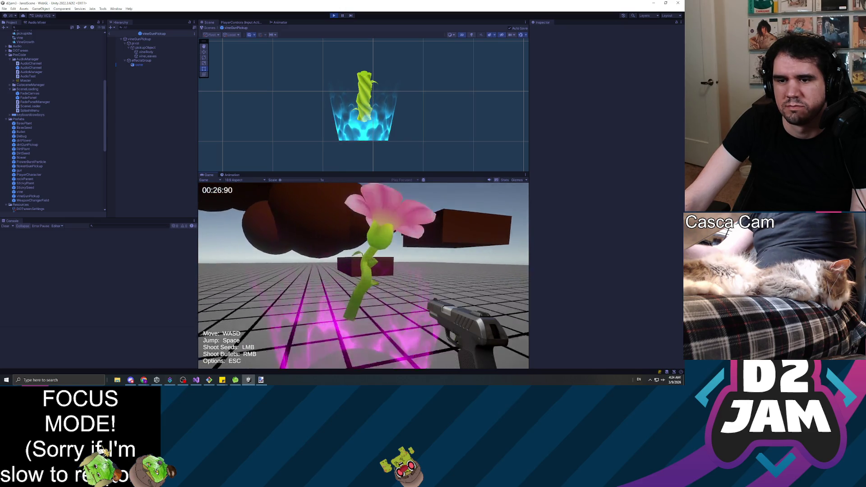
click(363, 275)
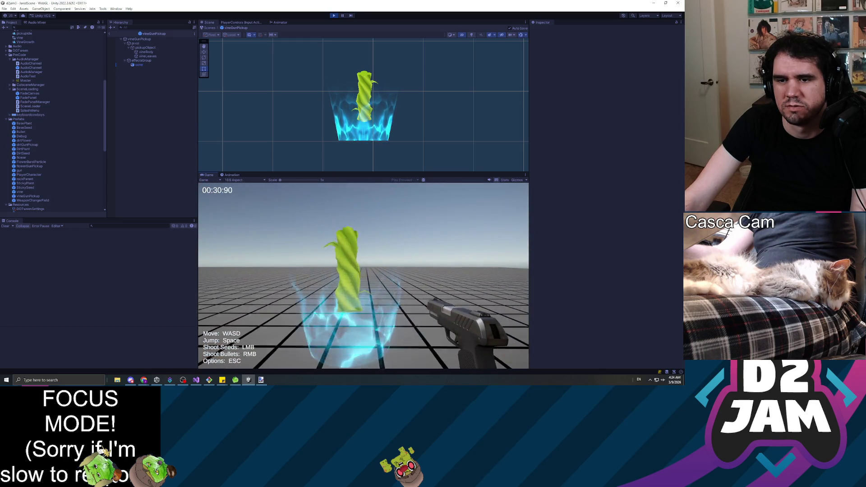
click(363, 275)
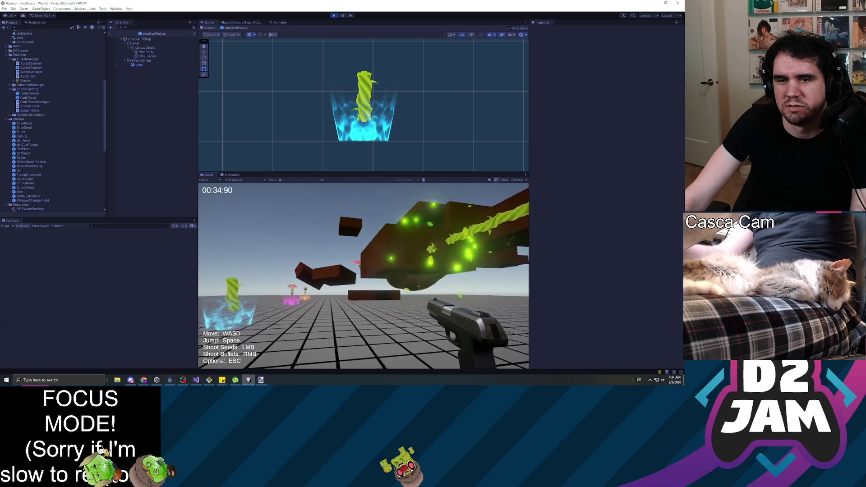
key(Escape)
click(334, 15)
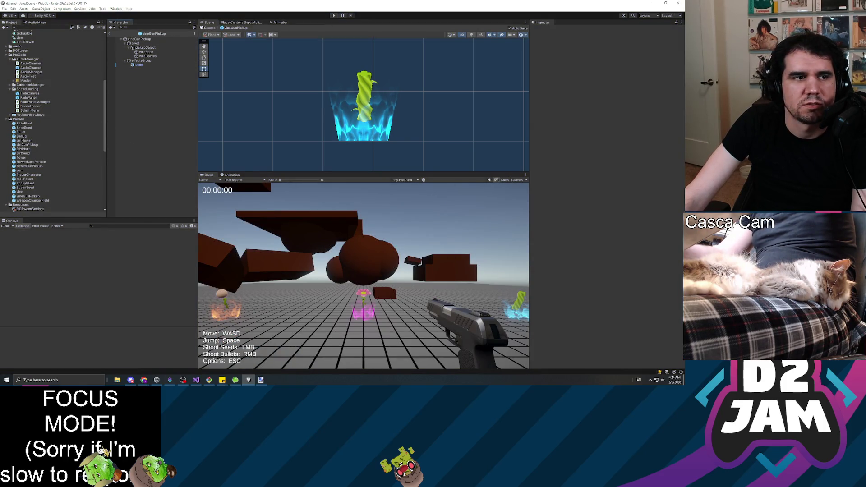
Select the vineGunPickup root and open its GunChangerZone script in Visual Studio.
click(27, 144)
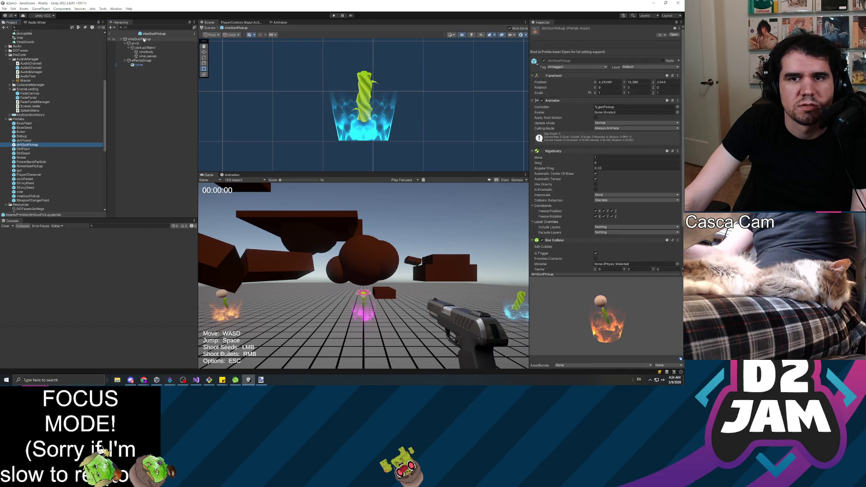
click(144, 39)
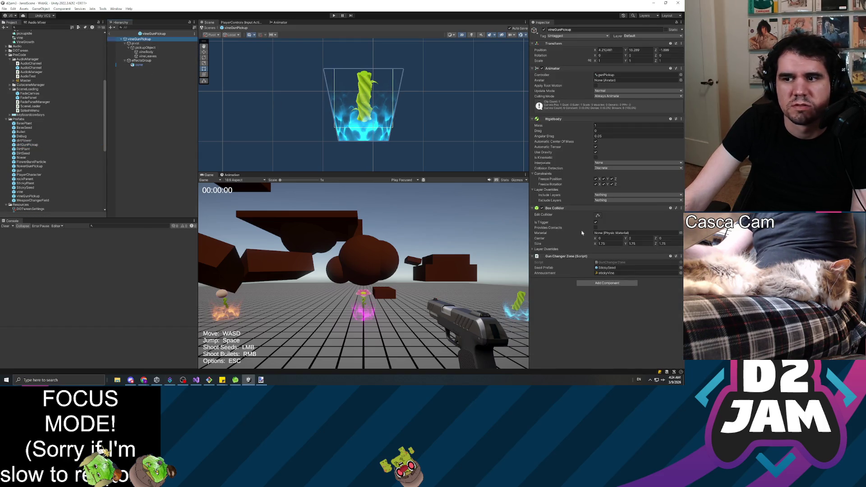
double_click(611, 263)
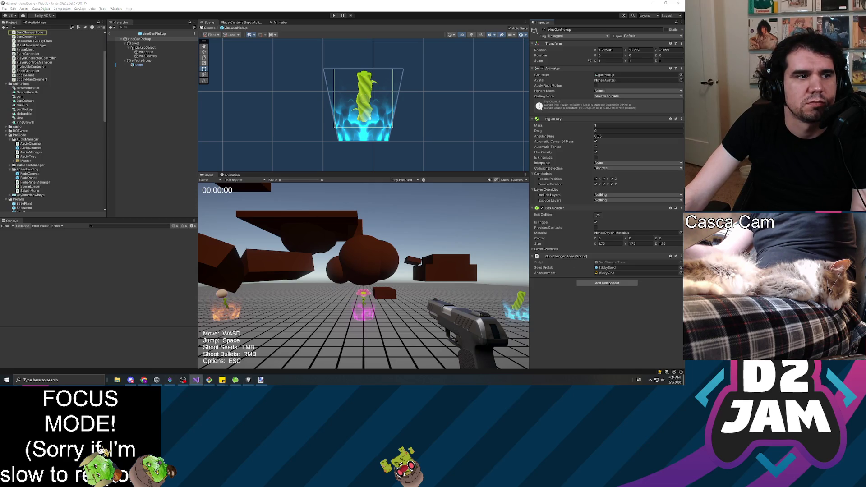
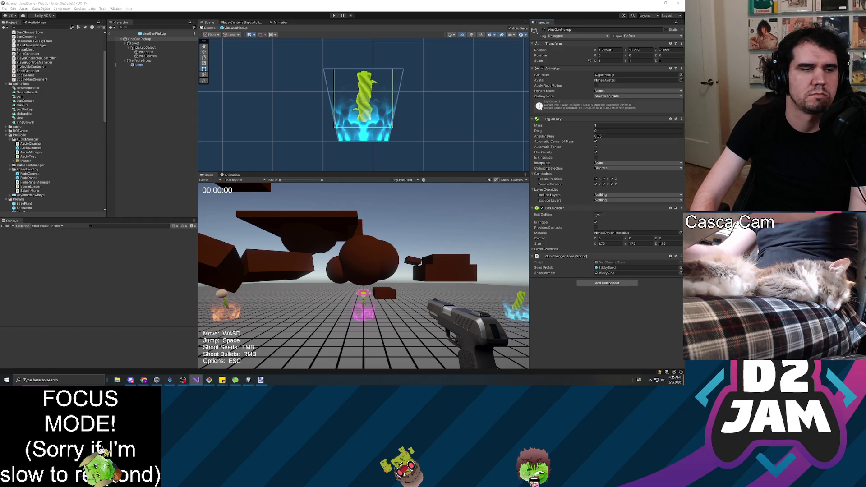
Switch from Unity to Visual Studio, where GunChangerZone.cs is open.
key(alt+Tab)
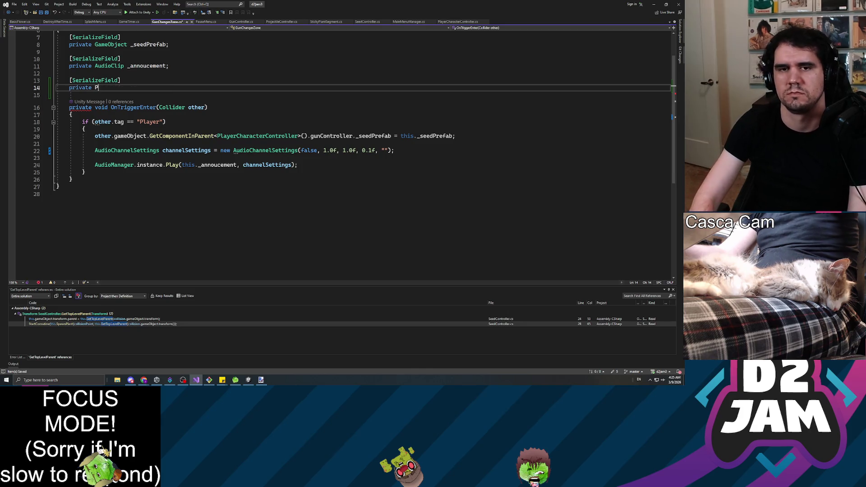
Declare a private GameObject _pickupParticleObject field below the announcement clip.
key(BackSpace)
text(Game)
key(Tab)
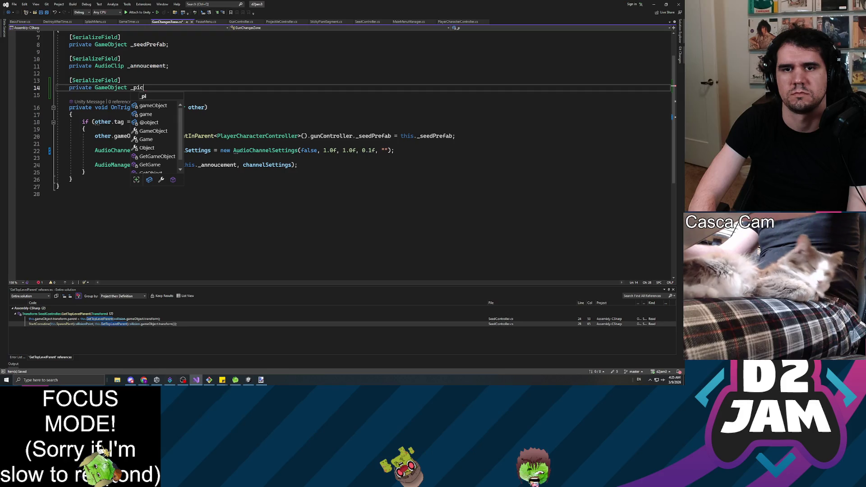
text(ject;)
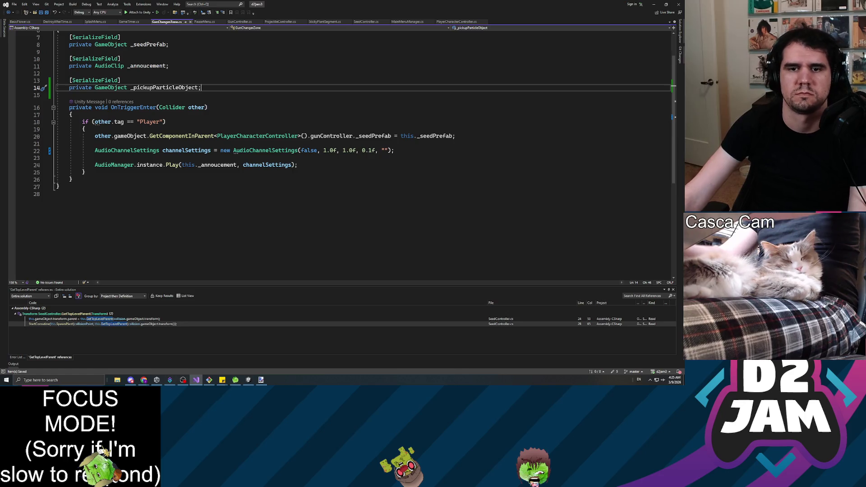
Start an Instantiate call on a new line after the AudioManager announcement call.
click(297, 164)
key(Return)
key(Return)
text(p)
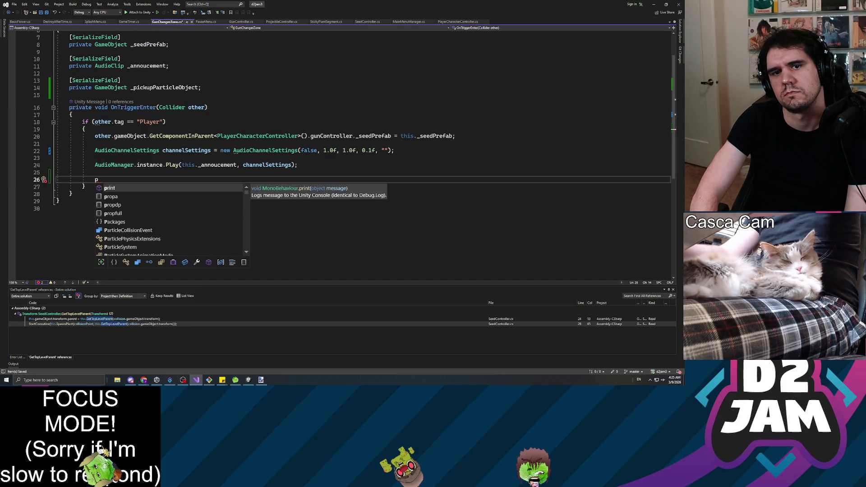
key(BackSpace)
text(this.)
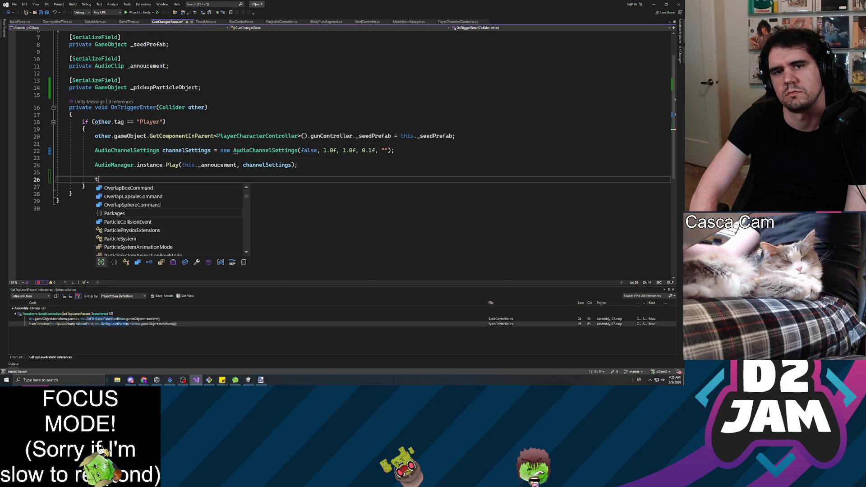
key(BackSpace)
key(BackSpace)
key(BackSpace)
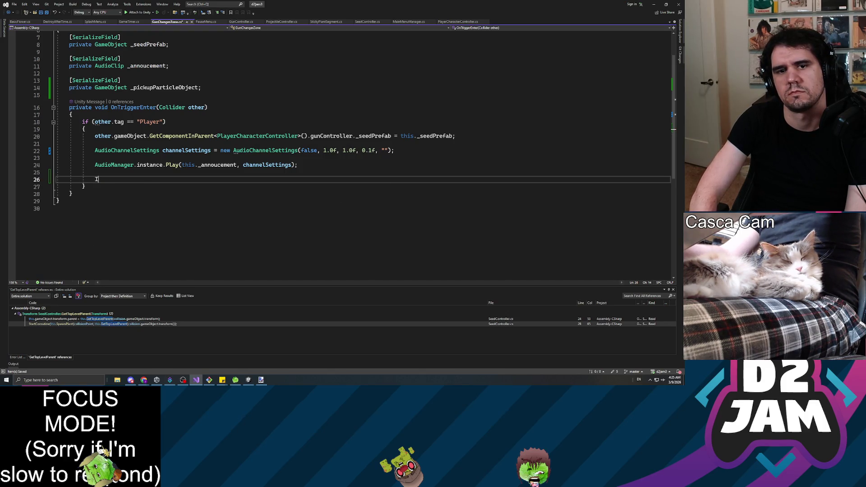
text(Instantiate)
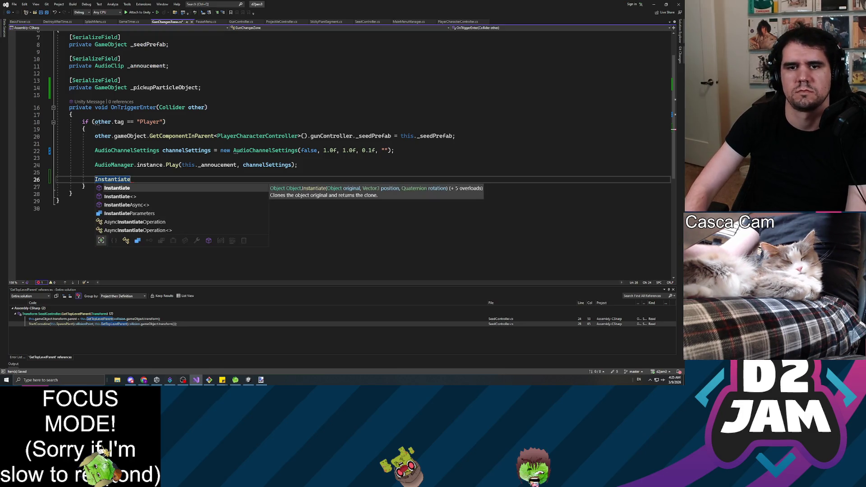
key(Escape)
key(Up)
key(Up)
key(Up)
key(Up)
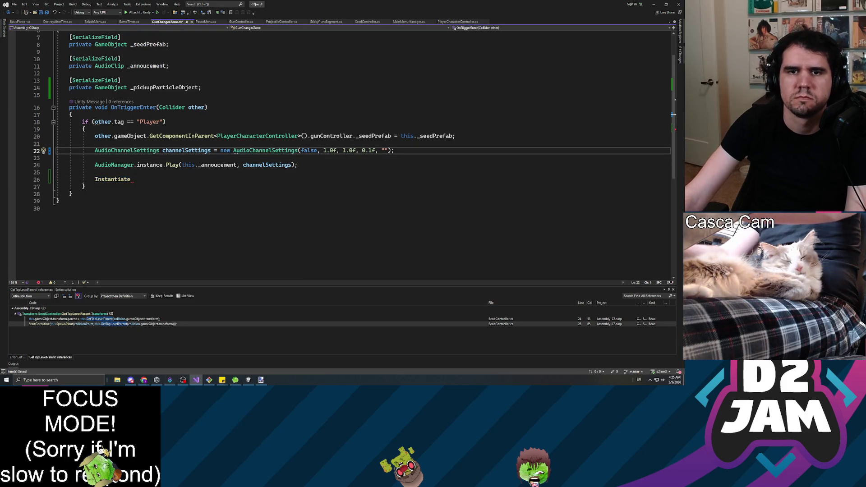
scroll(339, 154, up, 2)
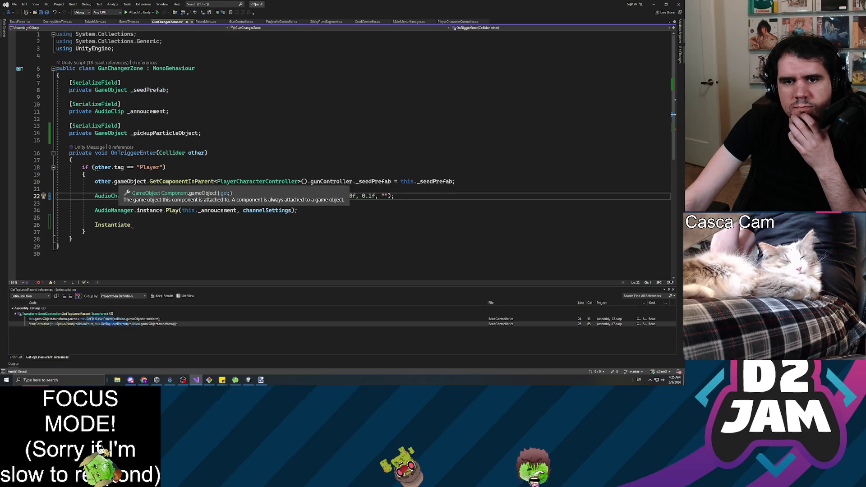
click(95, 182)
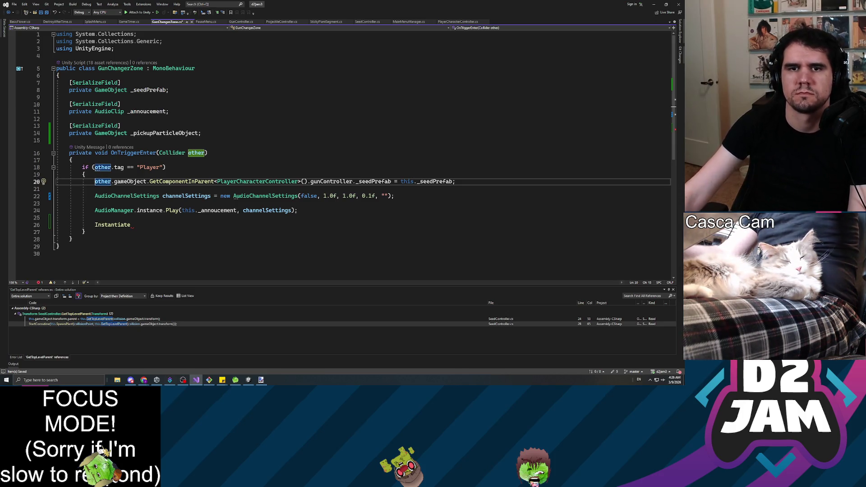
Check the _seedPrefab field in GunController.cs, then close that file.
click(242, 22)
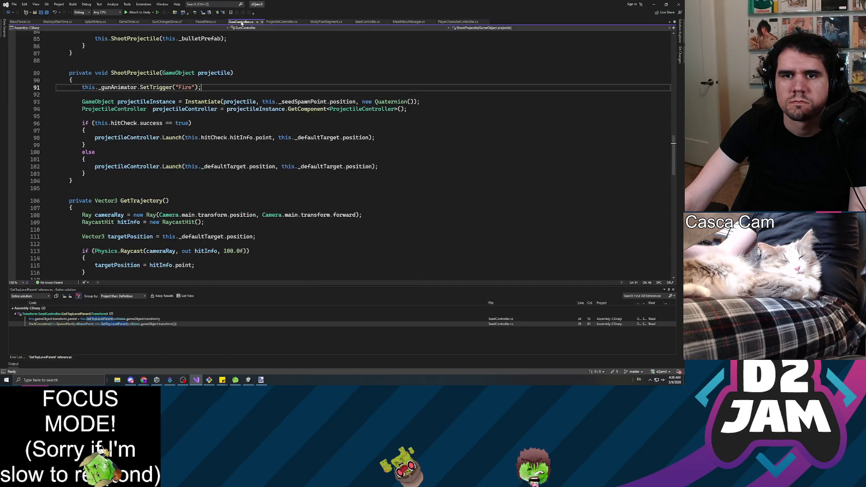
scroll(338, 153, up, 6)
scroll(338, 154, up, 20)
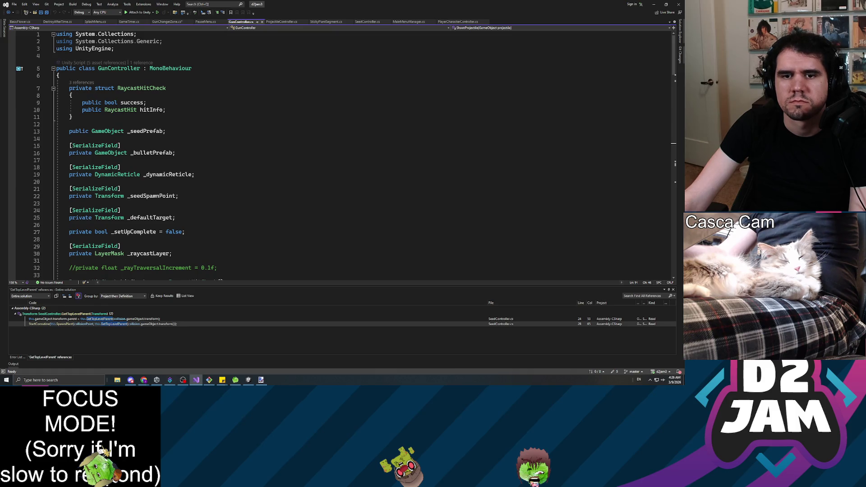
click(79, 131)
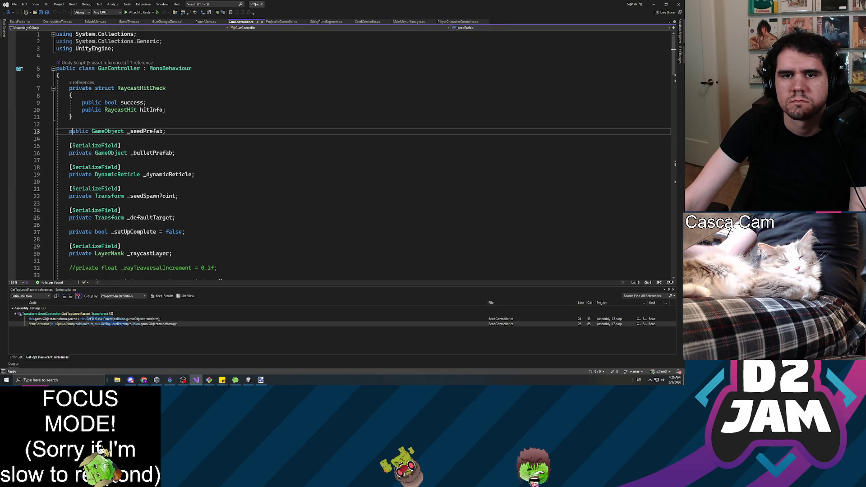
middle_click(245, 23)
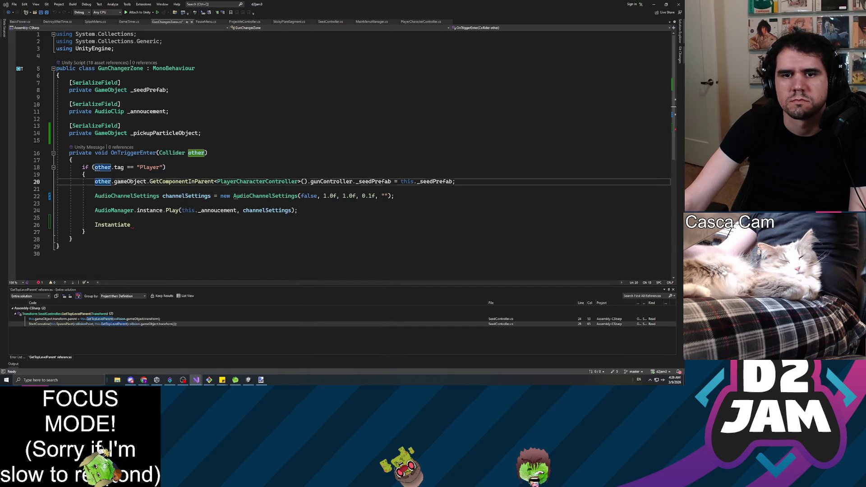
Open blank lines above the _seedPrefab assignment in GunChangerZone's OnTriggerEnter.
key(shift+Tab)
key(Return)
key(Return)
key(Up)
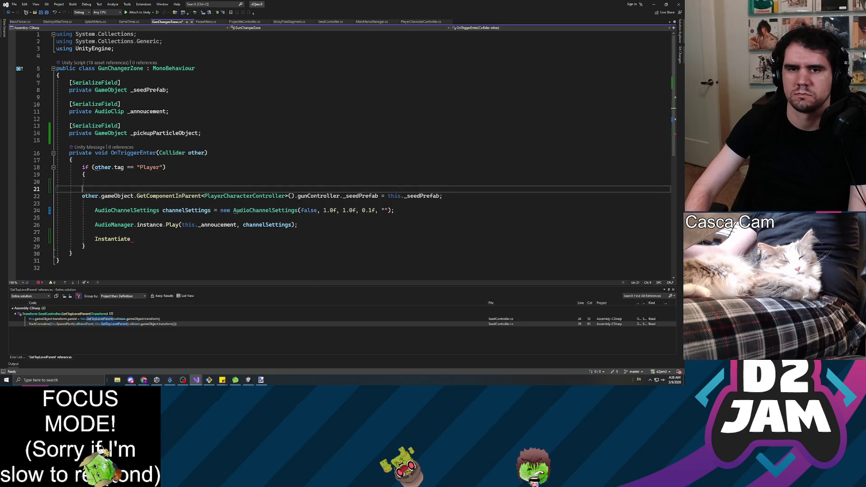
Declare a local GunController variable named gunController with a suggested GetComponent initializer.
key(Down)
key(Tab)
key(Up)
key(Up)
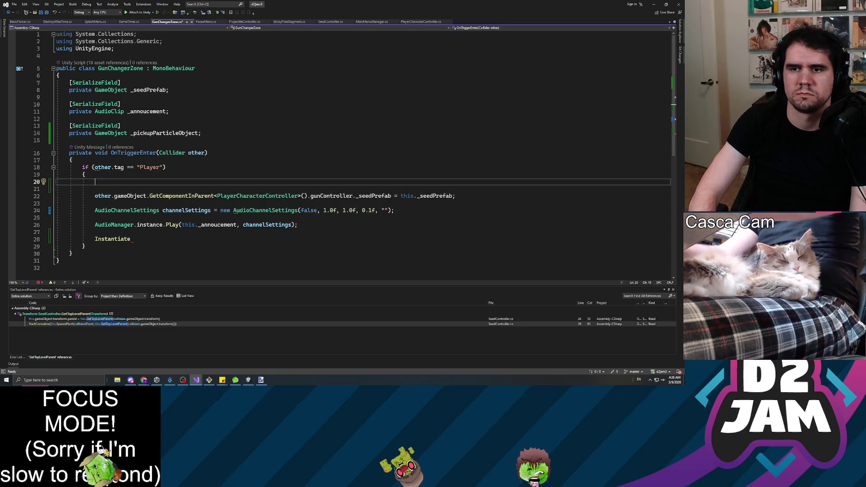
text(G)
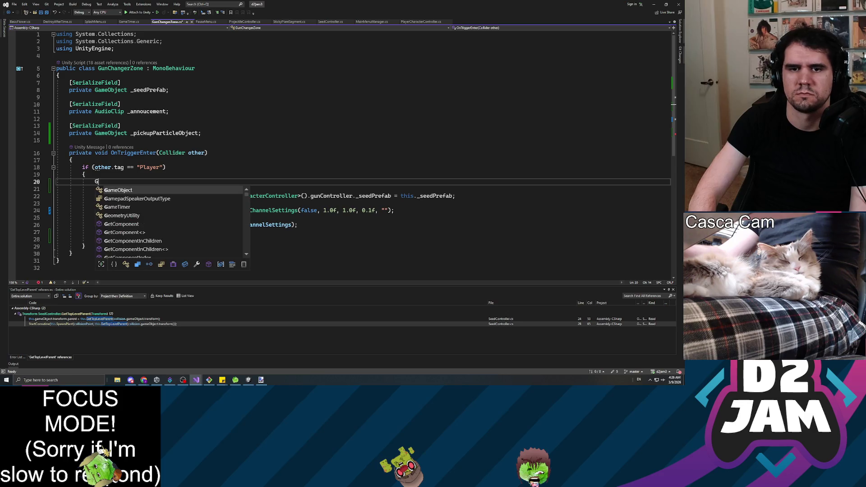
text(unController controller=)
key(Tab)
click(142, 181)
text(g)
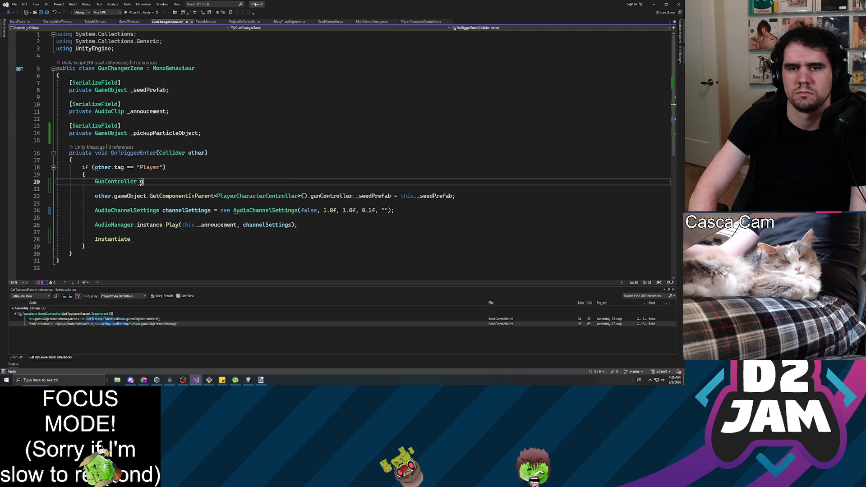
text(unGControl)
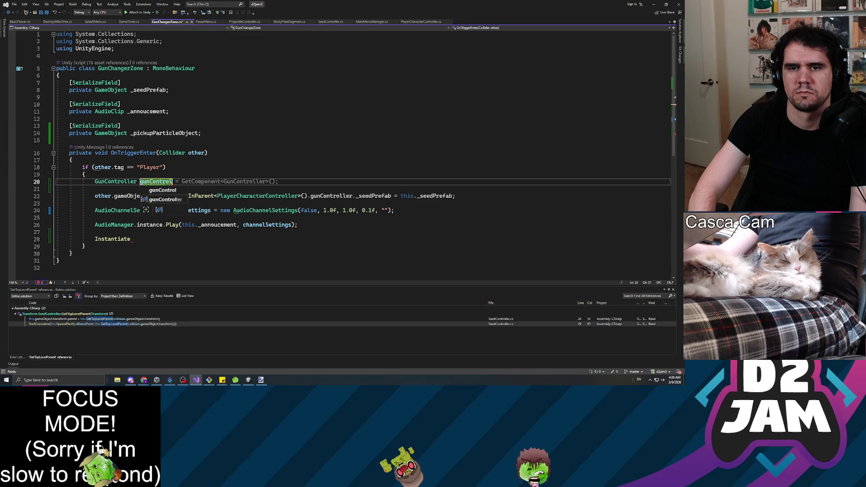
key(Tab)
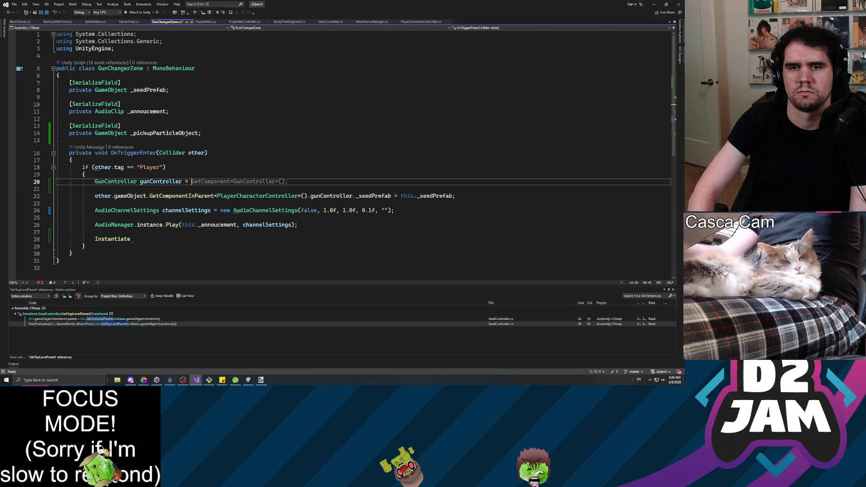
Move the gun-controller lookup expression into the gunController initializer and save the script.
mouse_move(93, 196)
mouse_down()
mouse_move(56, 196)
mouse_move(343, 196)
mouse_up()
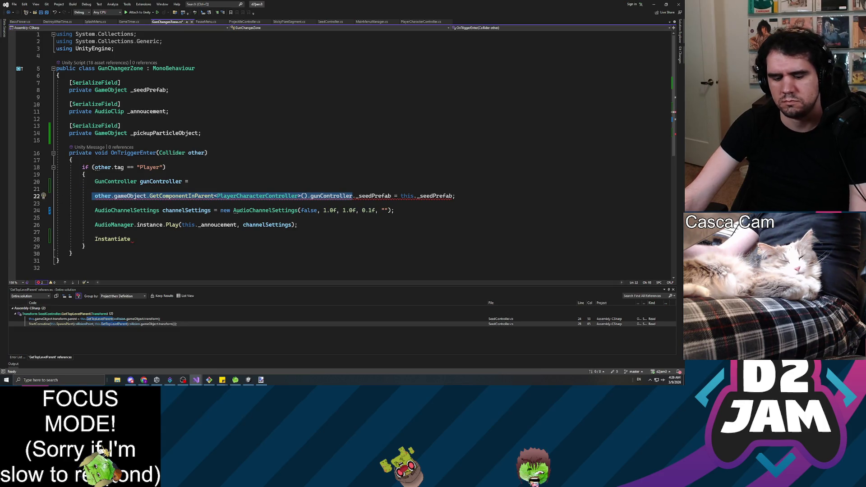
key(ctrl+x)
key(Up)
key(Up)
key(End)
key(ctrl+v)
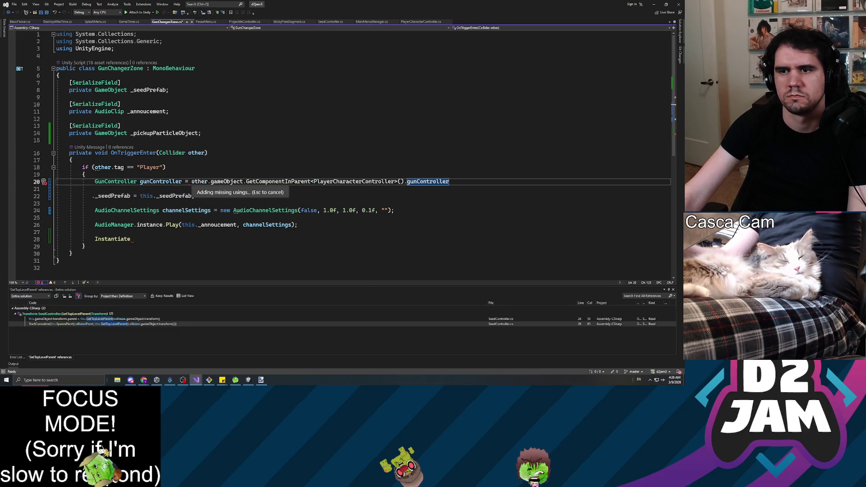
text(;)
key(ctrl+s)
key(Down)
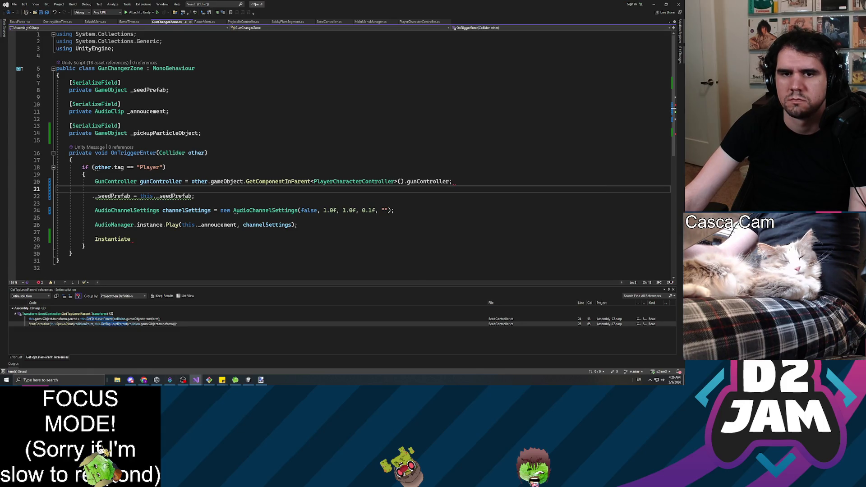
Add an if block comparing gunController._seedPrefab against this._seedPrefab.
key(Return)
key(Return)
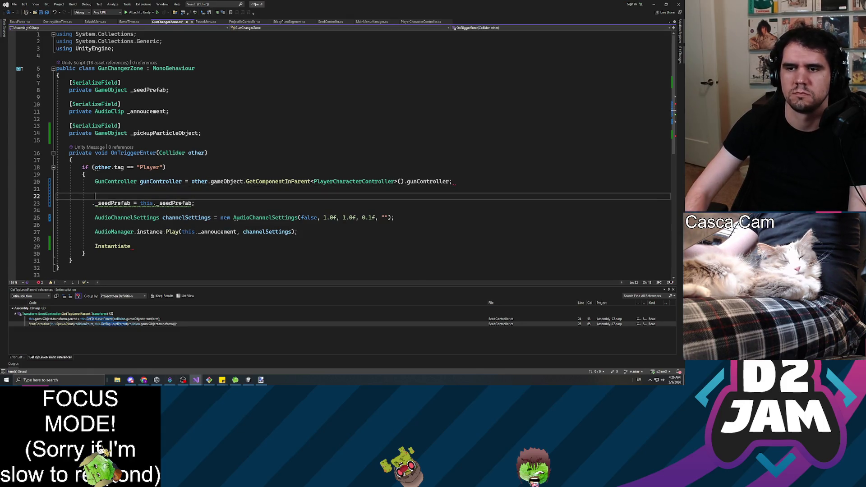
key(Up)
text(if ())
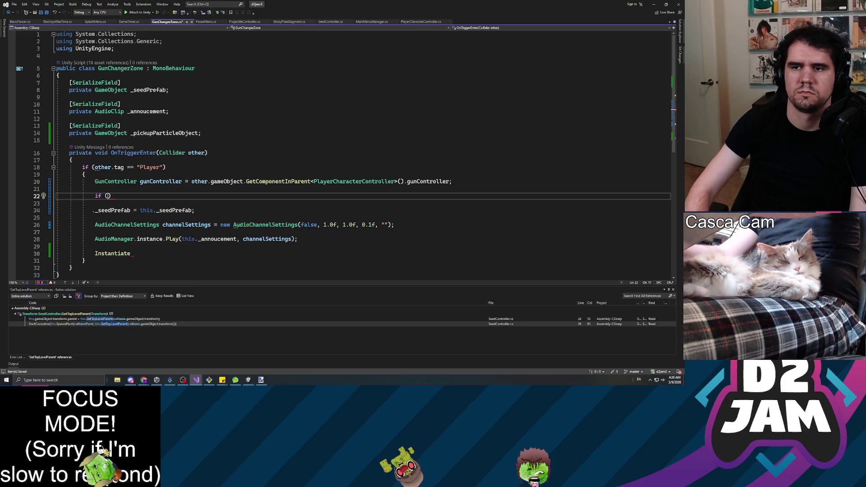
text(gunController.seed)
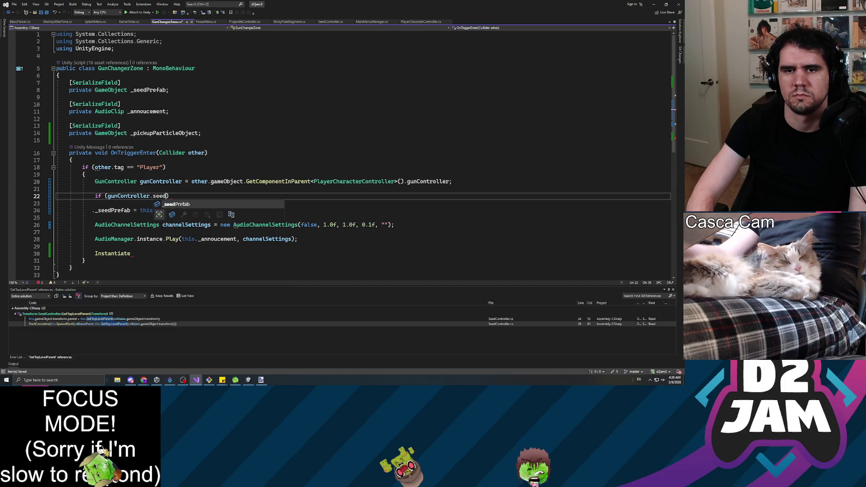
key(Tab)
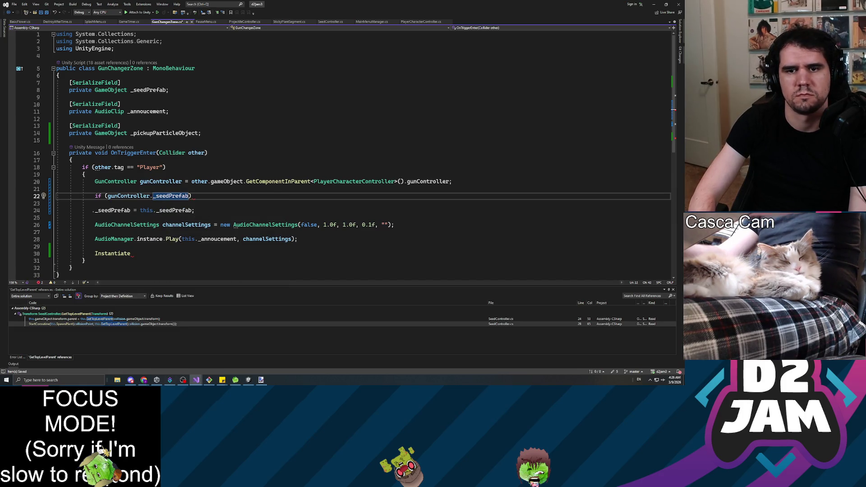
text(._see)
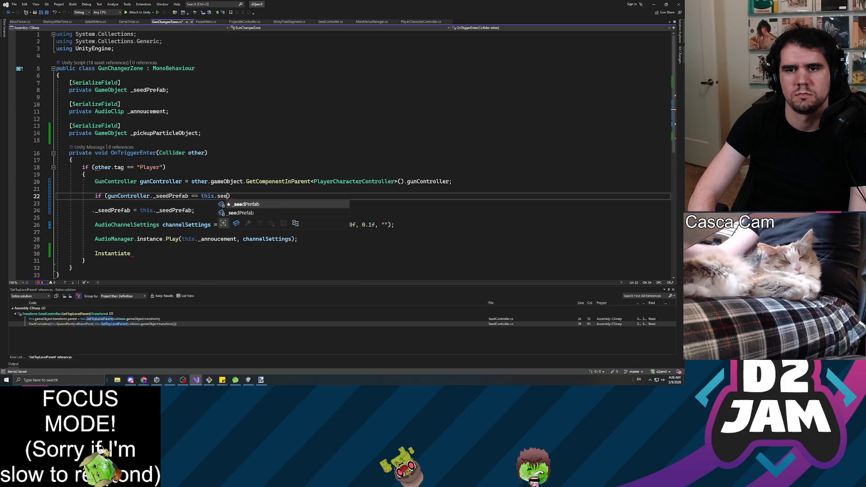
key(Tab)
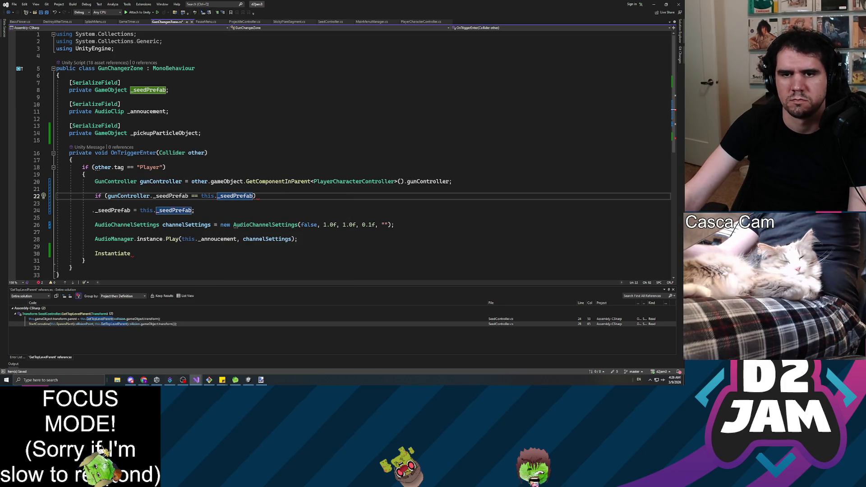
click(194, 195)
key(End)
key(Return)
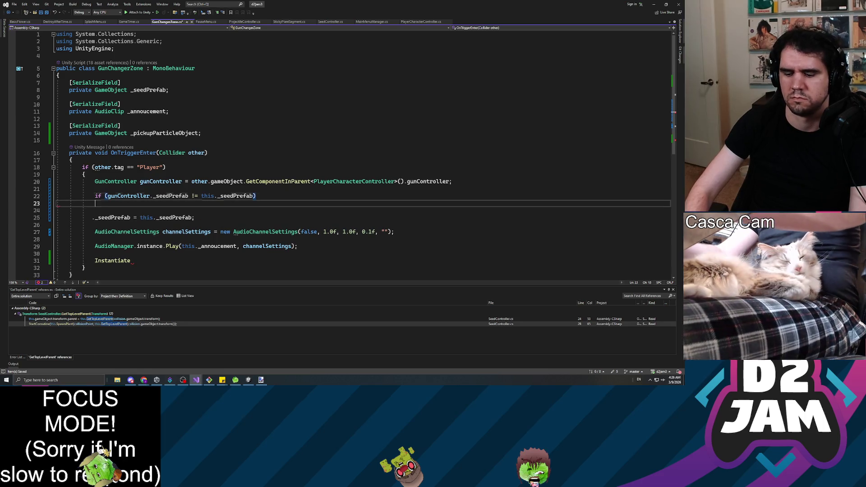
key(Return)
Move the _seedPrefab assignment, now targeting gunController, inside the new if block.
click(94, 231)
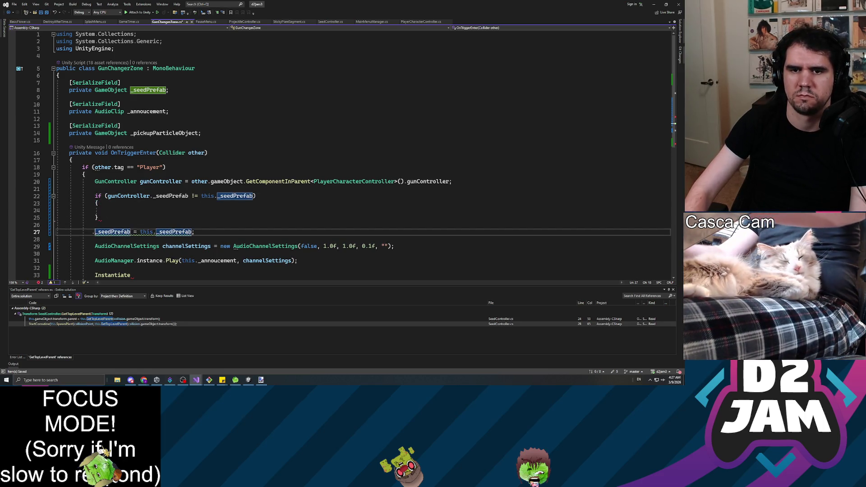
key(Left)
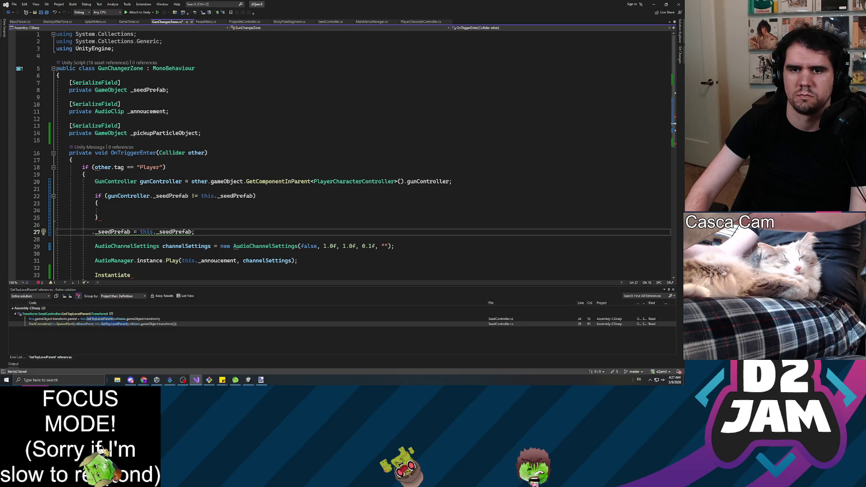
text(gunController)
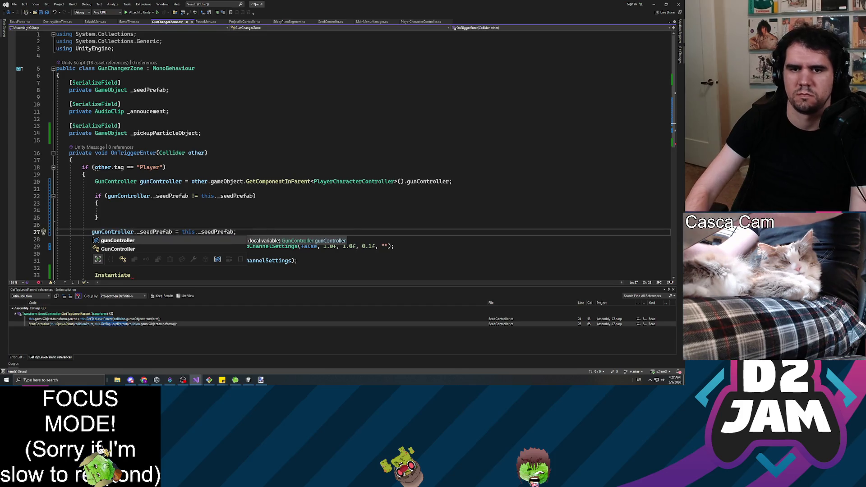
key(Escape)
key(Home)
key(shift+End)
key(ctrl+x)
key(Up)
key(Up)
key(Up)
key(ctrl+v)
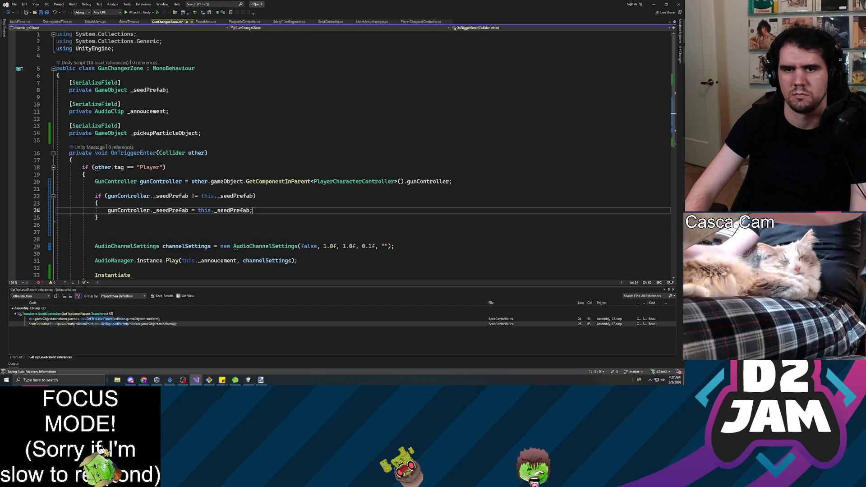
key(Down)
key(Down)
key(Down)
key(Down)
key(Down)
Move the AudioChannelSettings and AudioManager.Play lines into the if block and delete the stray Instantiate.
key(End)
key(shift+Up)
key(shift+Up)
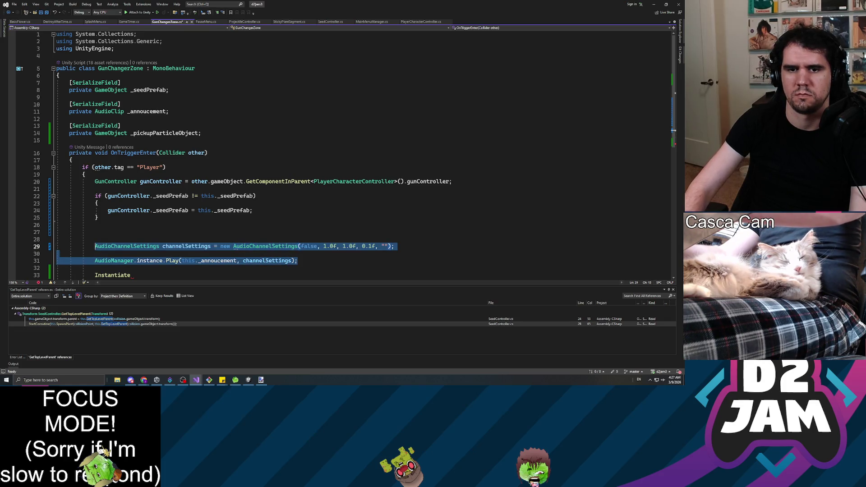
key(ctrl+x)
key(Up)
key(Up)
key(Up)
key(Return)
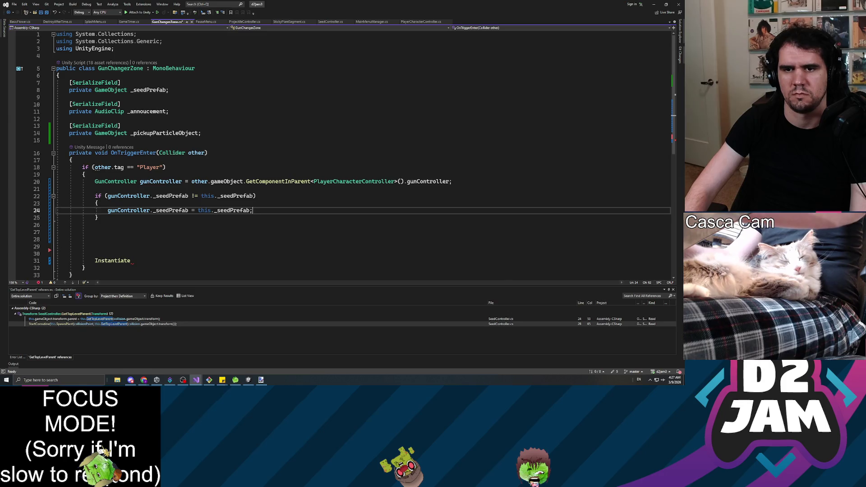
key(ctrl+v)
key(Up)
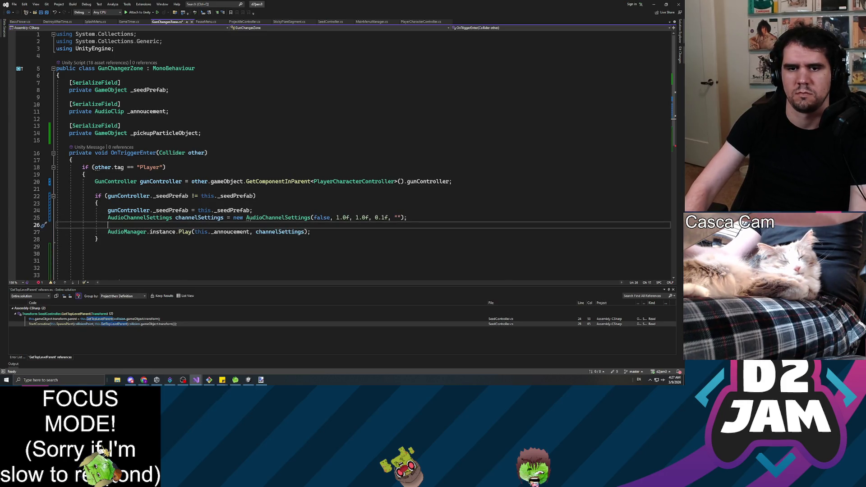
key(shift+Delete)
key(Up)
key(Return)
key(Down)
key(Down)
key(Down)
key(Down)
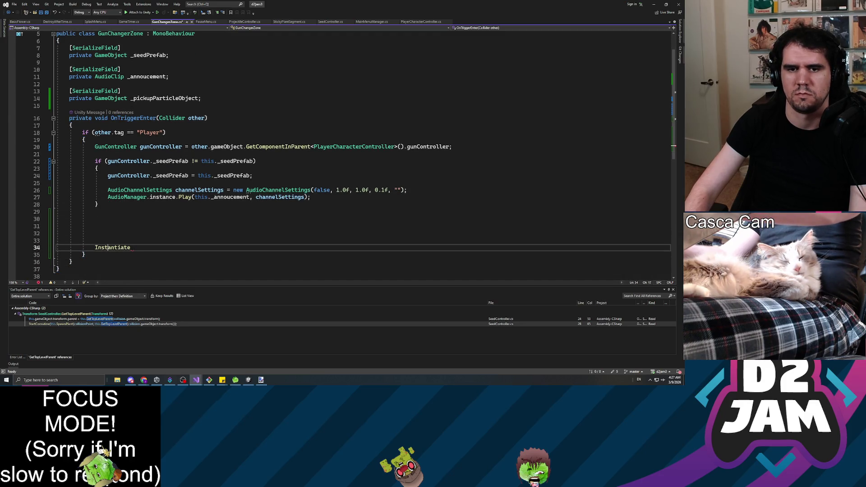
key(ctrl+BackSpace)
key(Up)
key(Up)
key(Up)
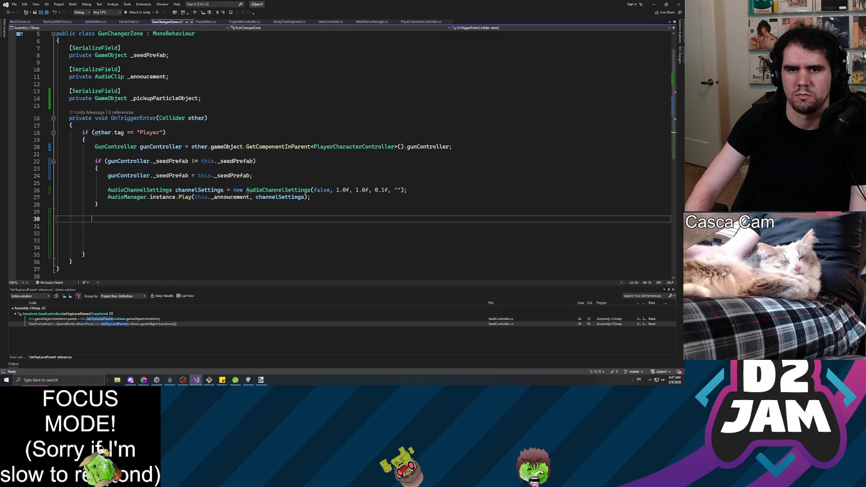
Add Instantiate(this._pickupParticleObject, this.gameObject.transform.position, new Quaternion()) after the announcement playback.
key(End)
key(Return)
key(Return)
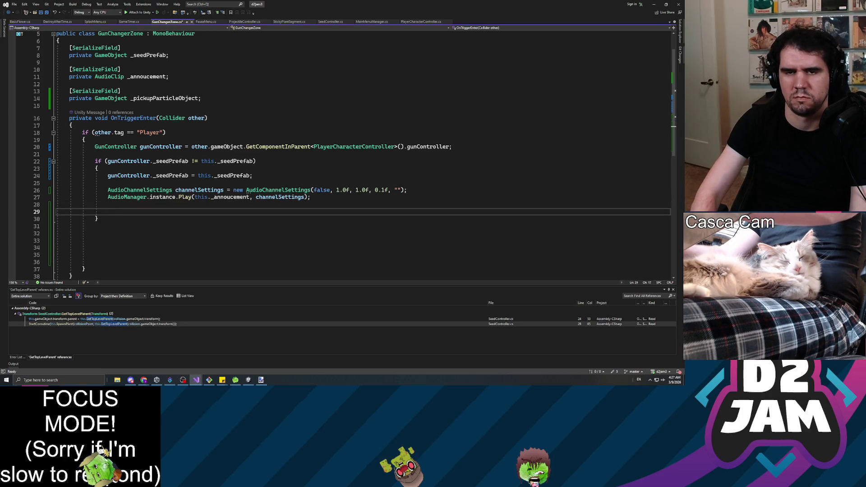
text(Instantiate(t)
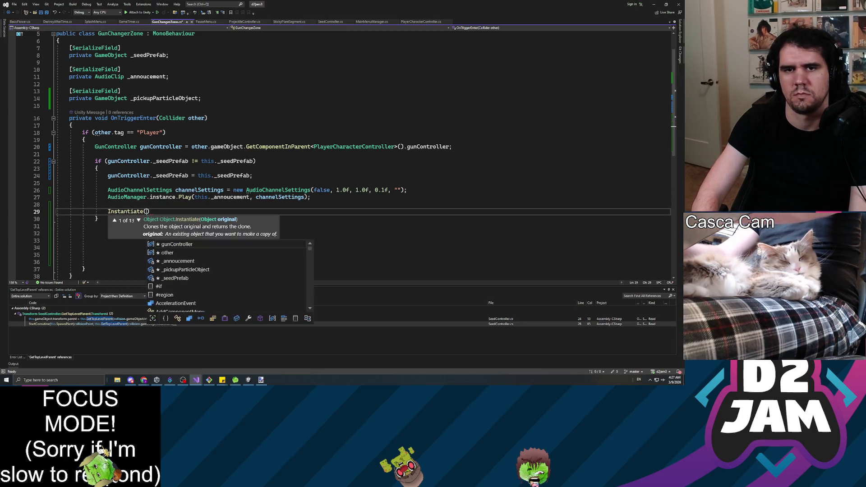
text(his._pickup)
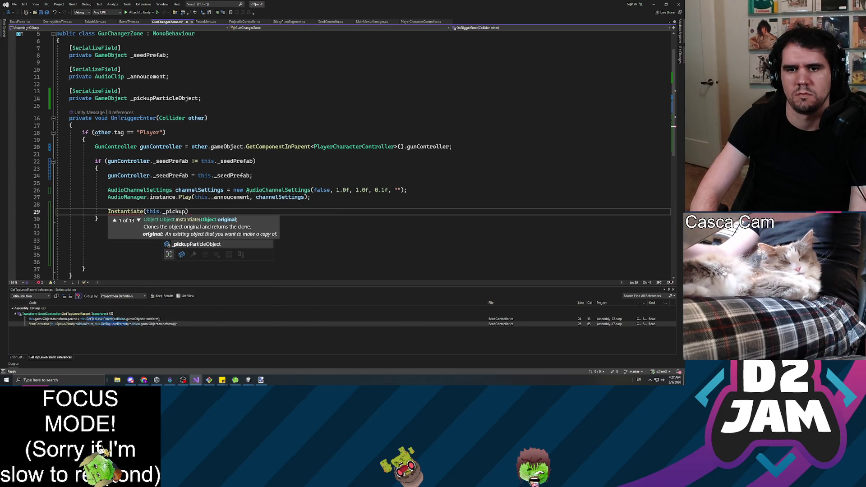
key(Tab)
text(, )
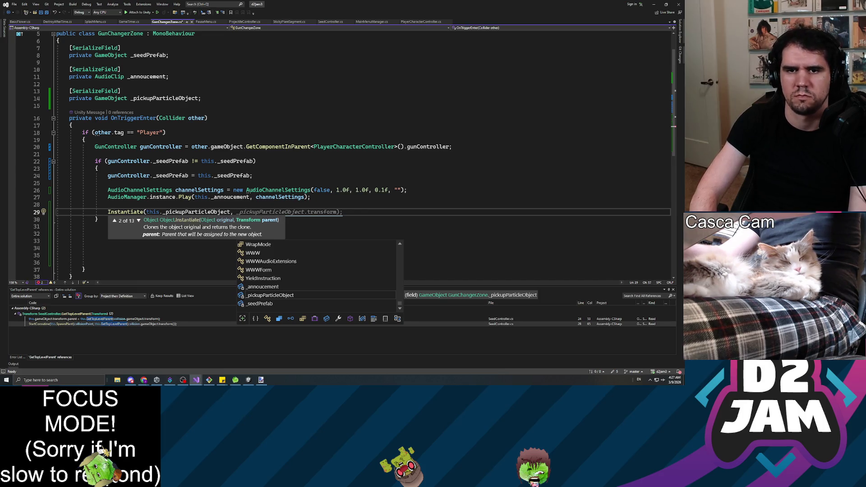
text(this.gameObject.transform.position, new qua)
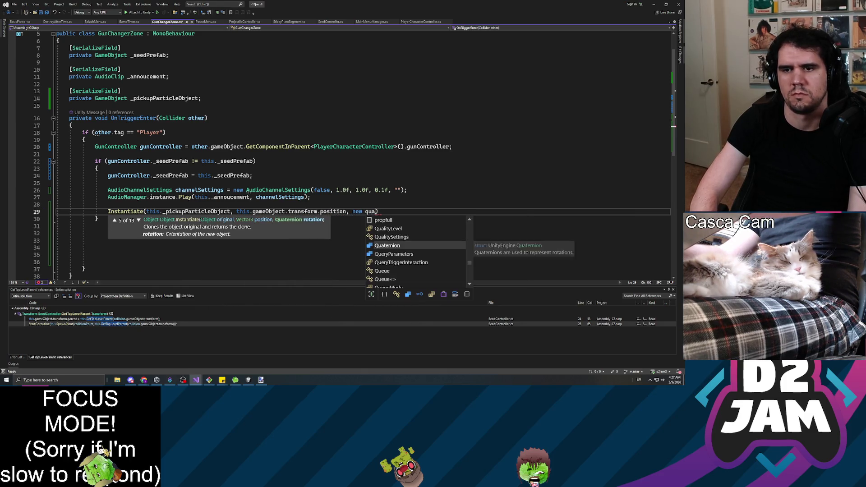
text(terni)
key(Tab)
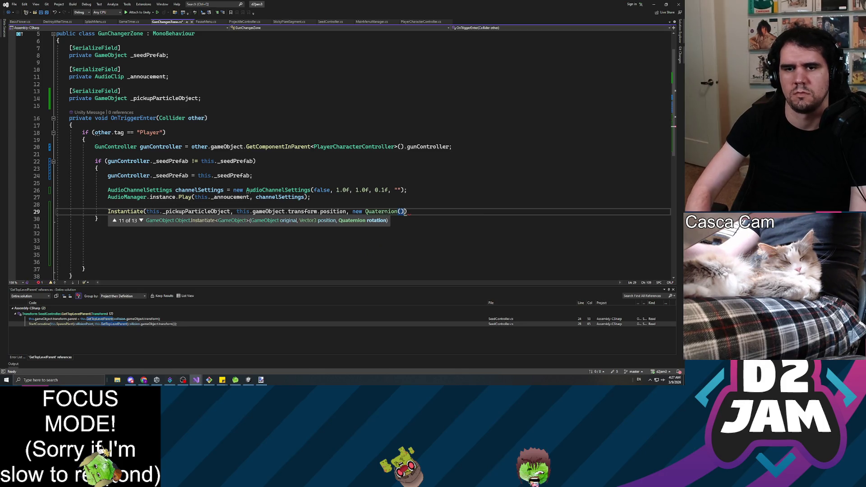
text())
Delete the extra blank lines below the if block and return to Unity.
key(Down)
key(Down)
key(Down)
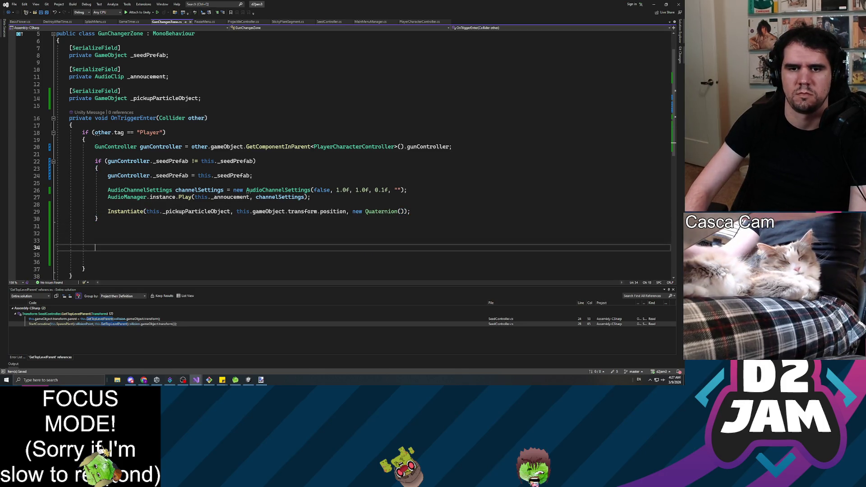
key(shift+Up)
key(shift+Up)
key(shift+Up)
key(shift+Up)
key(BackSpace)
key(BackSpace)
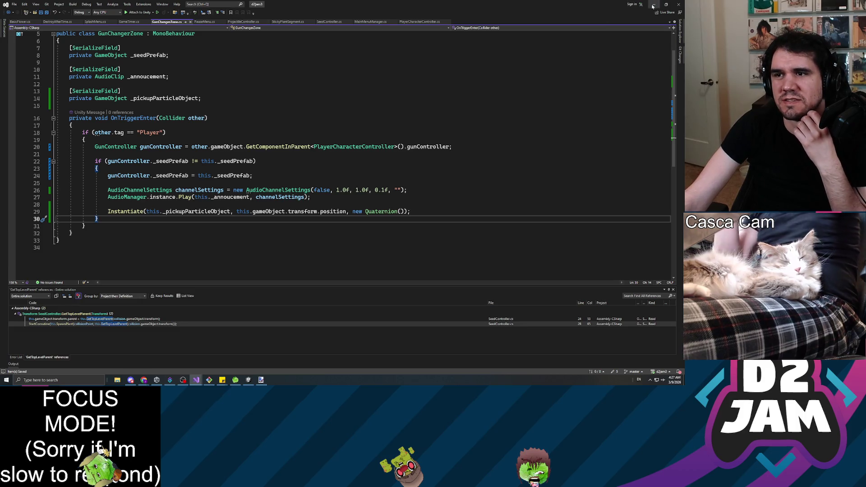
key(alt+Tab)
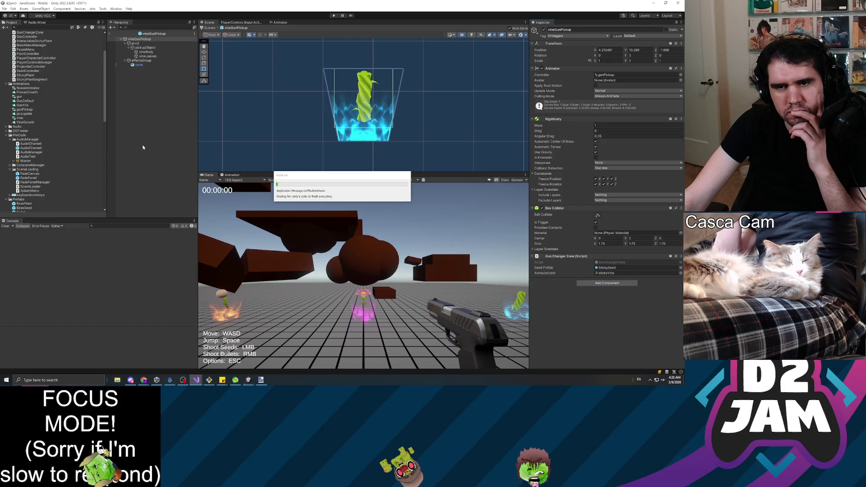
Set FlowerBurstParticle as the Pickup Particle Object on vineGunPickup and dirtGunPickup.
click(157, 116)
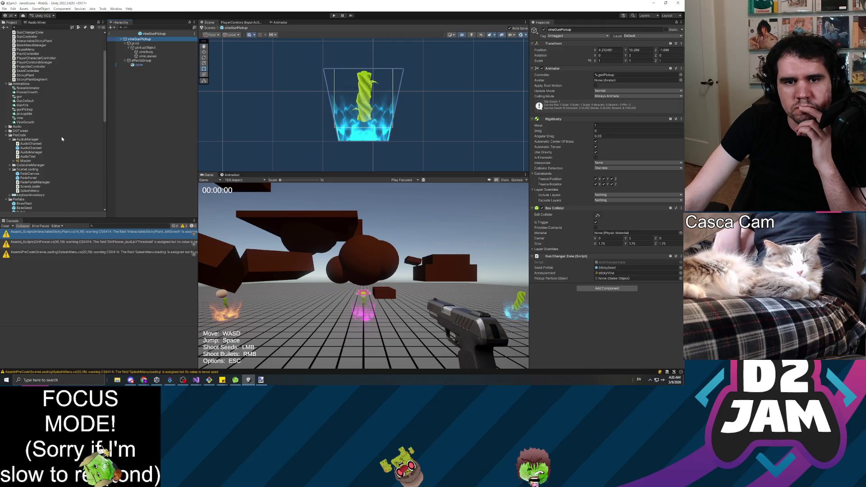
scroll(62, 141, down, 3)
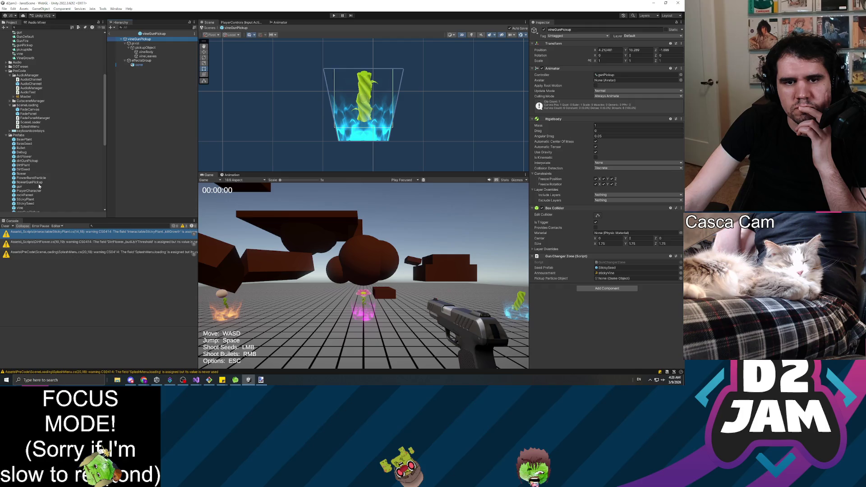
mouse_move(31, 178)
mouse_down()
mouse_move(250, 199)
mouse_move(620, 278)
mouse_up()
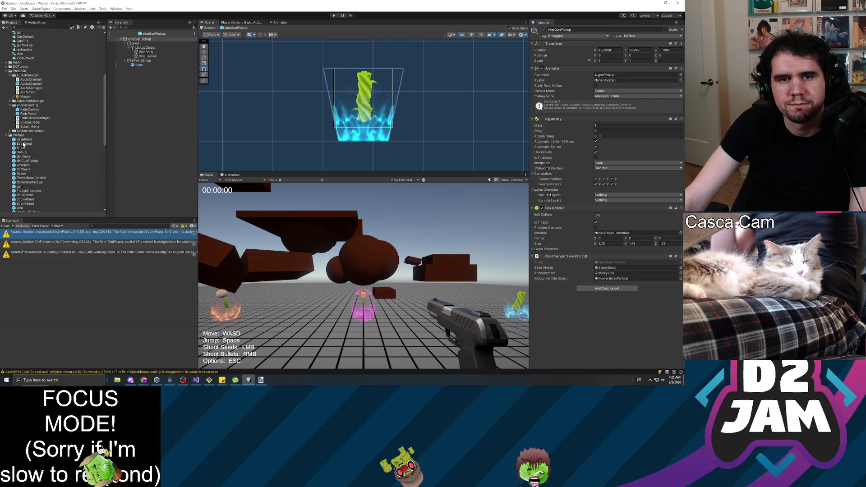
double_click(27, 162)
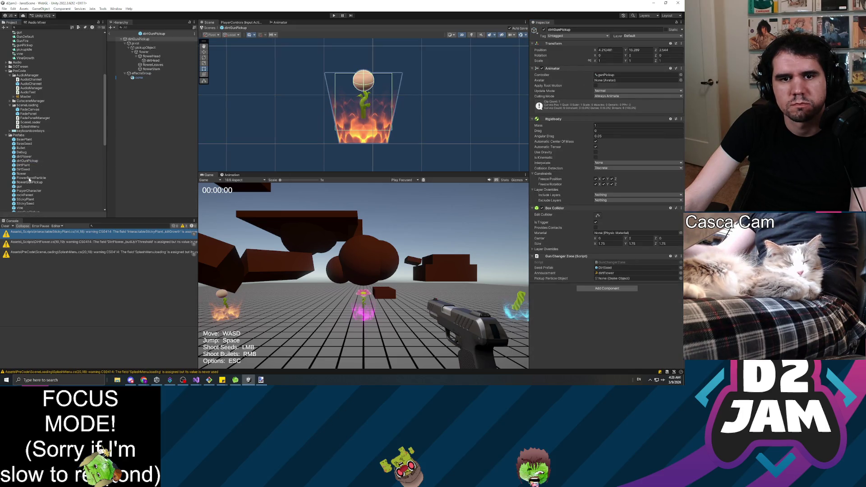
drag(33, 179, 619, 278)
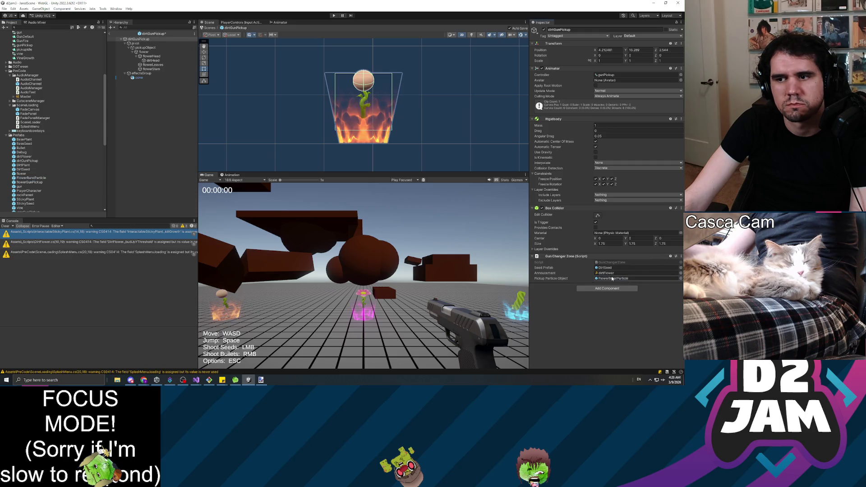
Try the same assignment on flowerGunPickup, then return to JaredScene and enter Play mode.
double_click(34, 182)
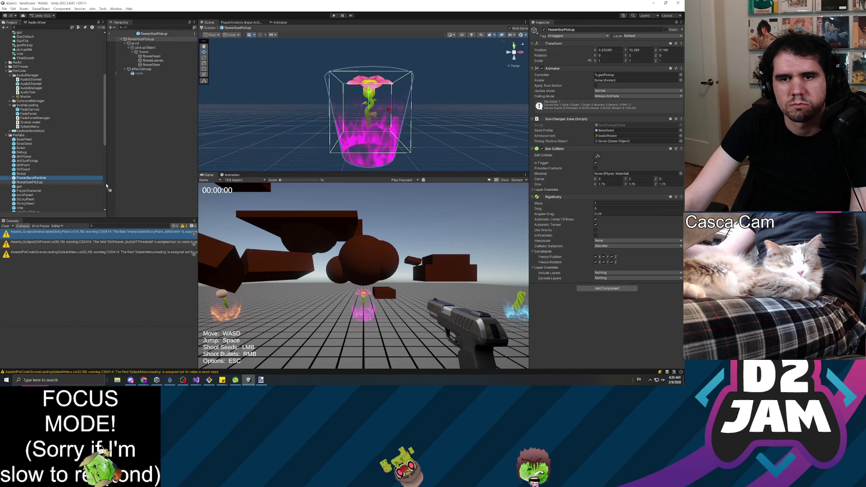
drag(32, 179, 610, 259)
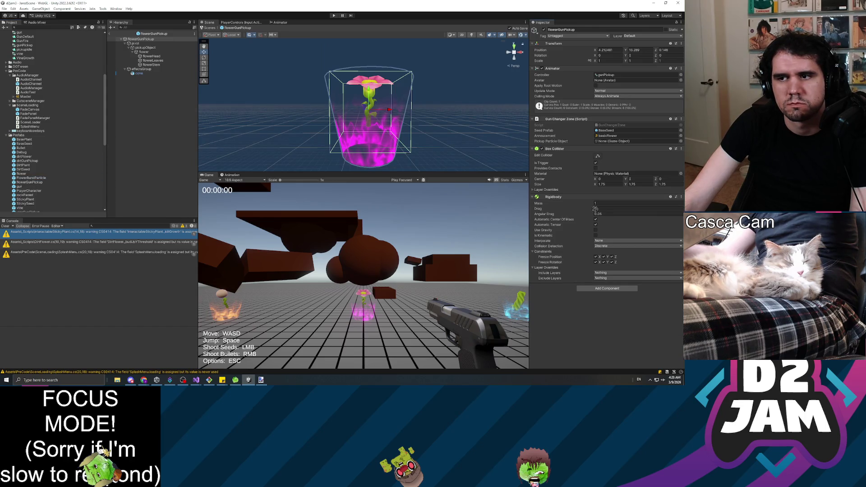
click(155, 146)
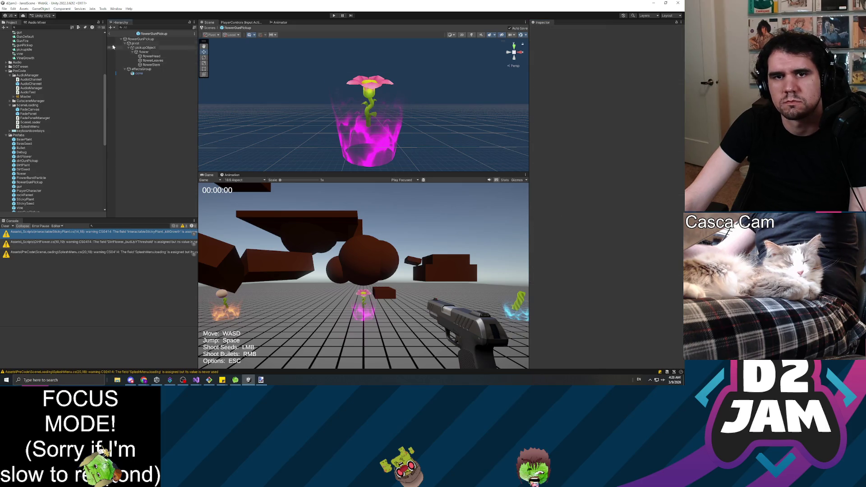
click(109, 33)
click(334, 15)
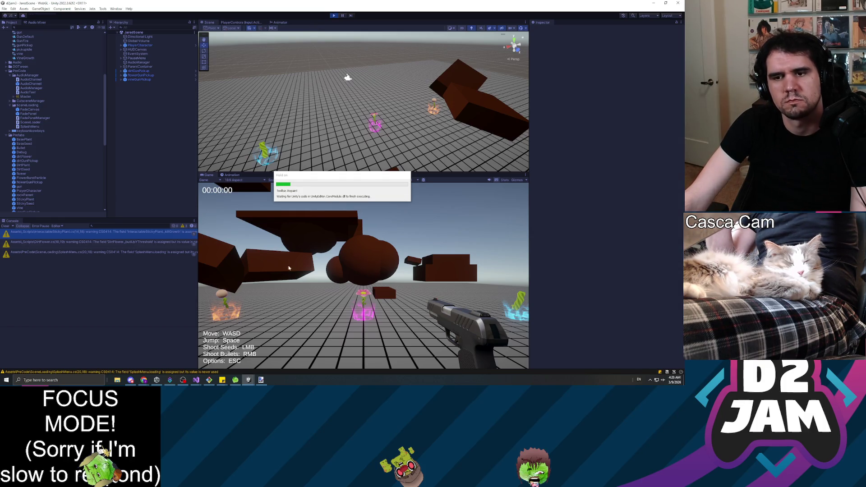
Walk the player around JaredScene to touch the dirt, seed and vine pickups.
key(w)
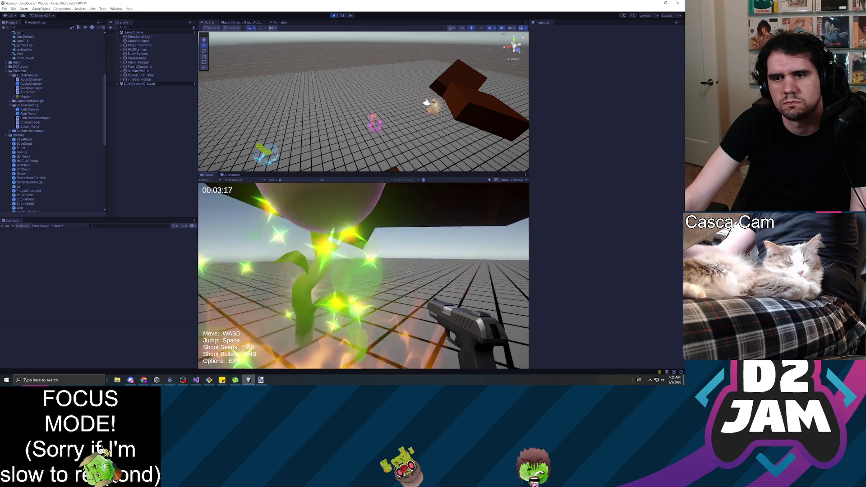
key(w)
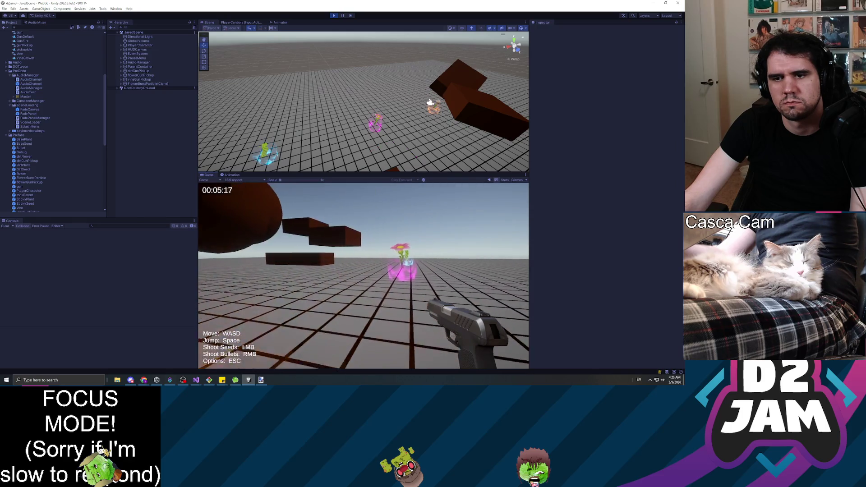
key(w)
key(w)
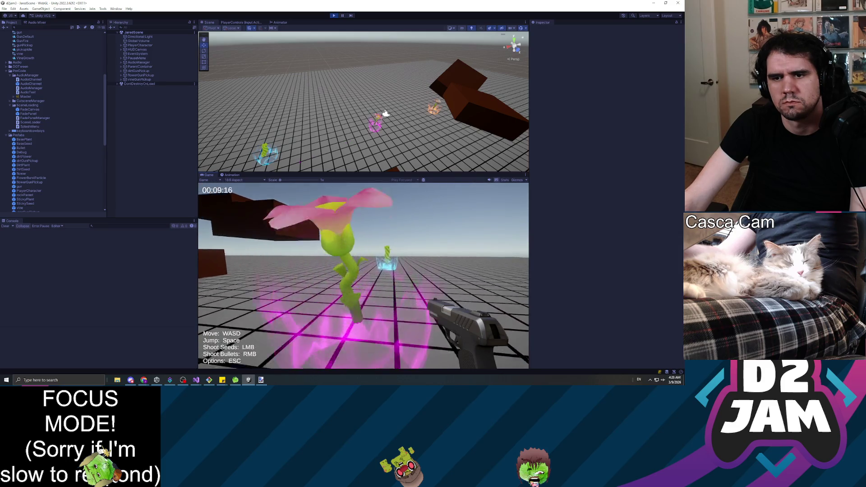
key(w)
key(w)
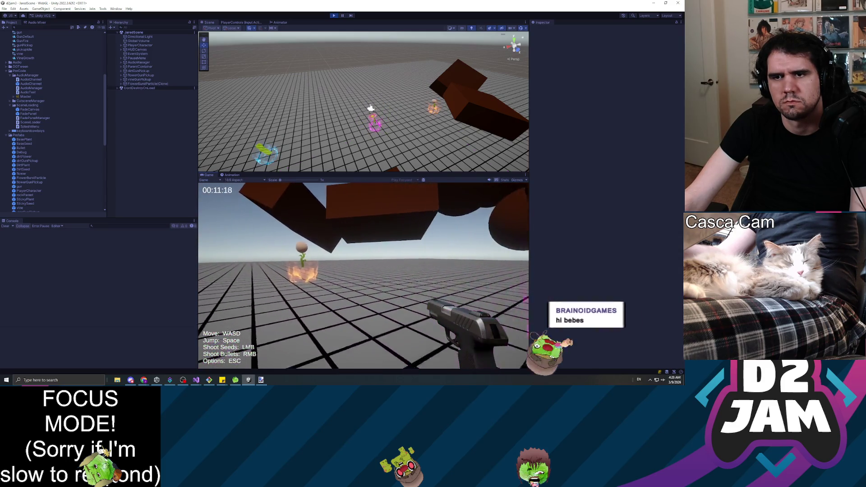
key(w)
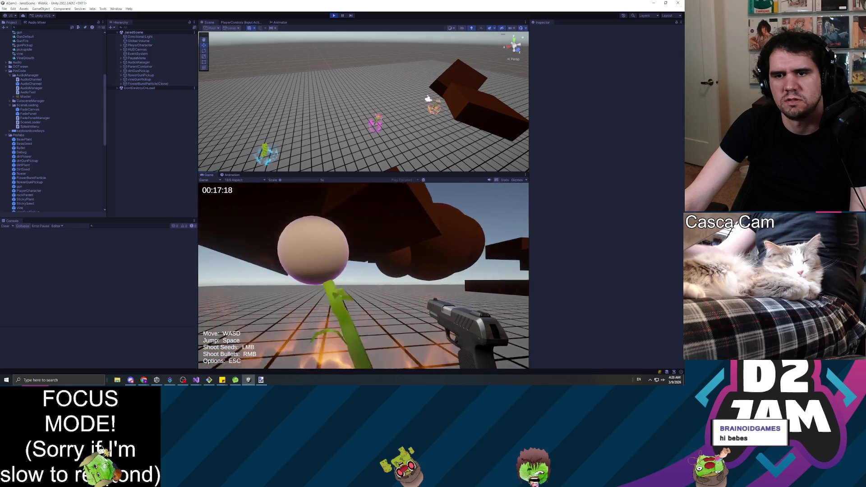
key(w)
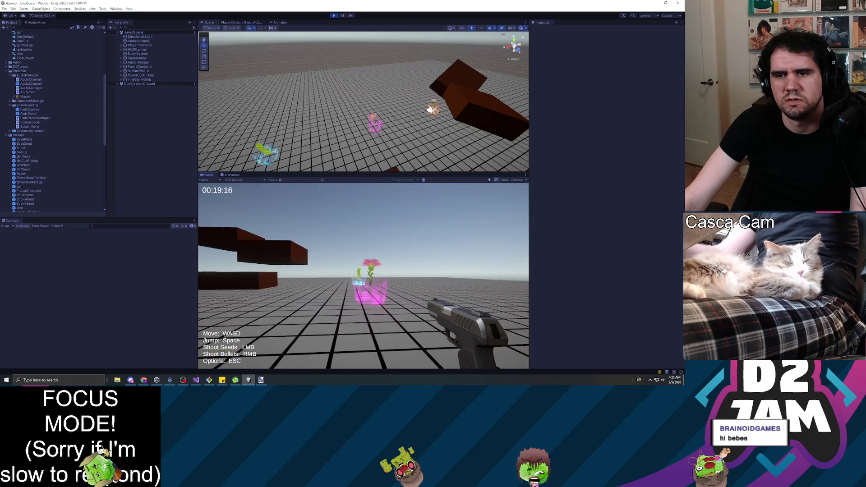
key(w)
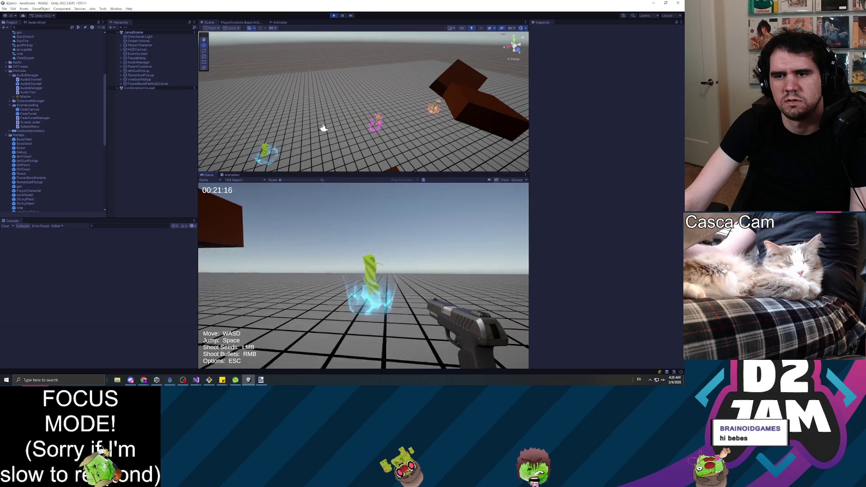
key(w)
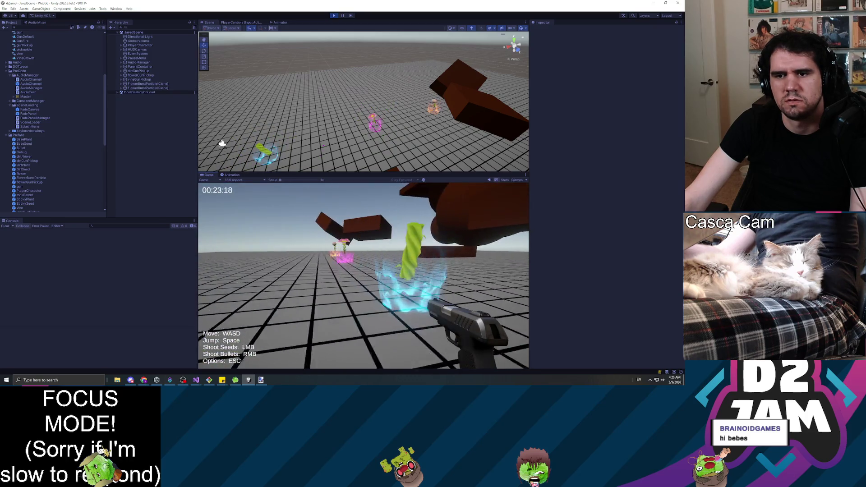
key(w)
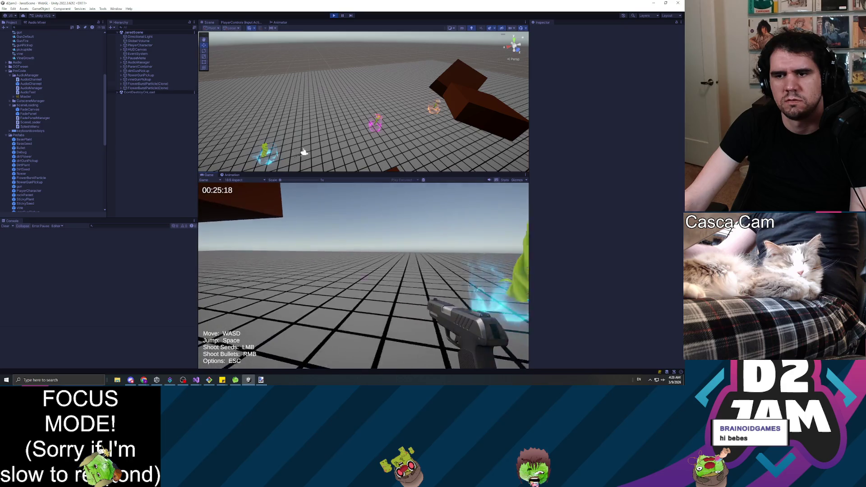
Shoot two seeds to grow flowers, then pause and end the play-test.
click(363, 275)
click(363, 275)
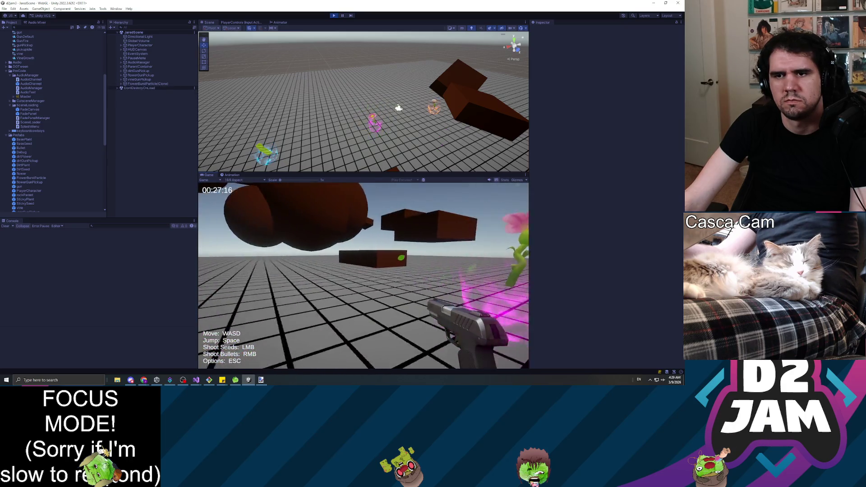
key(w)
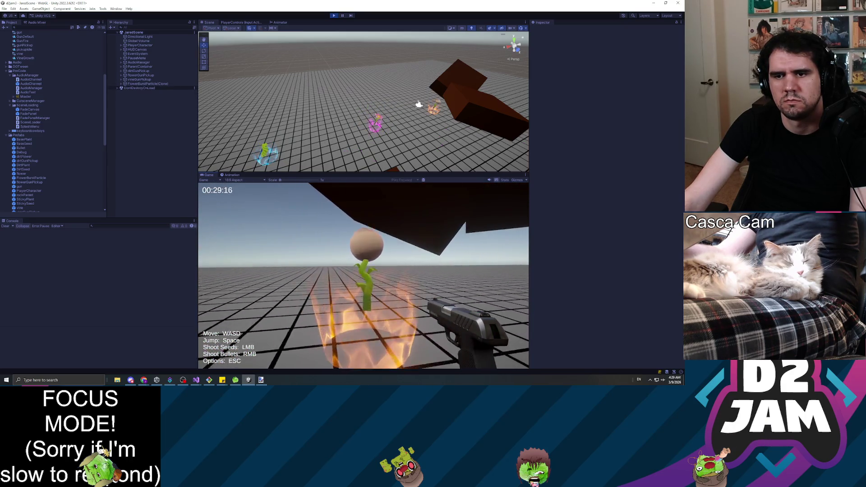
key(Escape)
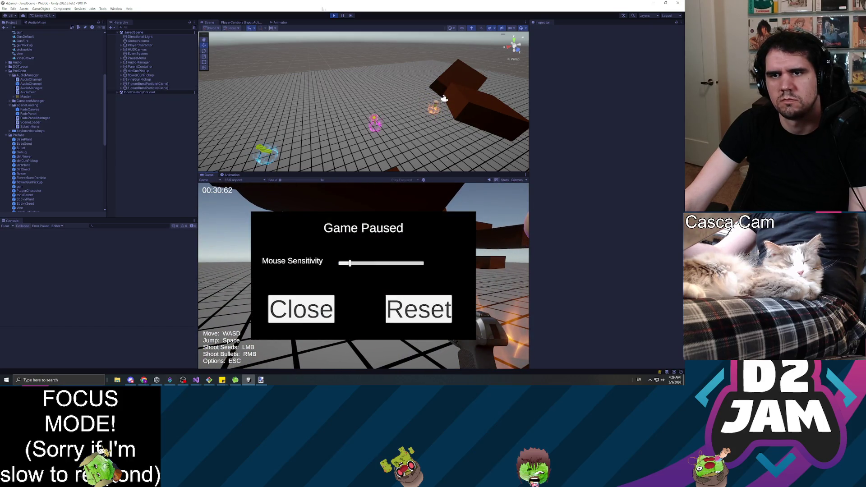
key(ctrl+p)
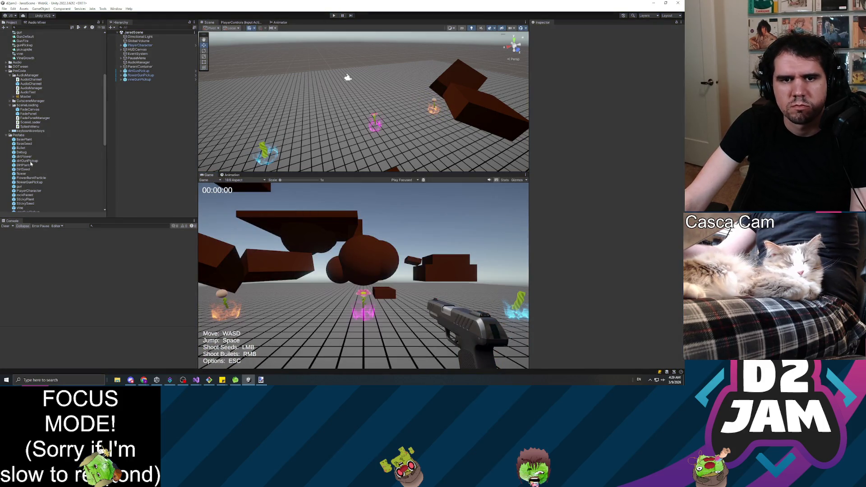
Inspect the flower and dirtHead parts inside the dirtGunPickup prefab.
double_click(27, 160)
click(145, 51)
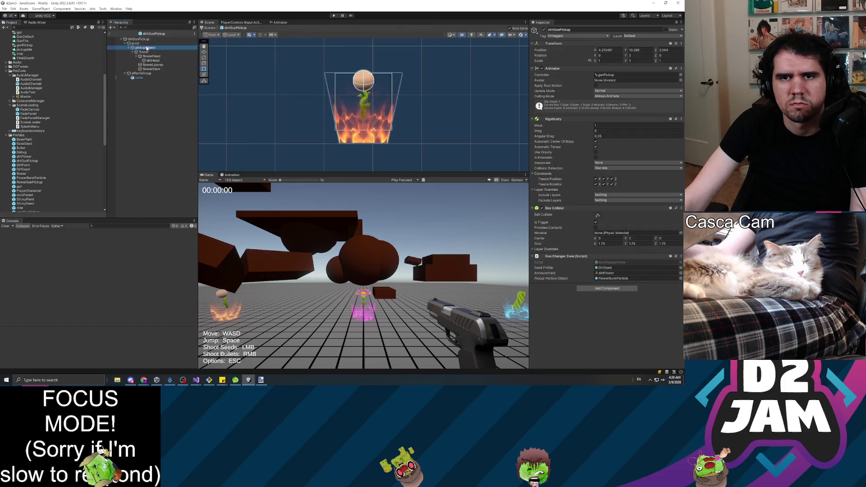
key(Down)
key(Down)
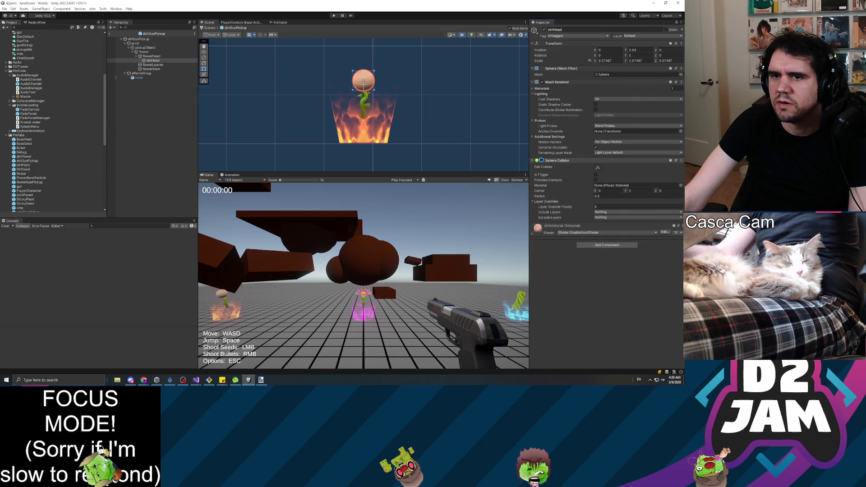
click(608, 286)
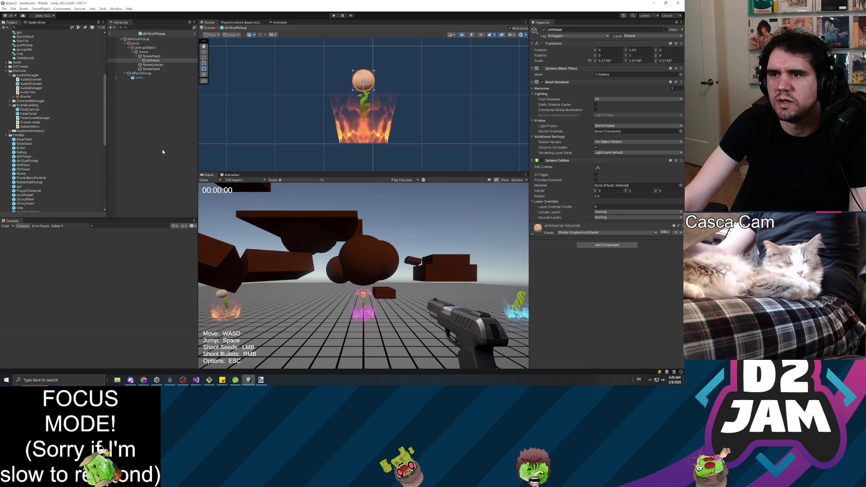
click(314, 43)
Play JaredScene and fire a series of seeds around the flower pickup and brown blob.
click(334, 16)
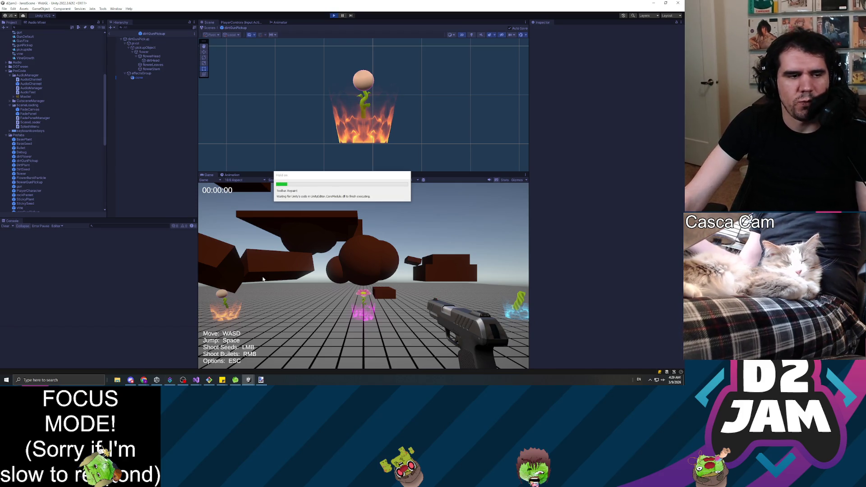
click(257, 282)
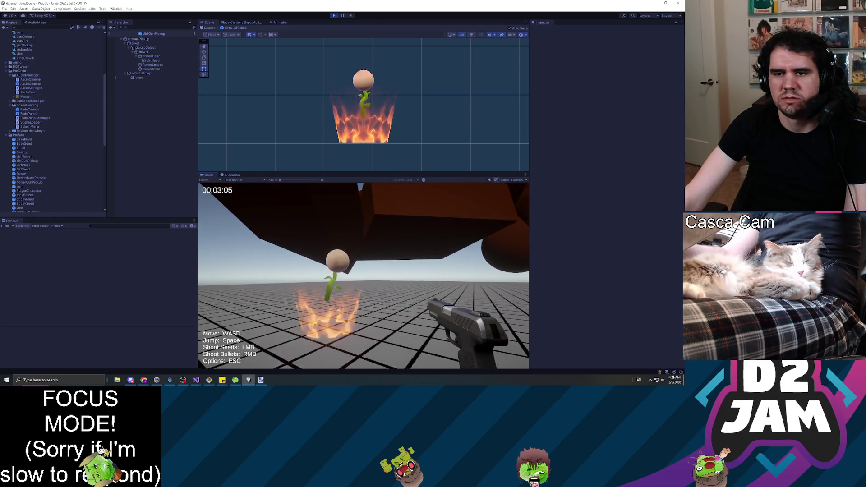
key(w)
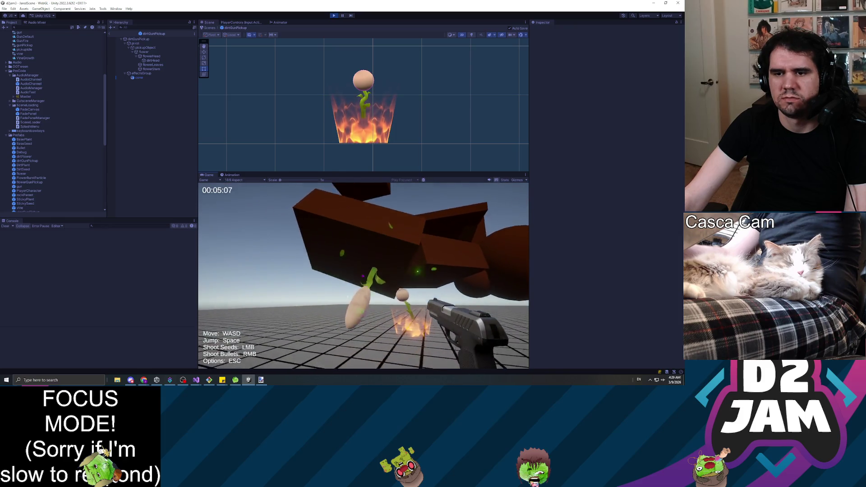
click(364, 276)
click(363, 276)
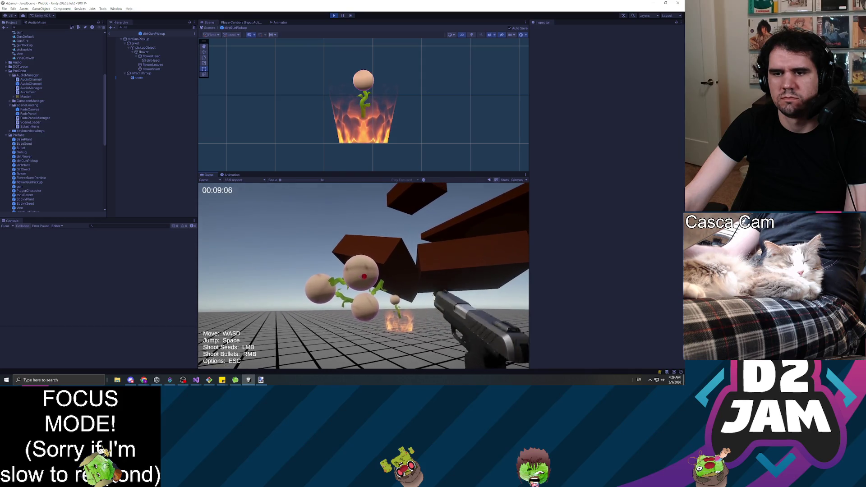
click(364, 276)
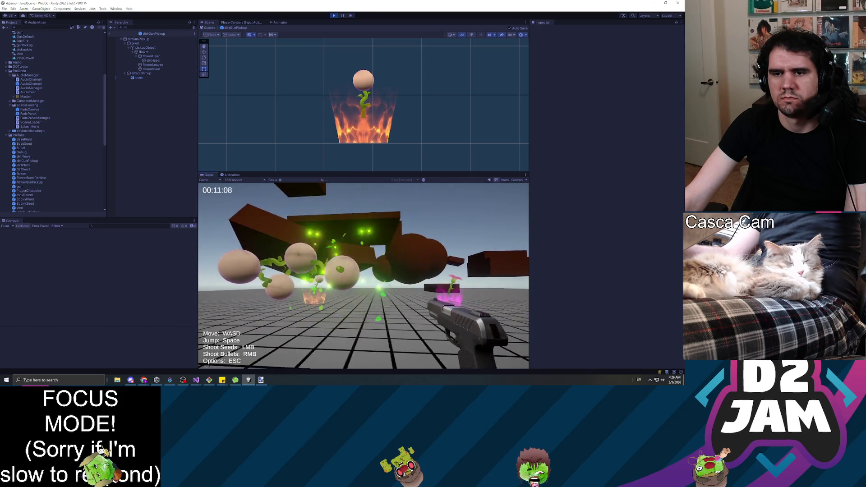
click(364, 276)
click(363, 276)
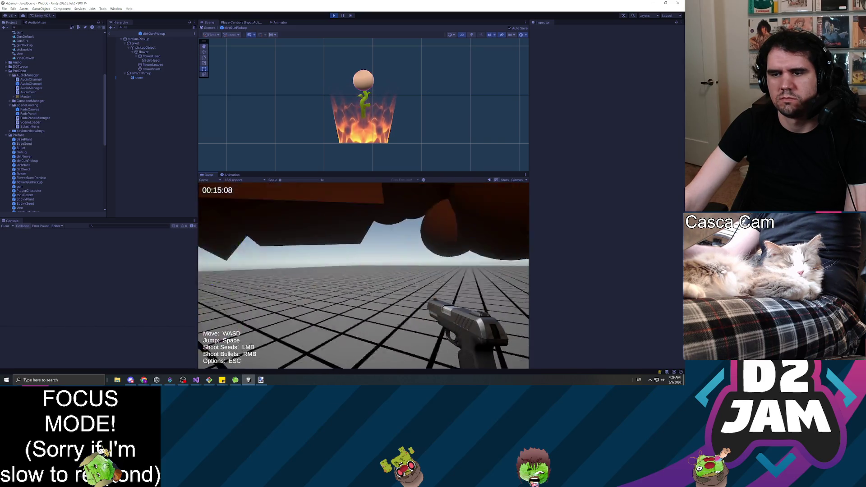
click(363, 276)
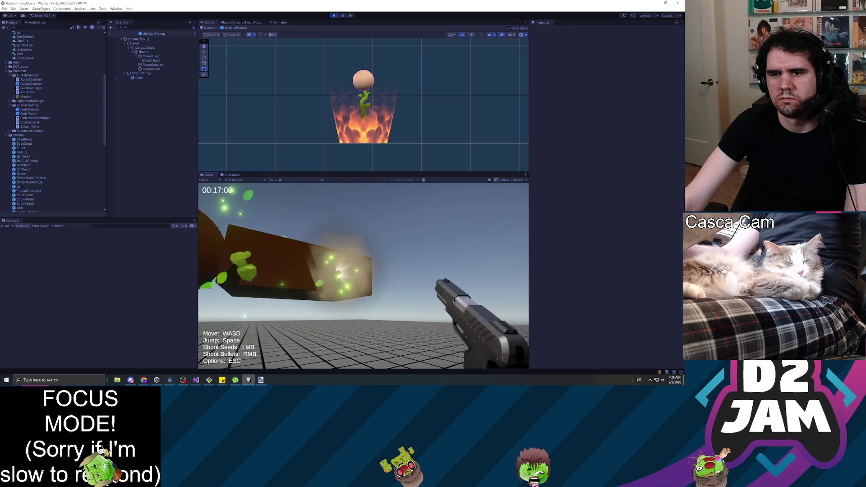
click(363, 275)
Approach the brown blob, shoot vines at it, then pause and stop Play mode.
key(w)
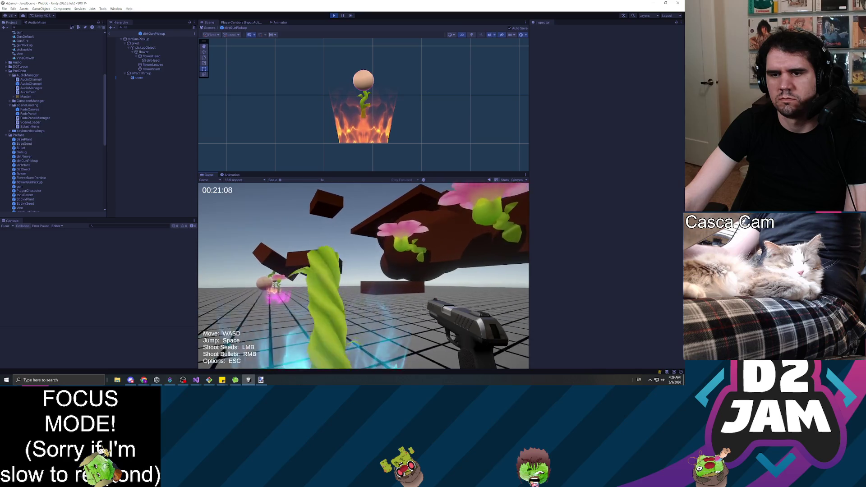
click(363, 275)
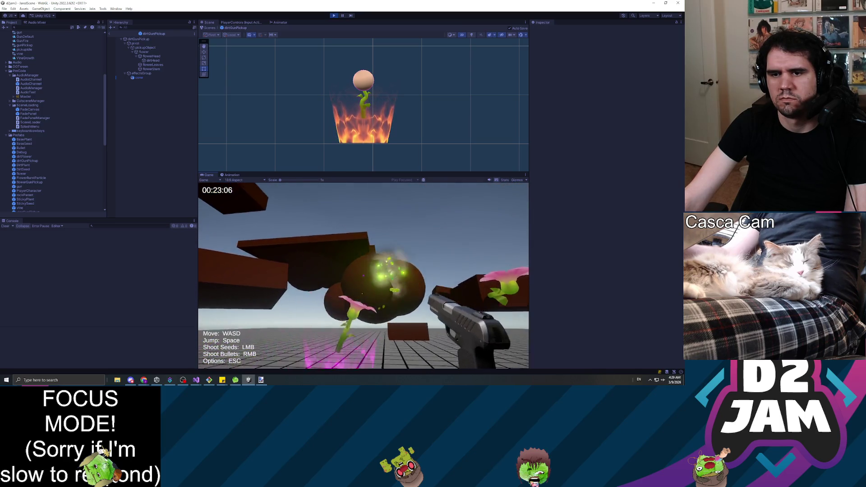
key(w)
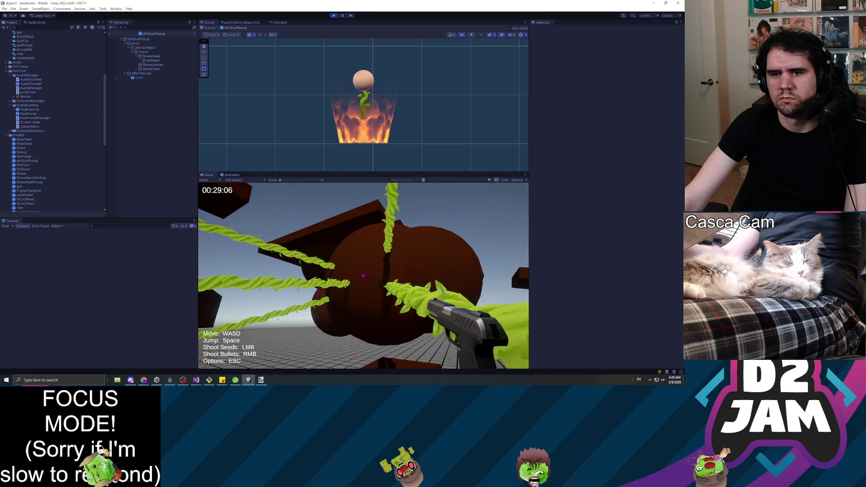
click(363, 274)
click(363, 275)
click(364, 275)
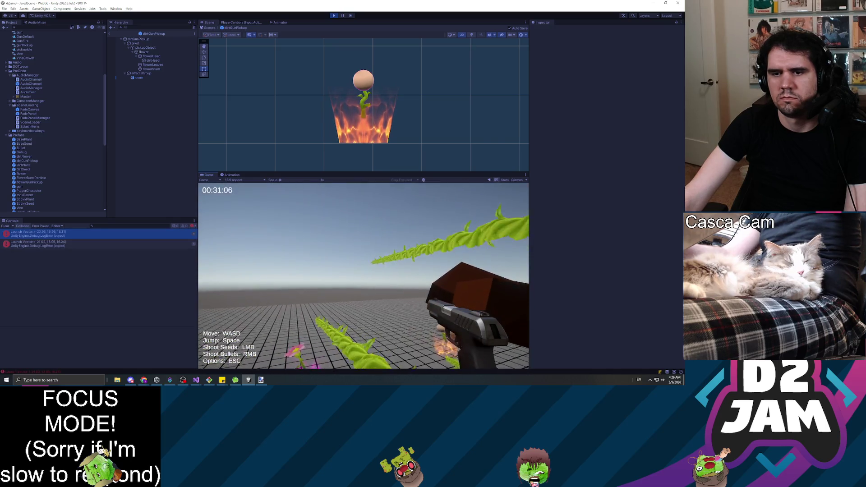
click(364, 274)
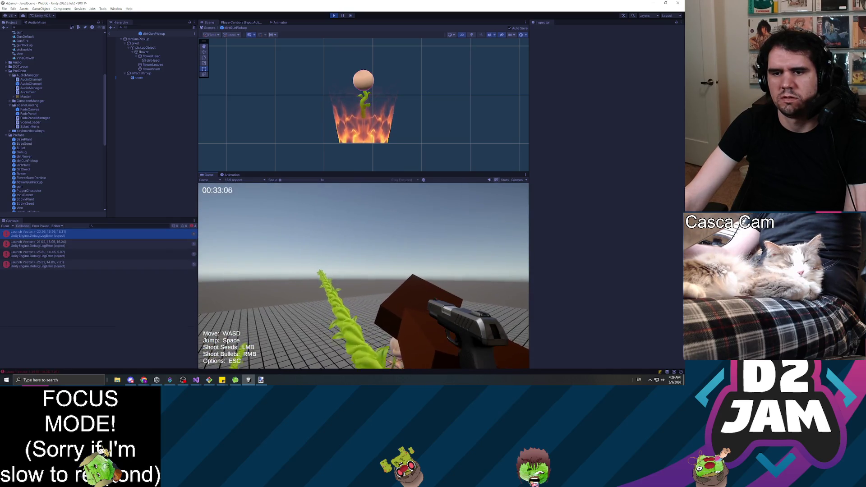
click(363, 274)
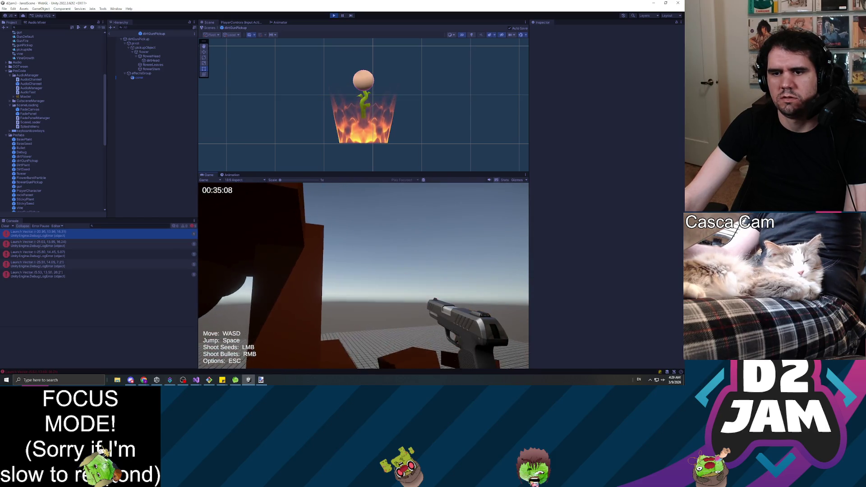
click(363, 276)
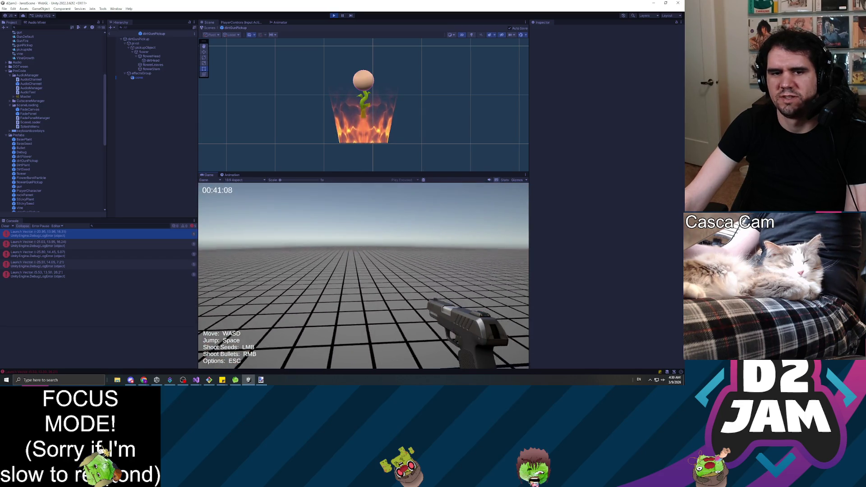
key(Escape)
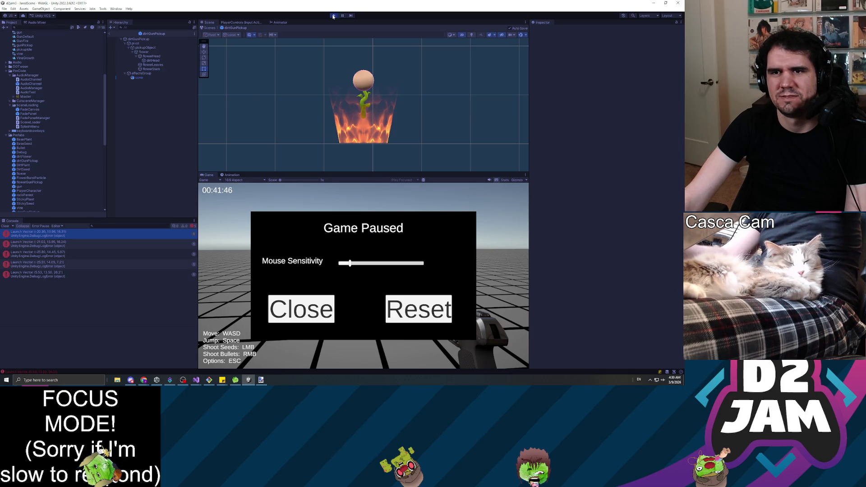
click(333, 16)
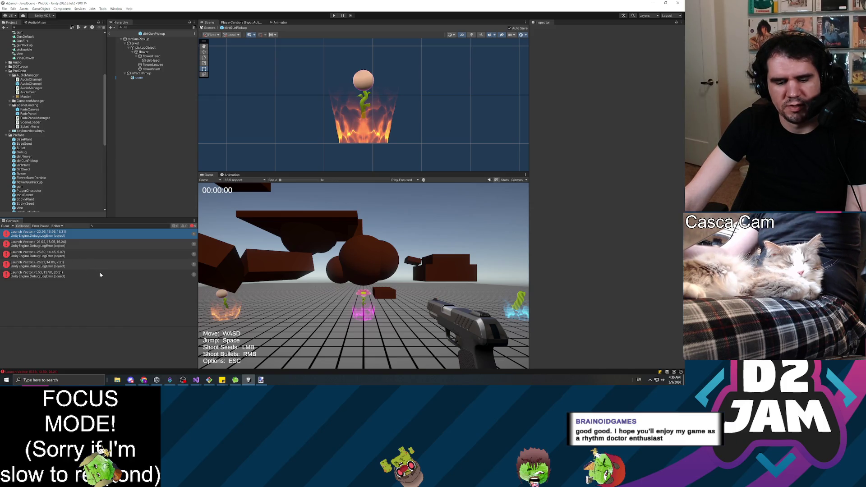
Clear the Launch Vector errors from the Console and bring up the white circle image.
click(5, 226)
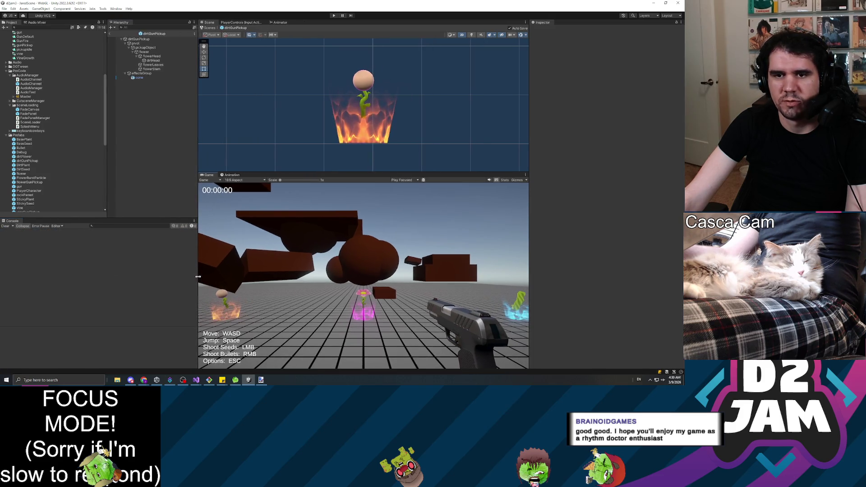
key(alt+Tab)
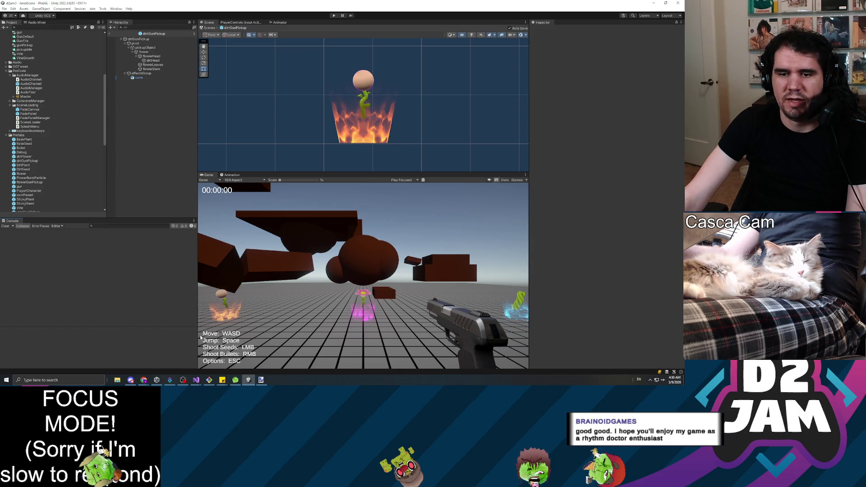
click(261, 380)
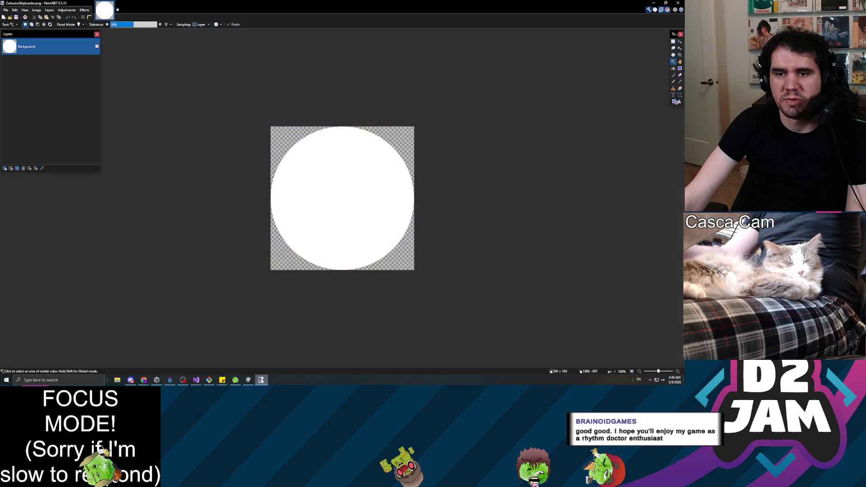
Leave Paint.NET and return to GunChangerZone.cs in Visual Studio.
key(Escape)
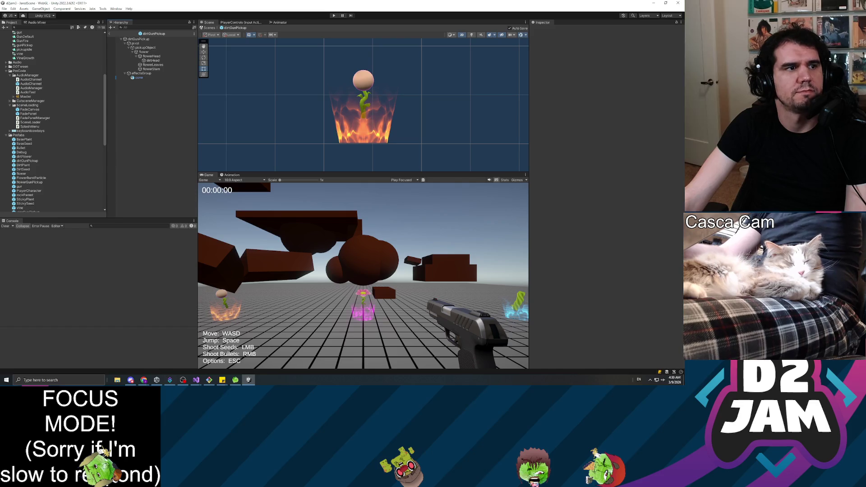
key(alt+Tab)
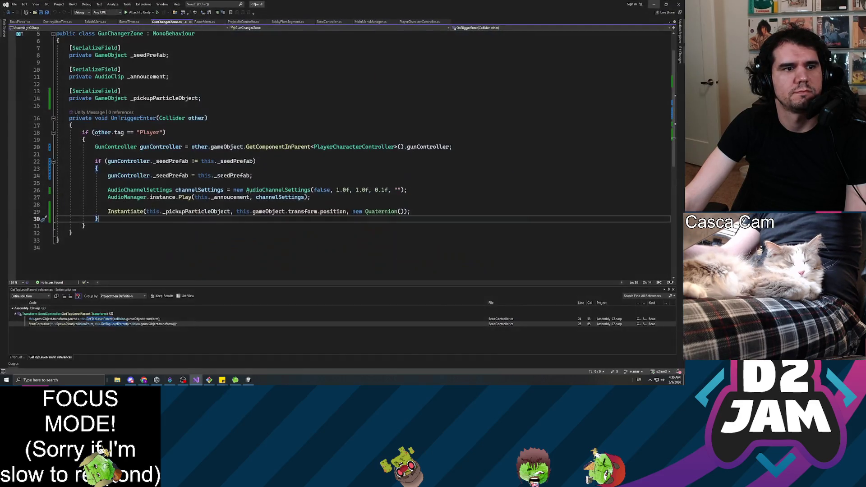
key(alt+Tab)
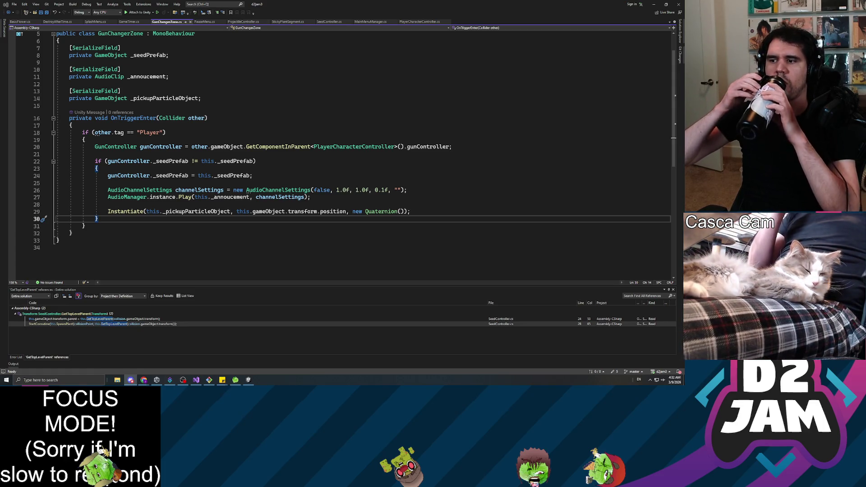
click(108, 205)
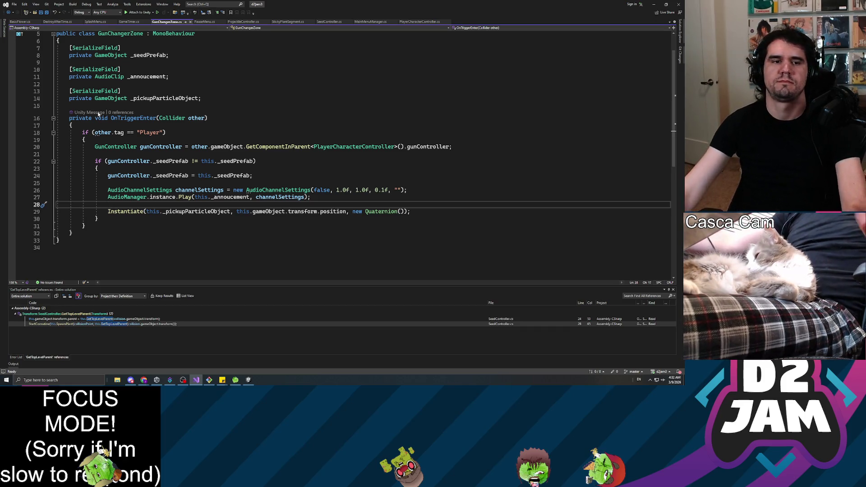
key(alt+Tab)
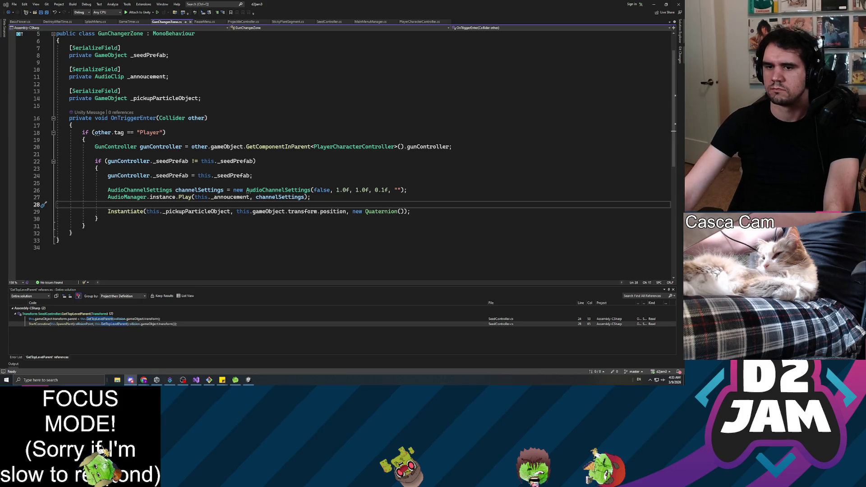
key(Up)
key(Up)
key(End)
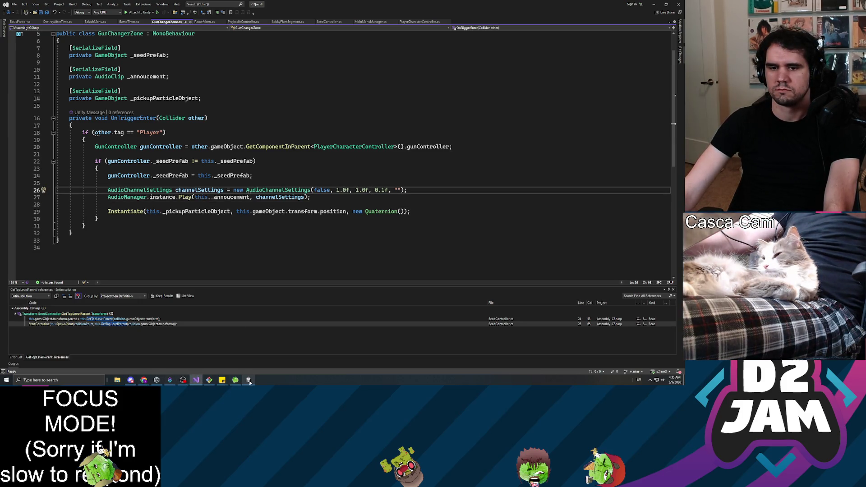
Return to the Unity editor and open MainScene from the Project Scenes folder.
click(248, 381)
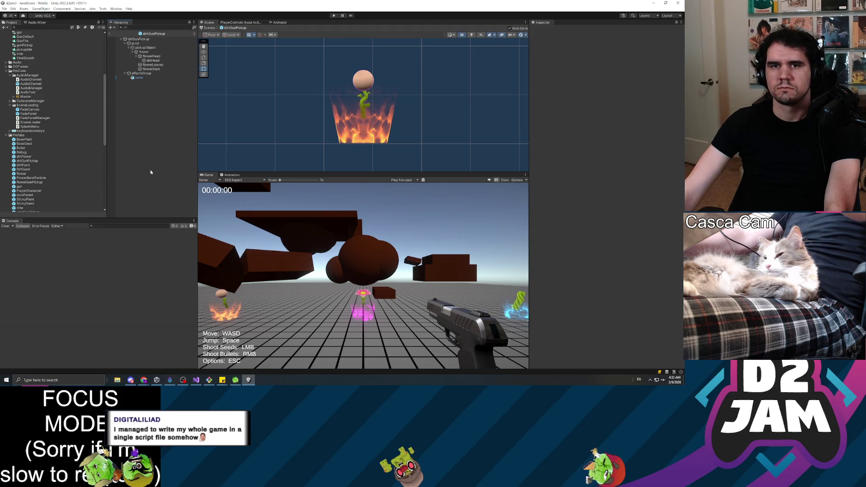
scroll(43, 167, down, 3)
scroll(45, 174, down, 3)
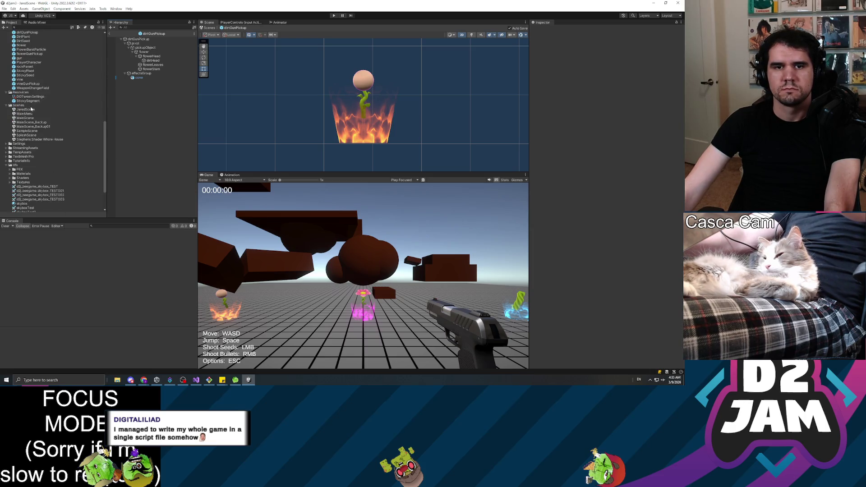
click(28, 114)
double_click(25, 117)
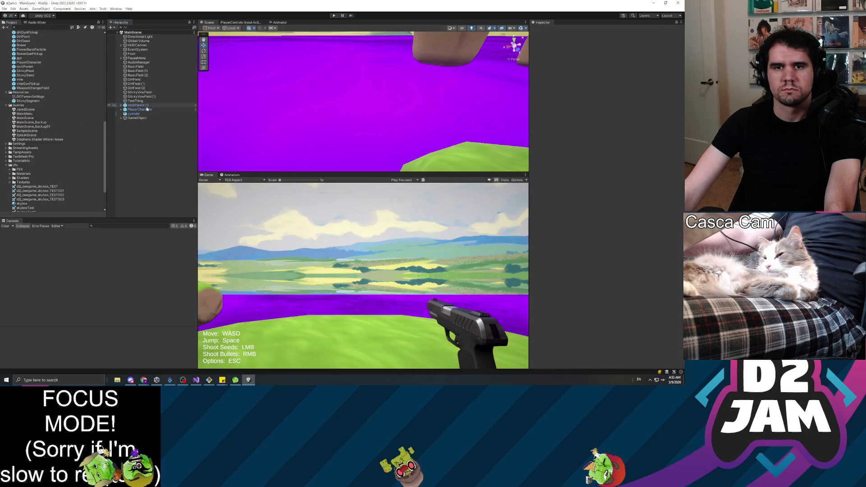
Inspect PlayerCharacter, DirtField (2) and DirtField (1) in the Hierarchy.
click(141, 110)
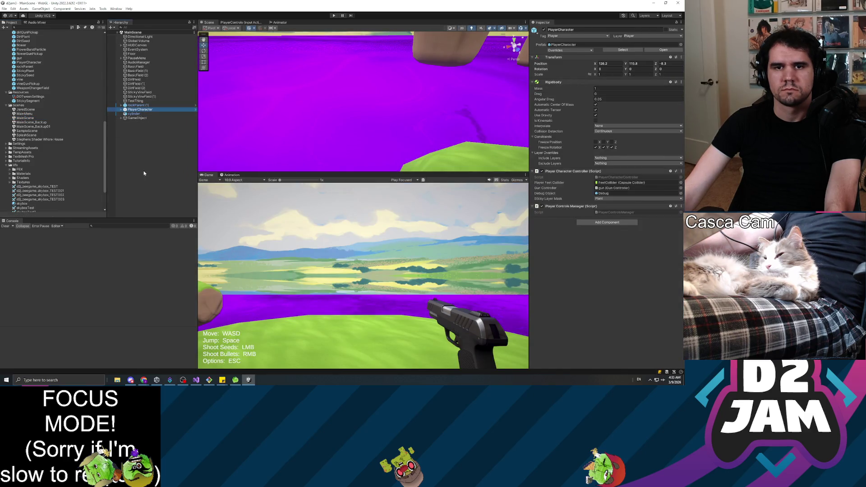
double_click(136, 88)
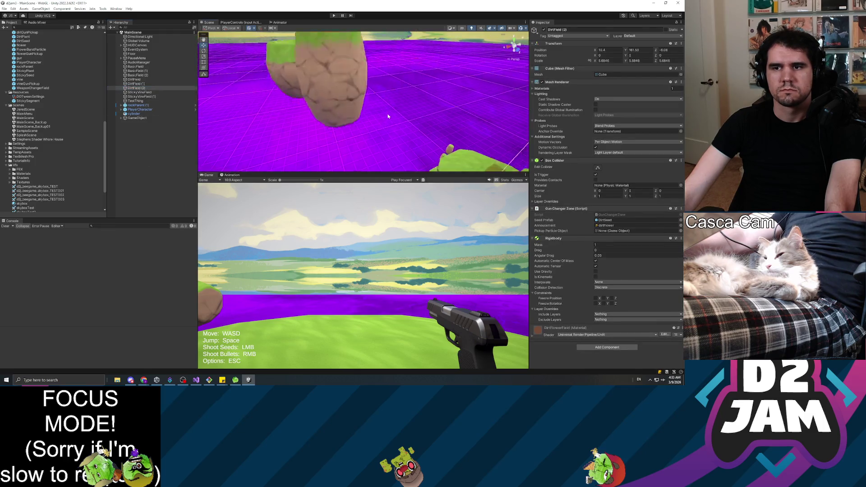
click(142, 83)
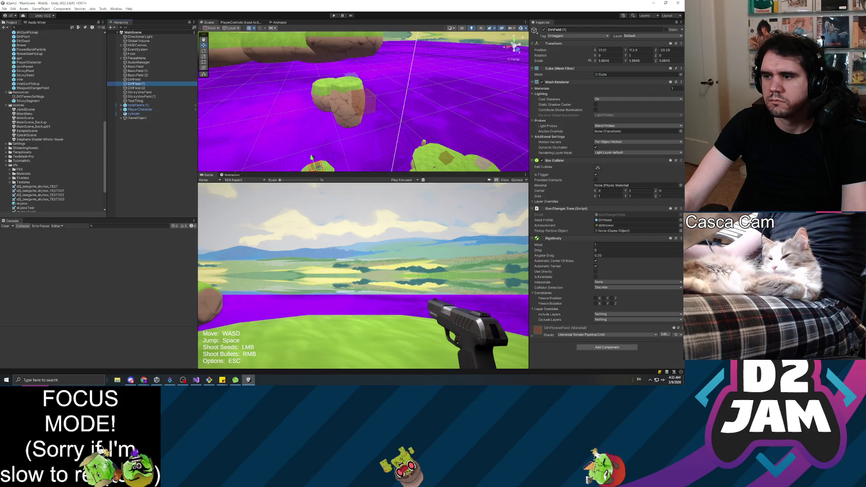
scroll(38, 81, up, 5)
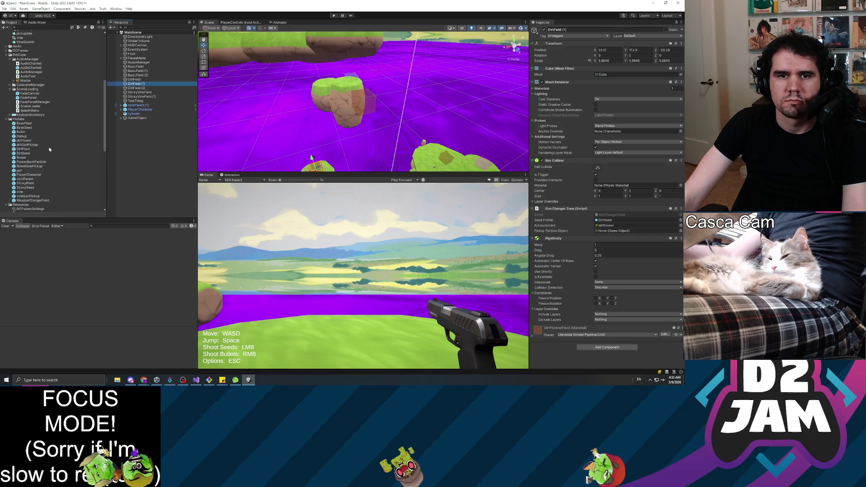
Add a dirtGunPickup to MainScene and paste DirtField (1)'s position onto it.
mouse_move(31, 145)
mouse_down()
mouse_move(151, 148)
mouse_move(139, 173)
mouse_up()
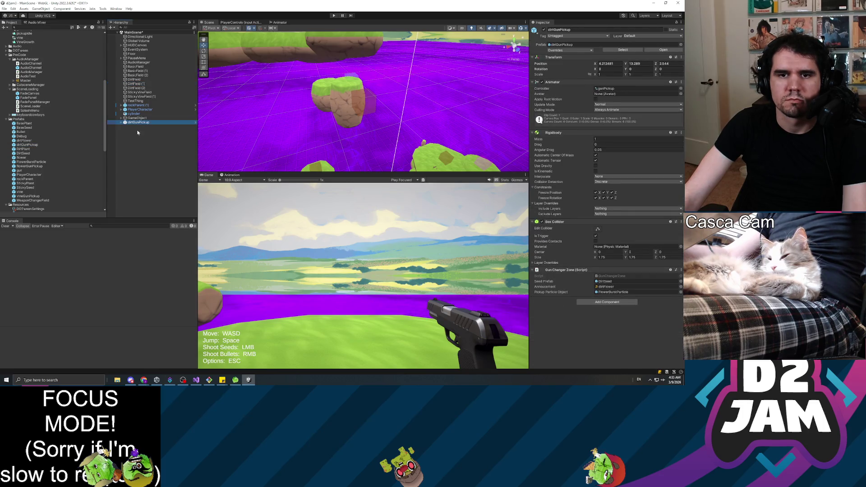
click(142, 84)
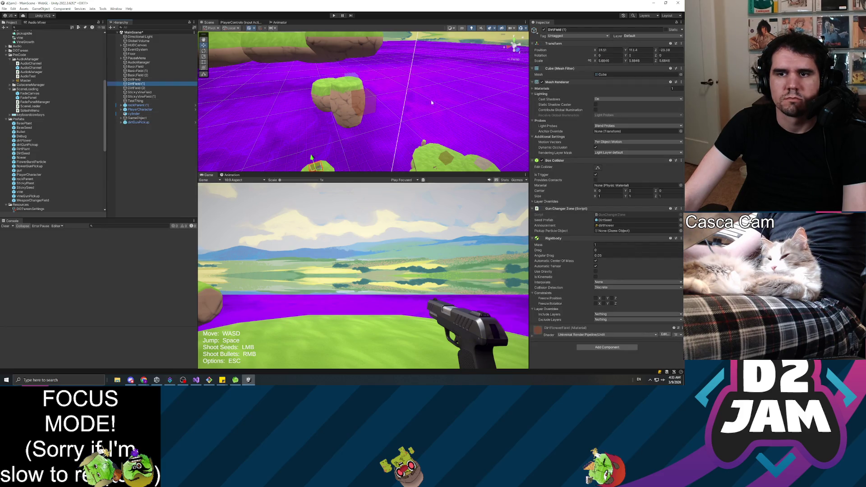
click(681, 43)
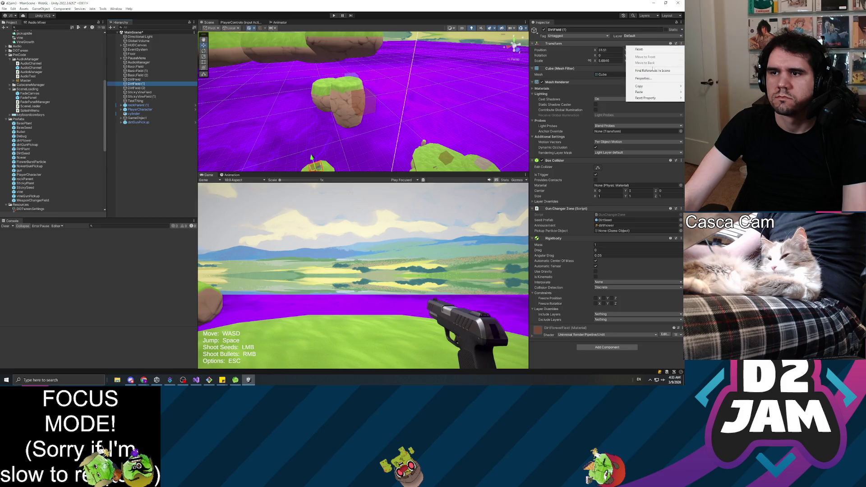
click(614, 51)
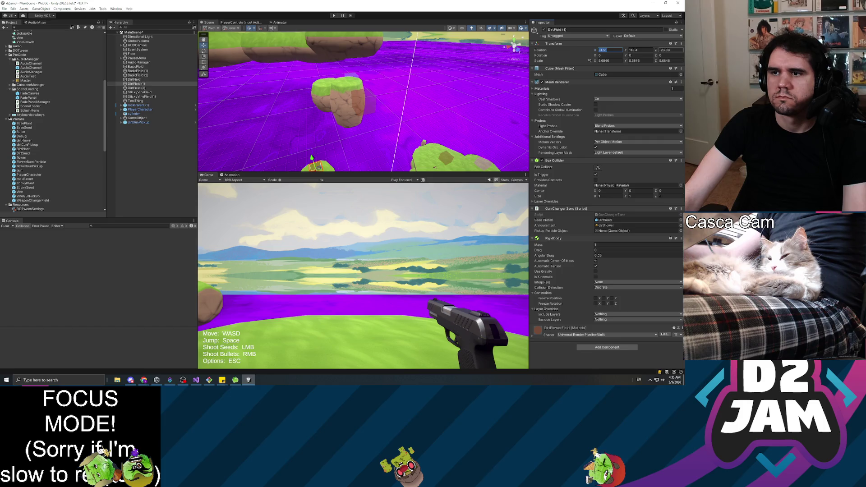
right_click(626, 46)
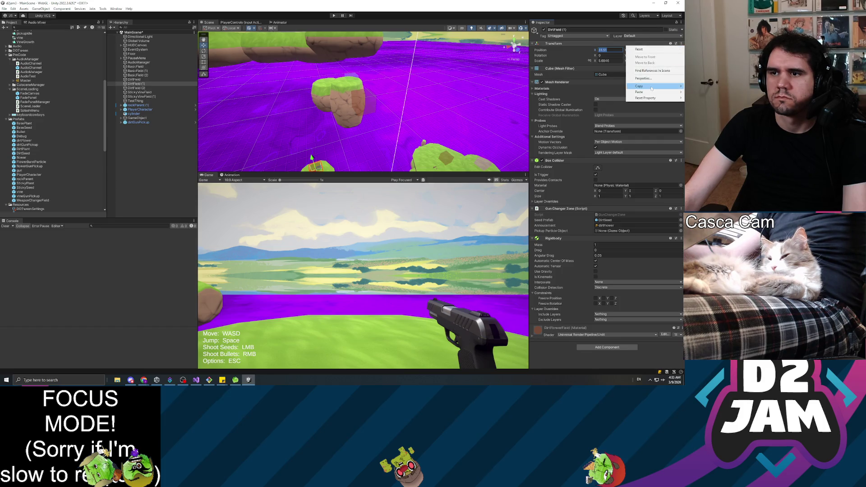
mouse_move(648, 87)
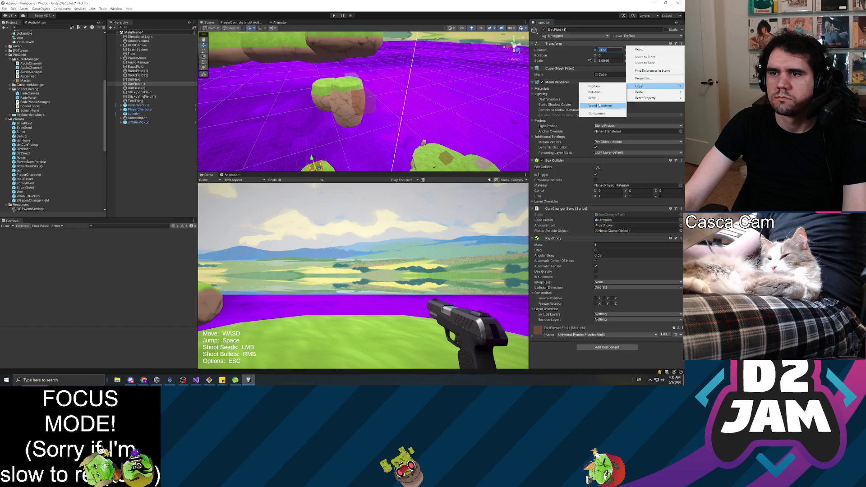
click(594, 86)
click(176, 122)
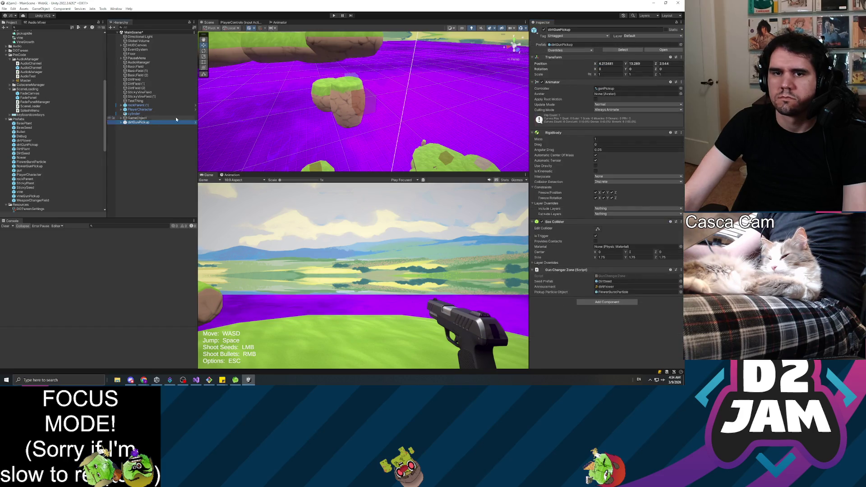
click(681, 57)
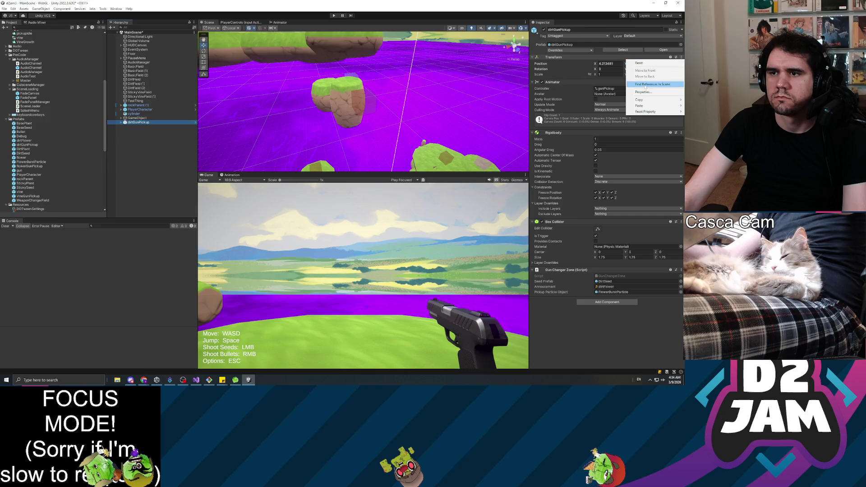
mouse_move(643, 105)
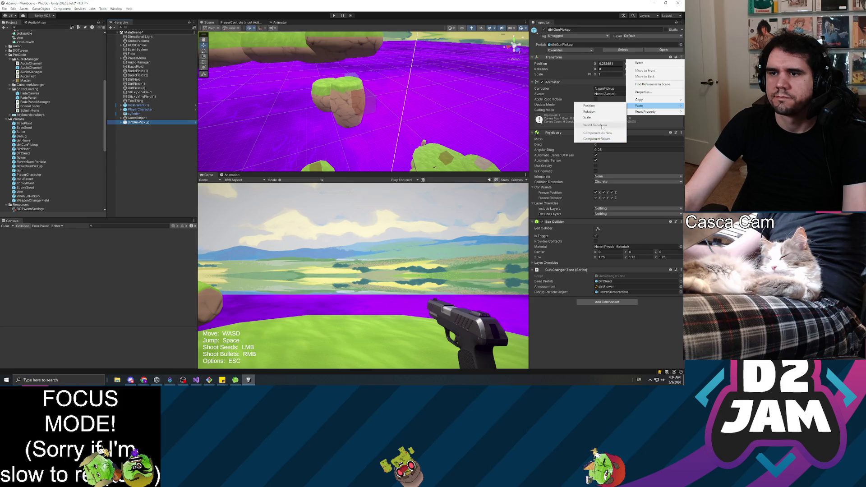
click(597, 106)
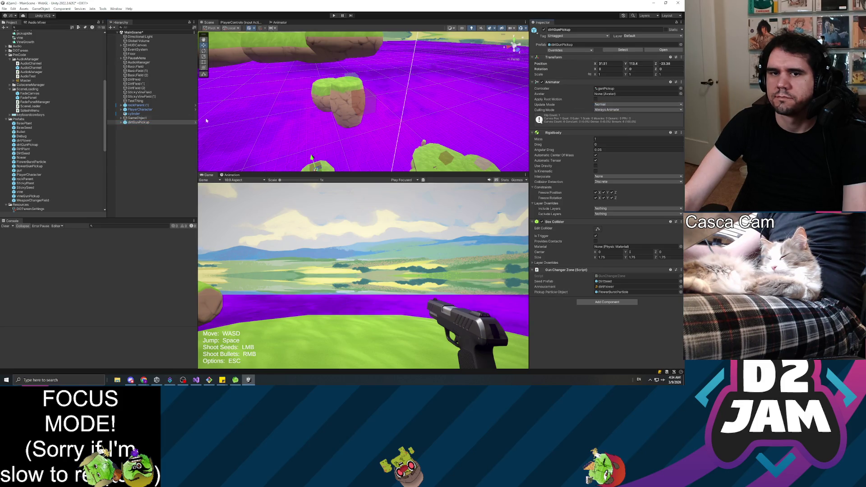
Scale the dirtGunPickup to 3.32, raise it slightly, and duplicate it.
double_click(144, 123)
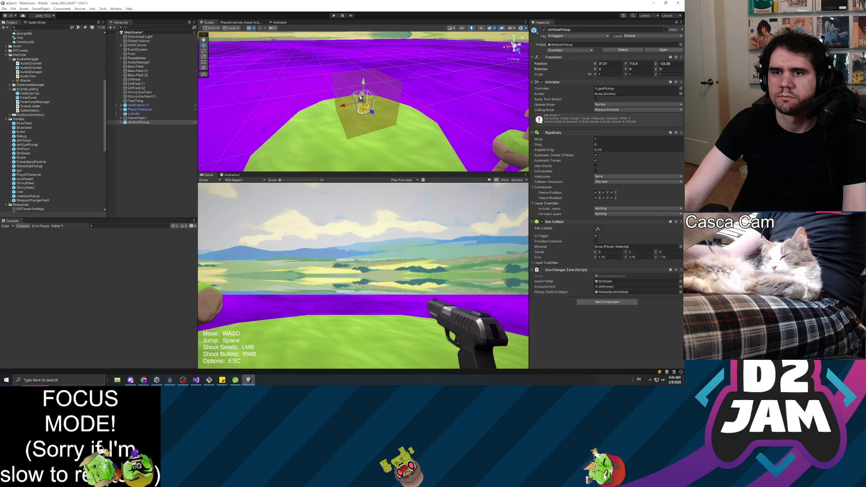
scroll(360, 97, up, 1)
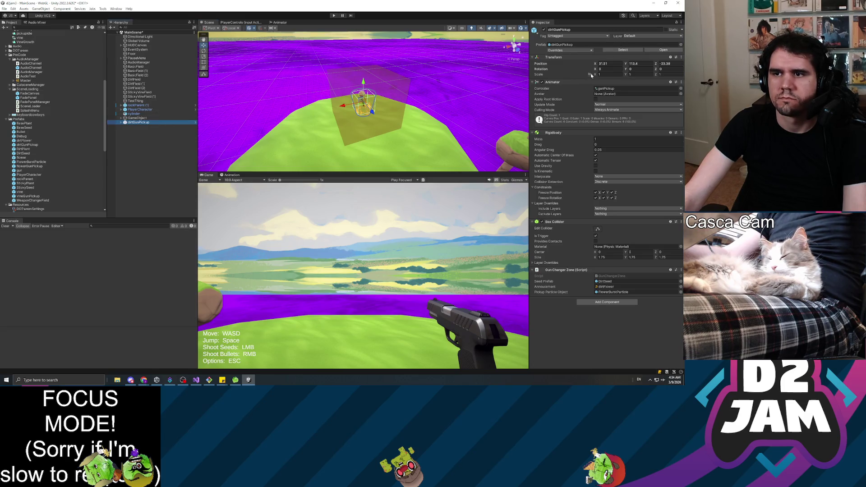
text(3.32)
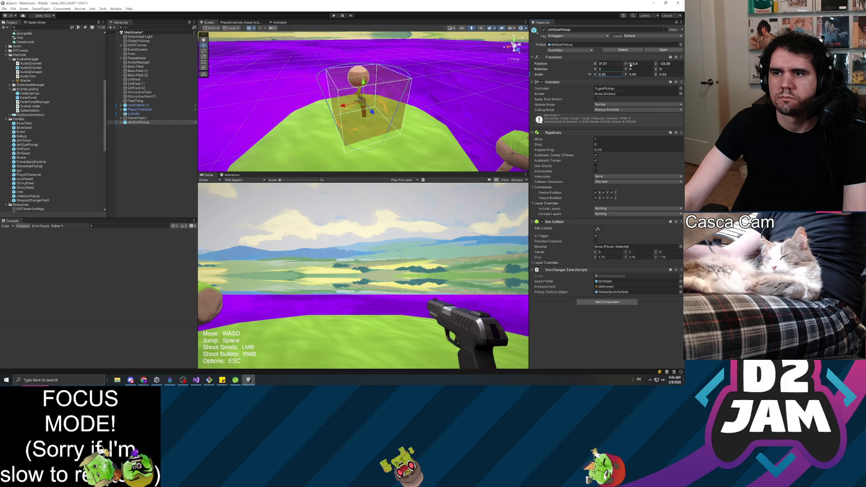
drag(628, 64, 648, 69)
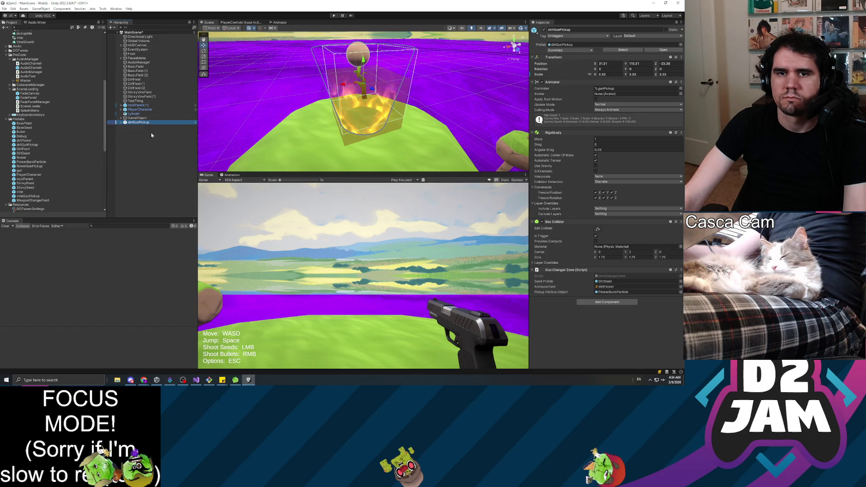
key(ctrl+d)
Copy DirtField (2)'s Transform position.
click(150, 148)
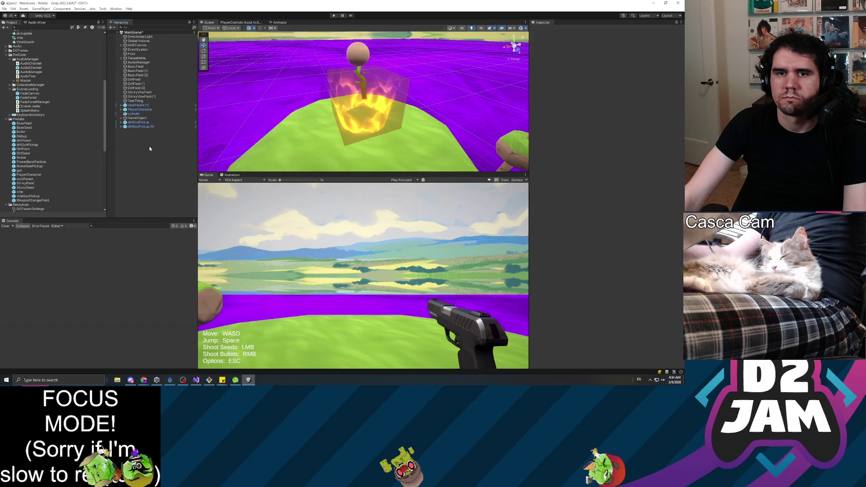
click(141, 127)
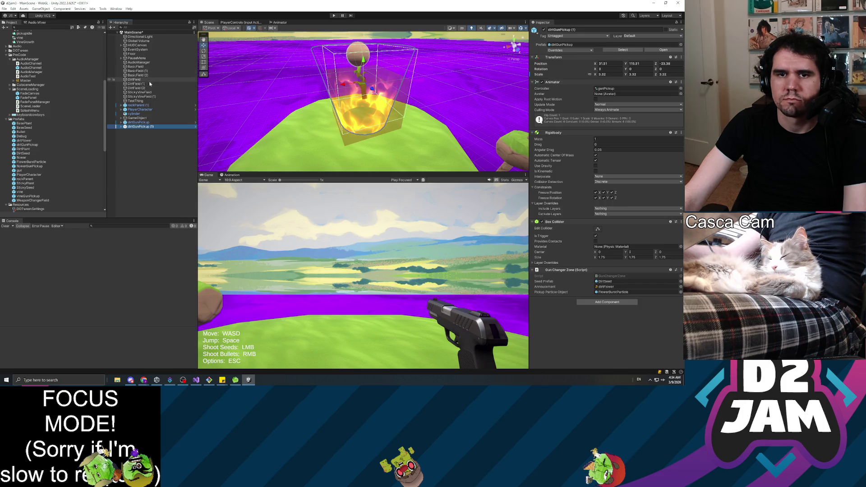
click(150, 88)
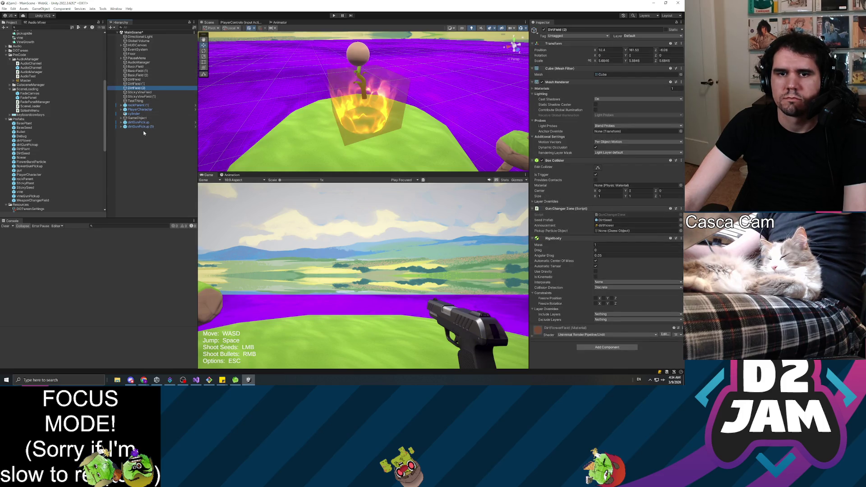
right_click(626, 43)
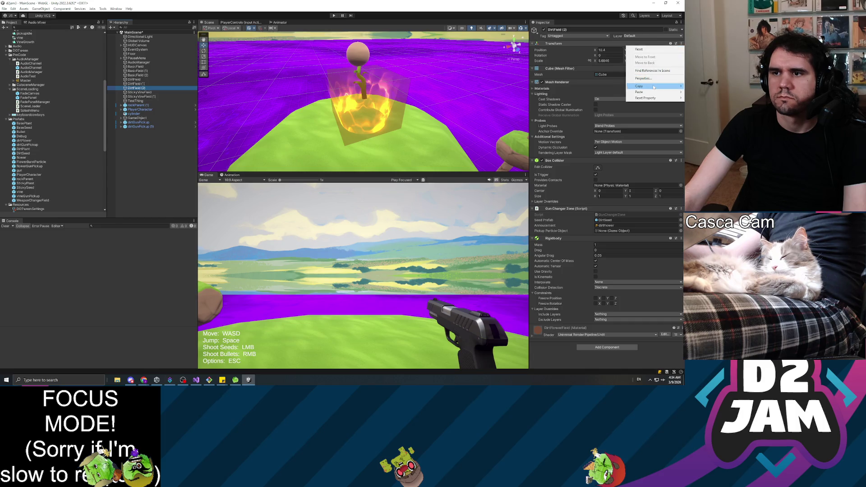
mouse_move(654, 87)
click(604, 87)
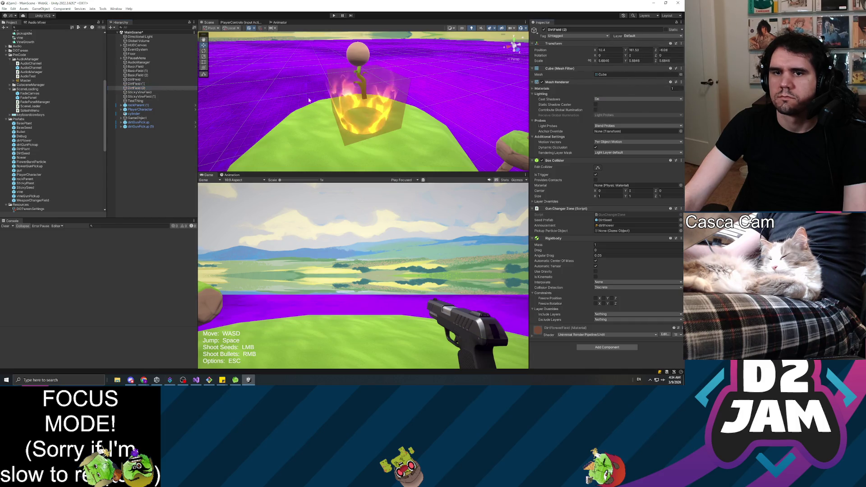
Paste that position onto dirtGunPickup (1) and frame it in the Scene view.
click(139, 127)
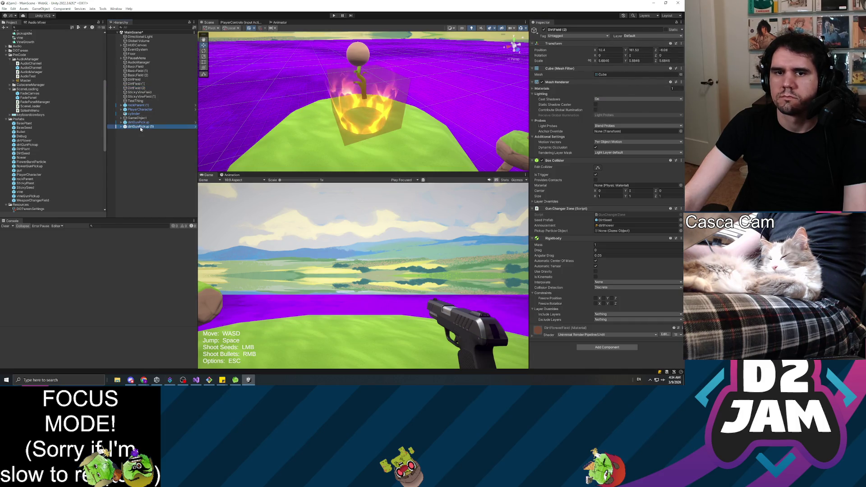
click(682, 58)
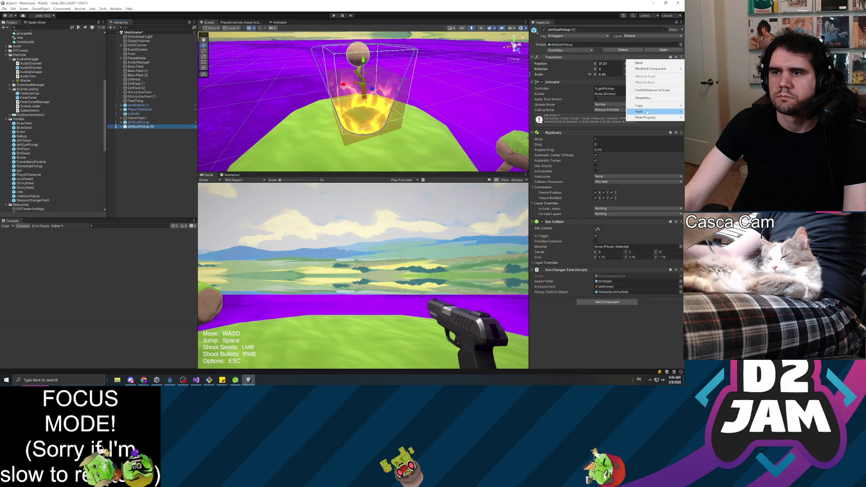
click(589, 112)
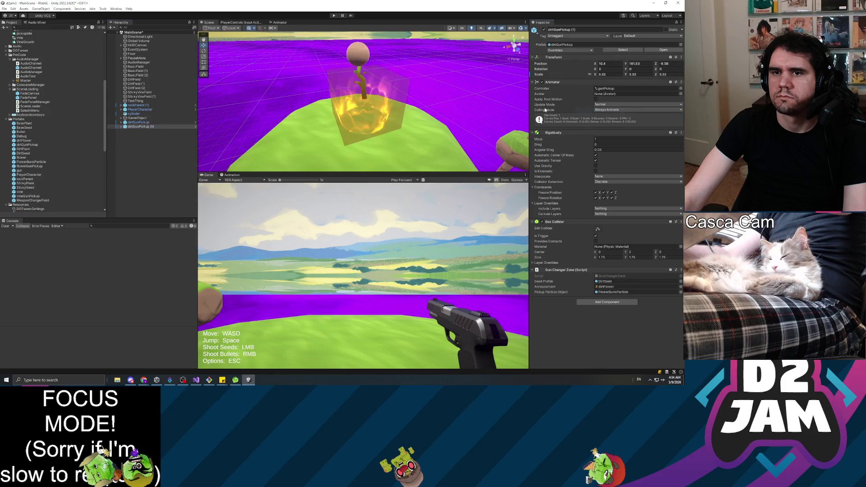
click(334, 90)
key(f)
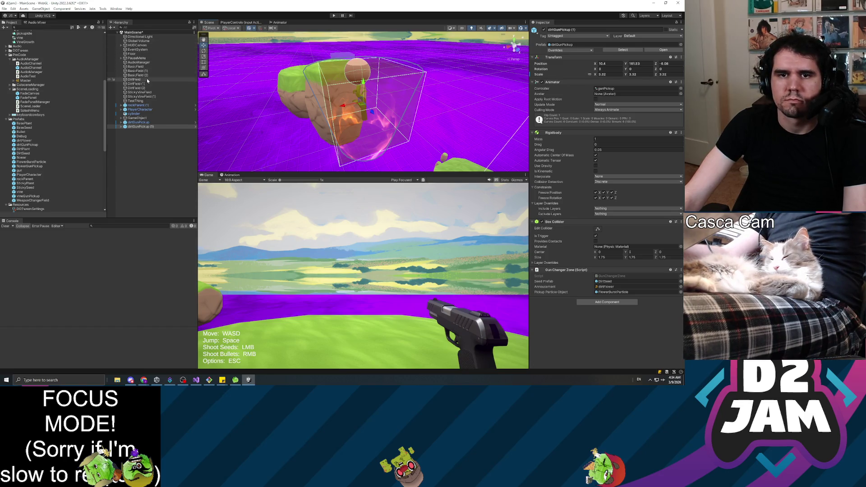
click(147, 79)
click(149, 127)
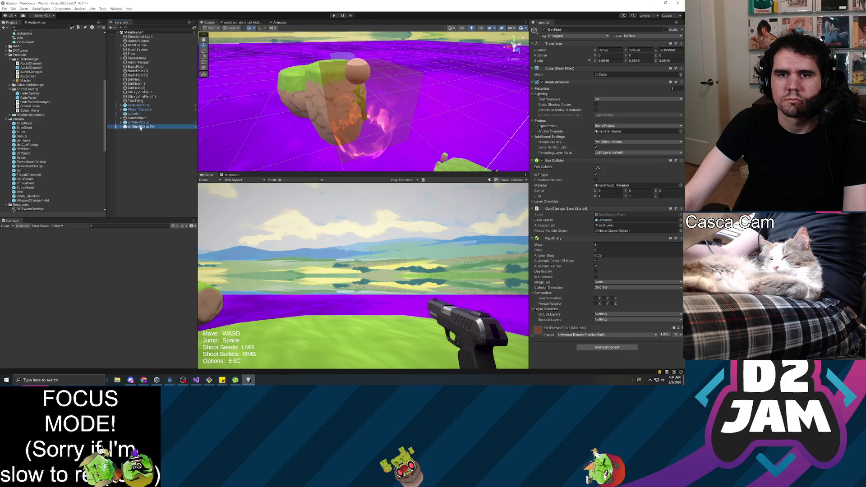
Duplicate the pickup into dirtGunPickup (2) and give it DirtField's position.
key(ctrl+d)
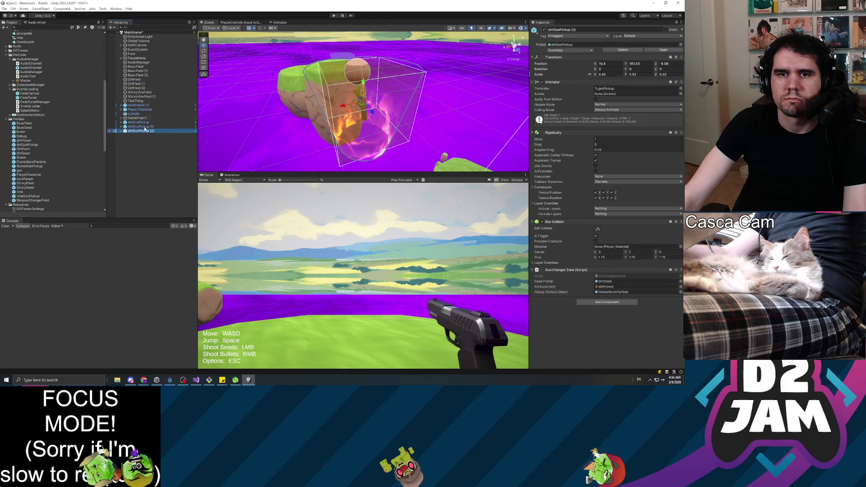
click(168, 79)
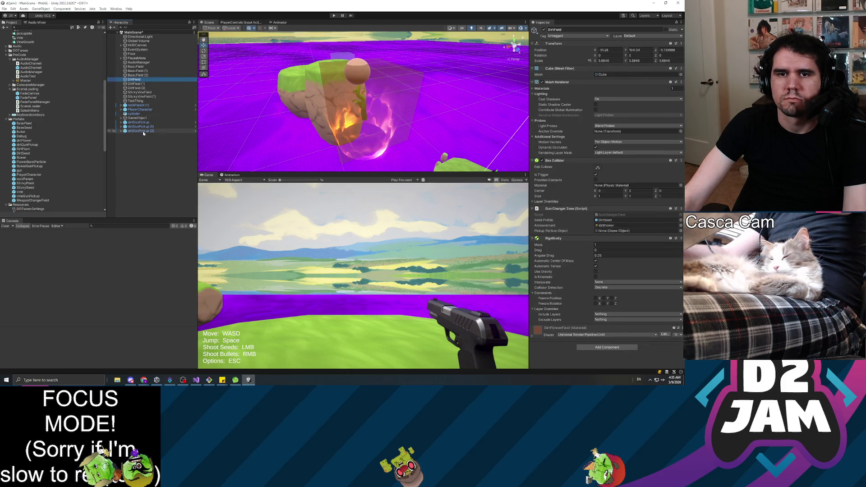
click(681, 43)
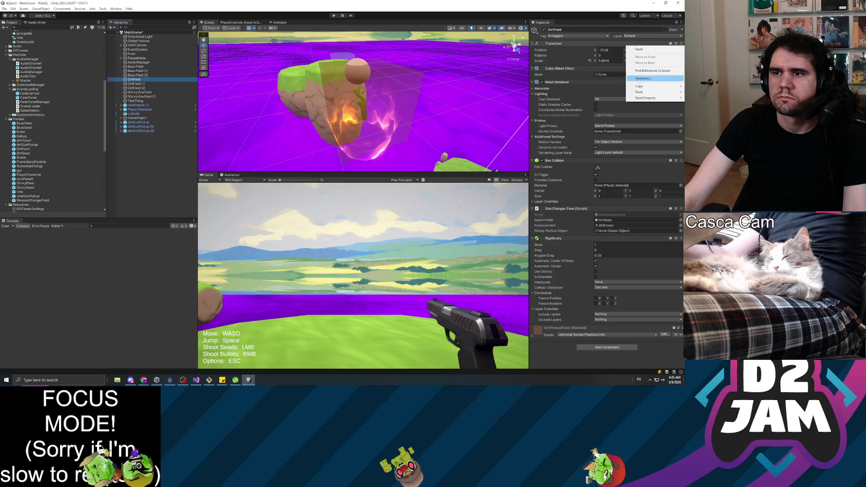
mouse_move(639, 87)
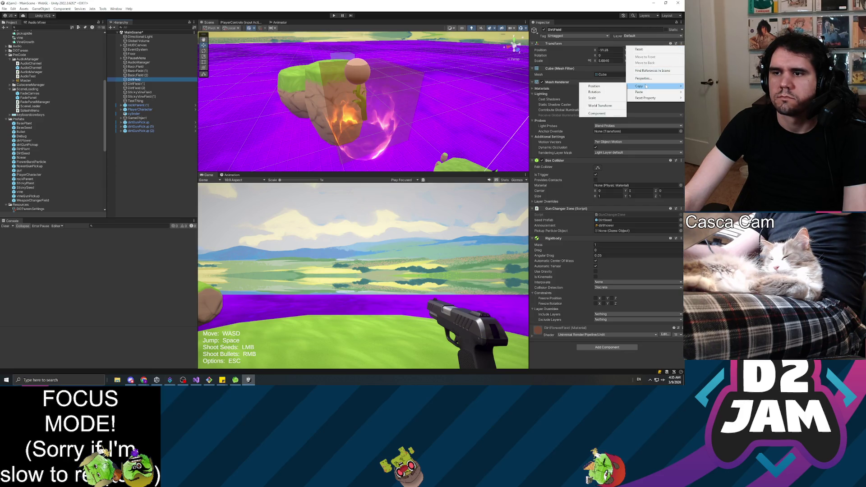
click(602, 88)
click(141, 131)
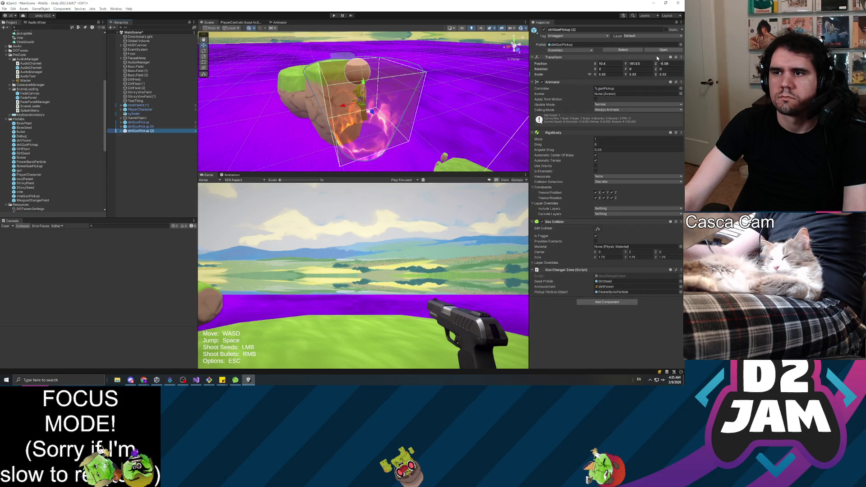
click(681, 57)
mouse_move(639, 112)
click(600, 113)
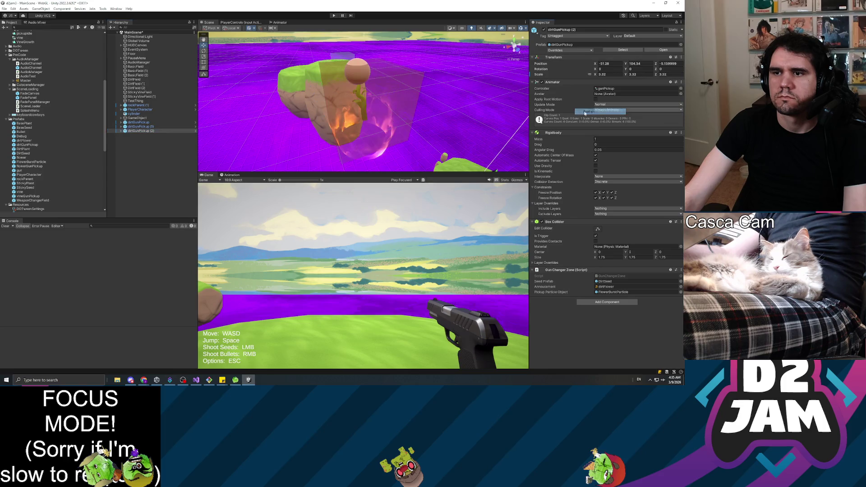
Set dirtGunPickup (2)'s Position Y to 105.1, then nudge it up to about 106.9.
double_click(140, 131)
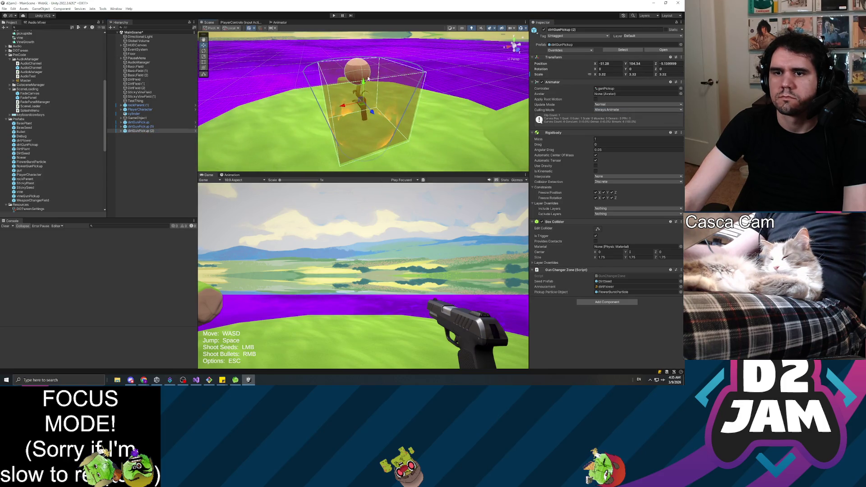
mouse_move(368, 78)
mouse_down()
mouse_move(395, 95)
mouse_move(250, 91)
mouse_up()
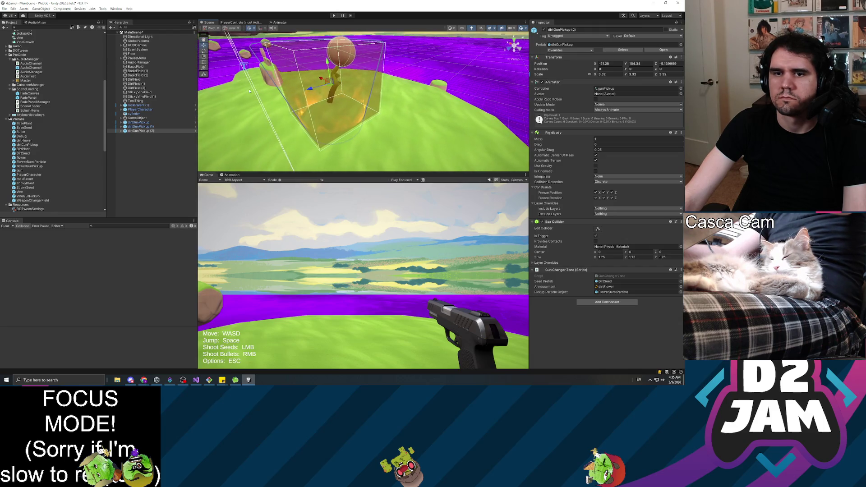
click(144, 131)
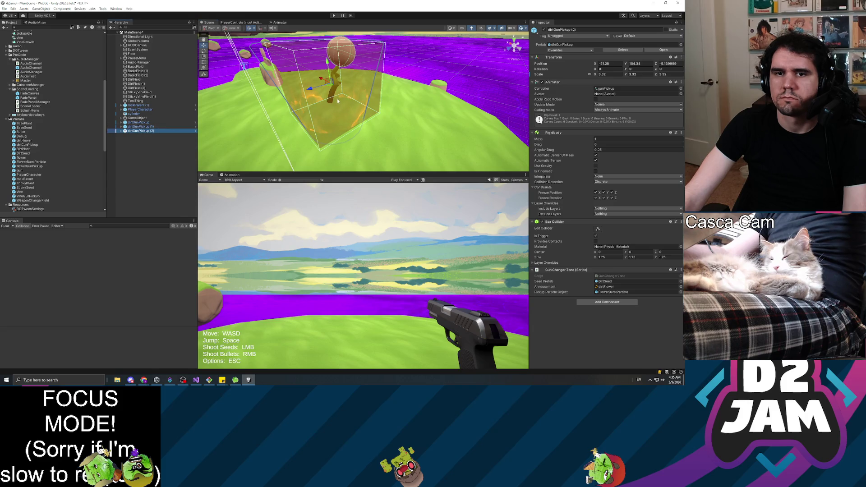
drag(627, 64, 629, 64)
text(105.1)
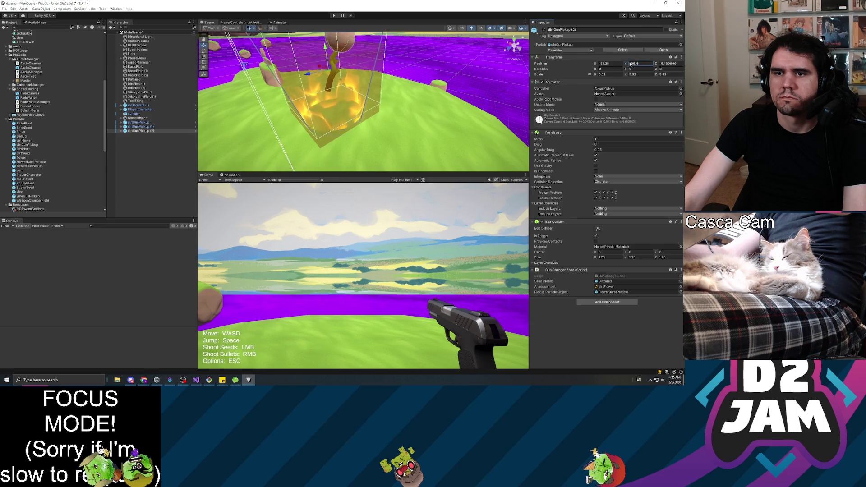
key(Return)
drag(627, 64, 627, 64)
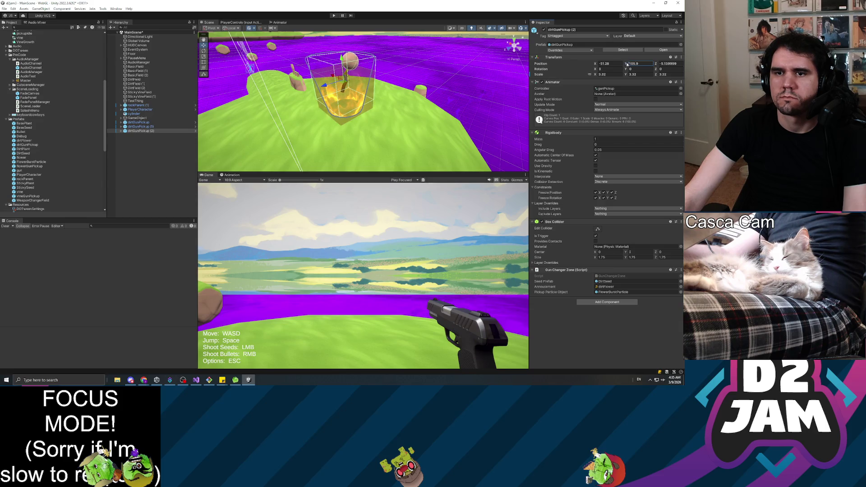
double_click(139, 126)
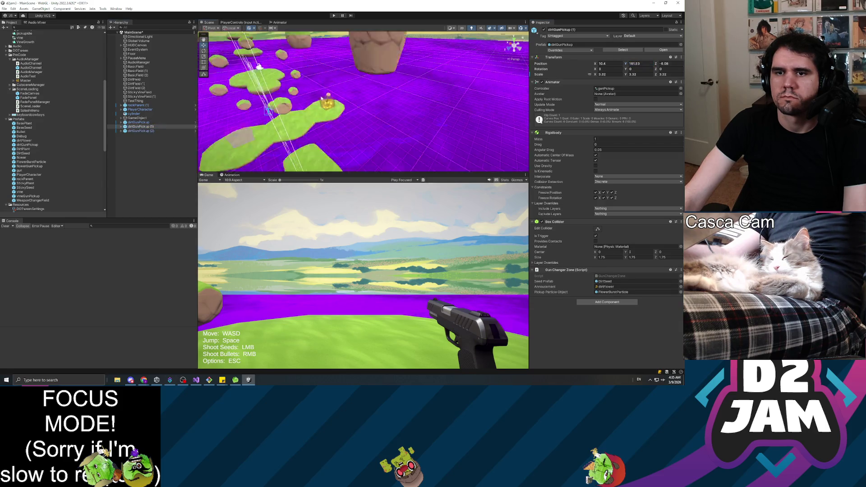
double_click(138, 122)
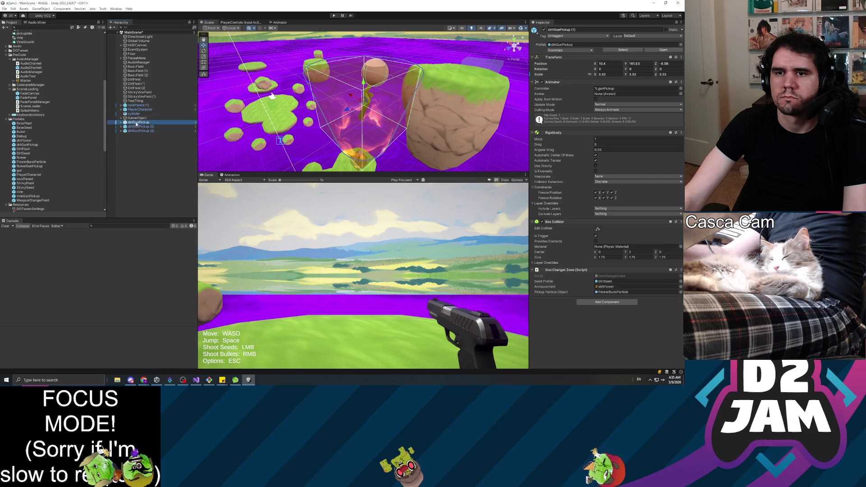
mouse_move(363, 103)
mouse_down()
mouse_move(423, 123)
mouse_move(148, 58)
mouse_move(160, 94)
mouse_move(167, 63)
mouse_move(179, 72)
mouse_move(176, 63)
mouse_move(284, 30)
mouse_move(179, 98)
mouse_up()
mouse_move(321, 100)
mouse_down()
mouse_move(305, 65)
mouse_move(489, 58)
mouse_up()
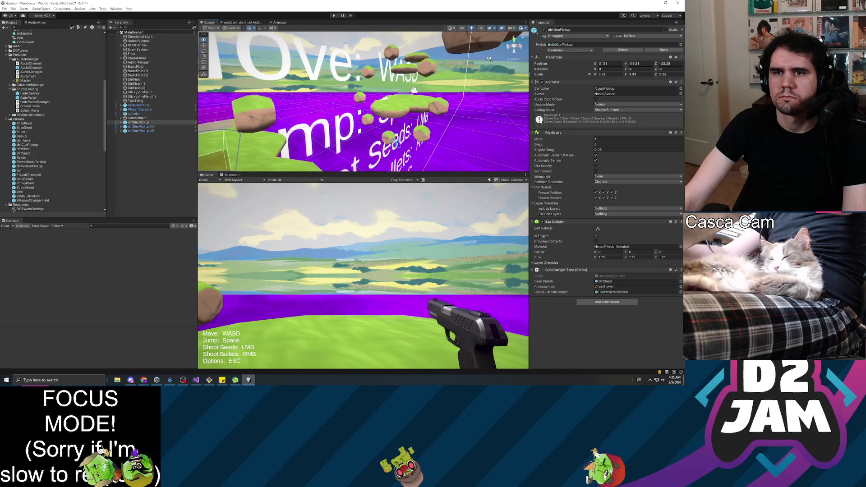
key(f)
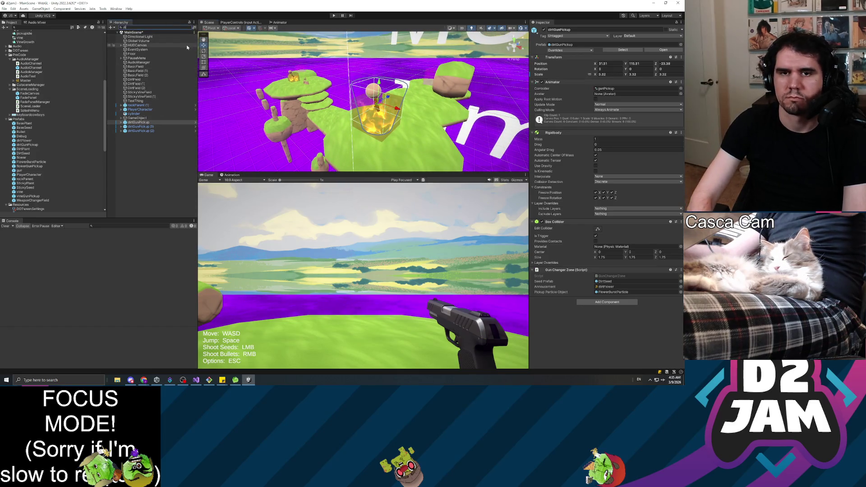
Filter the Hierarchy for 'dirt', then select and delete DirtField, DirtField (1) and DirtField (2).
text(dirt)
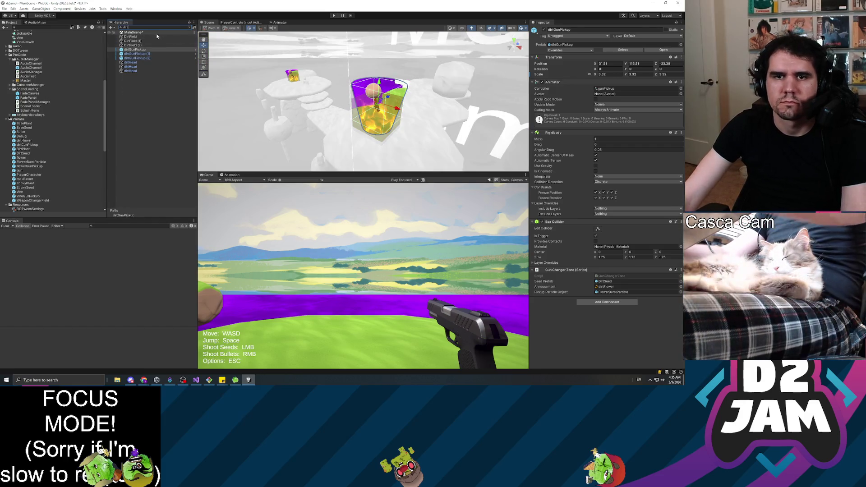
click(182, 37)
key(Down)
key(Down)
key(Down)
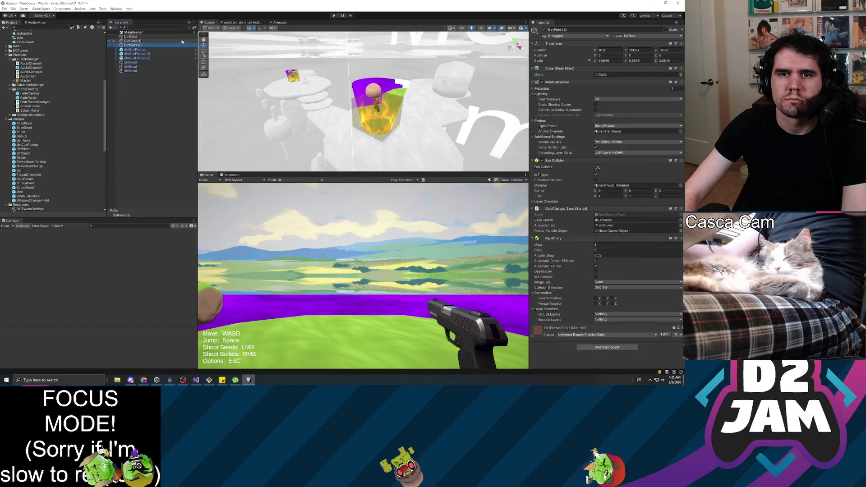
key(Down)
key(Down)
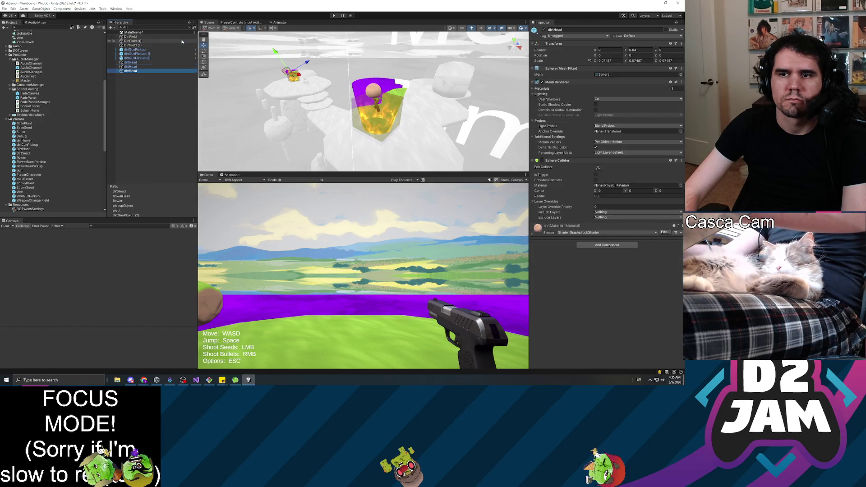
key(Up)
key(Up)
key(Up)
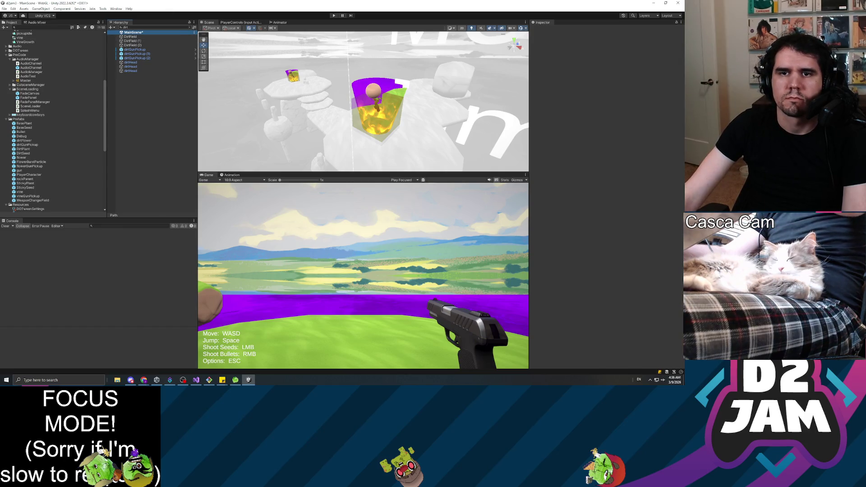
click(189, 27)
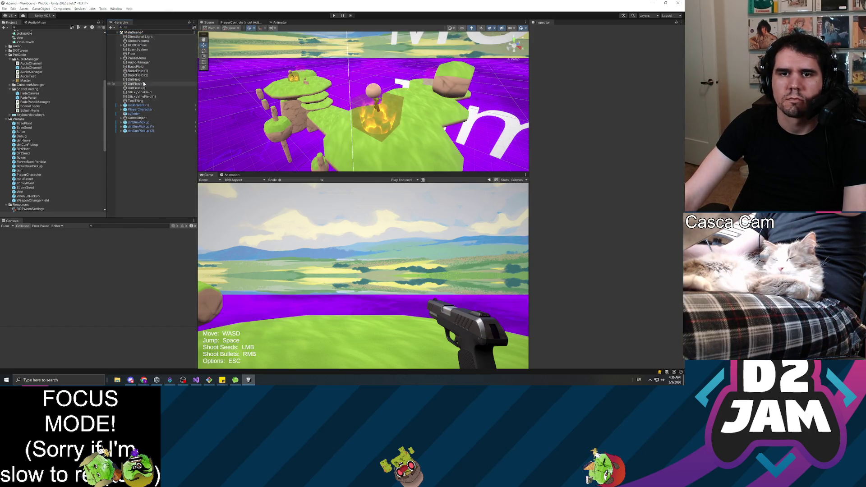
click(140, 80)
shift+click(148, 87)
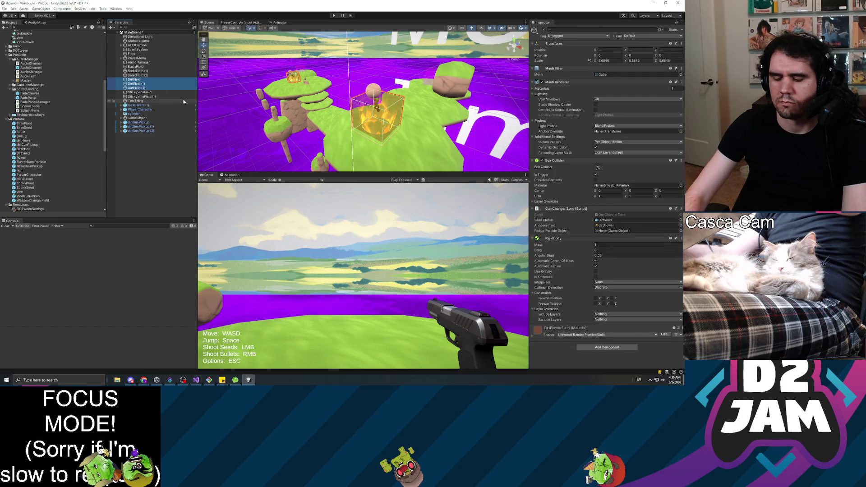
key(Delete)
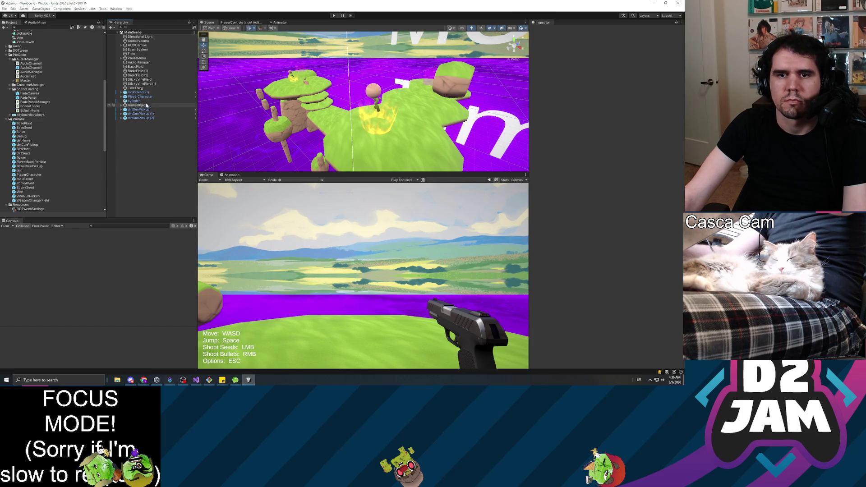
Drag a flowerGunPickup into MainScene and set its scale to 3.32 on all axes.
click(148, 66)
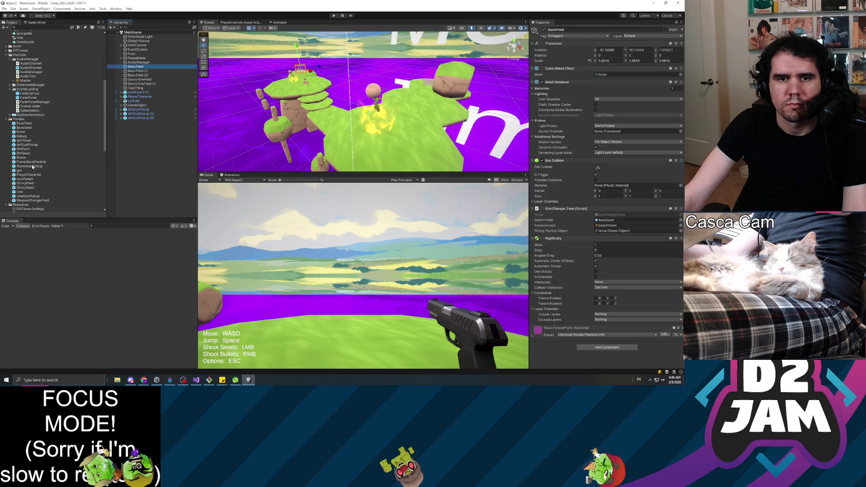
mouse_move(29, 166)
mouse_down()
mouse_move(145, 155)
mouse_move(160, 137)
mouse_up()
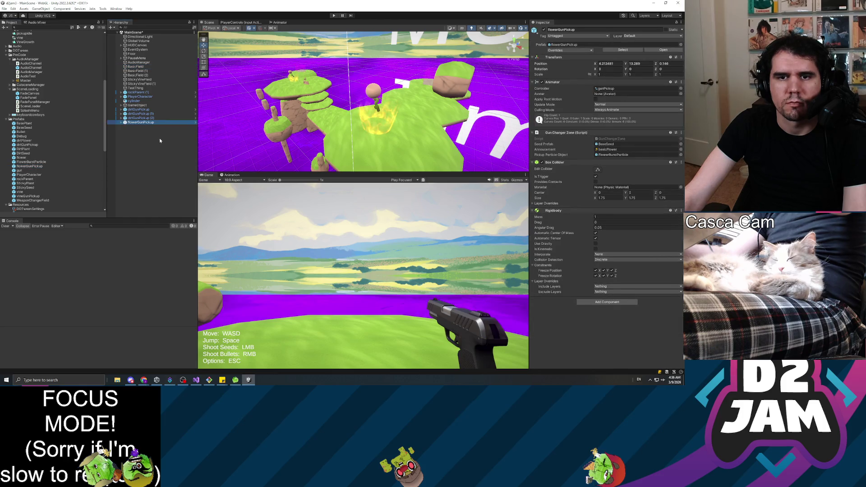
click(141, 118)
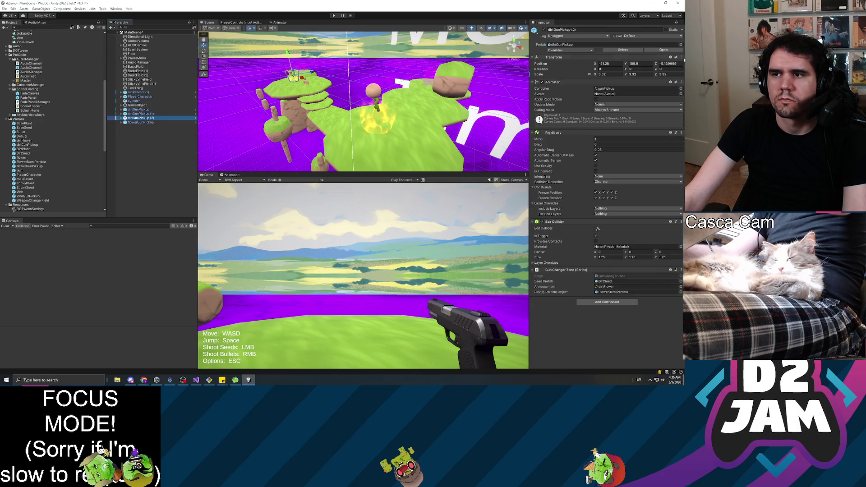
click(144, 122)
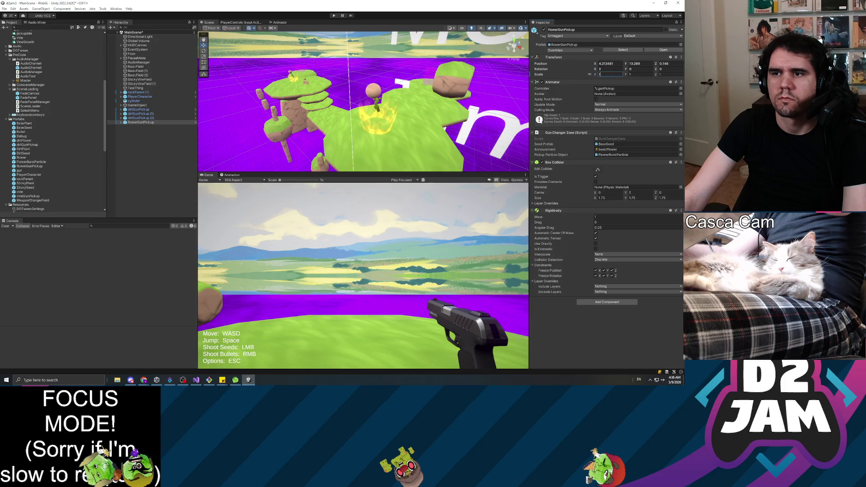
text(3.32)
key(Return)
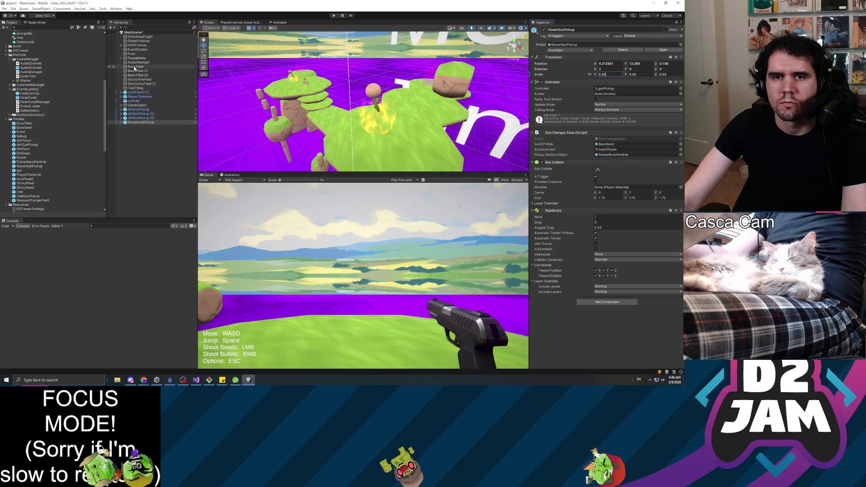
click(136, 67)
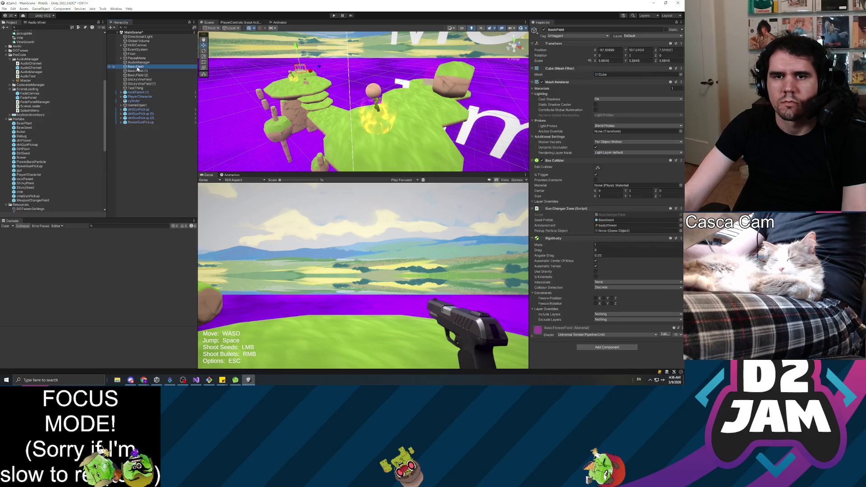
Copy BasicField's position and paste it onto the flowerGunPickup.
click(681, 43)
mouse_move(651, 90)
click(600, 92)
click(140, 122)
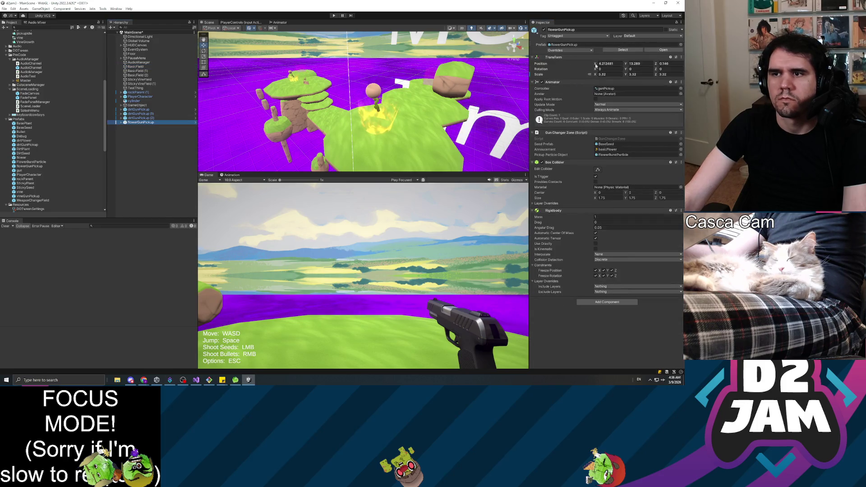
click(681, 57)
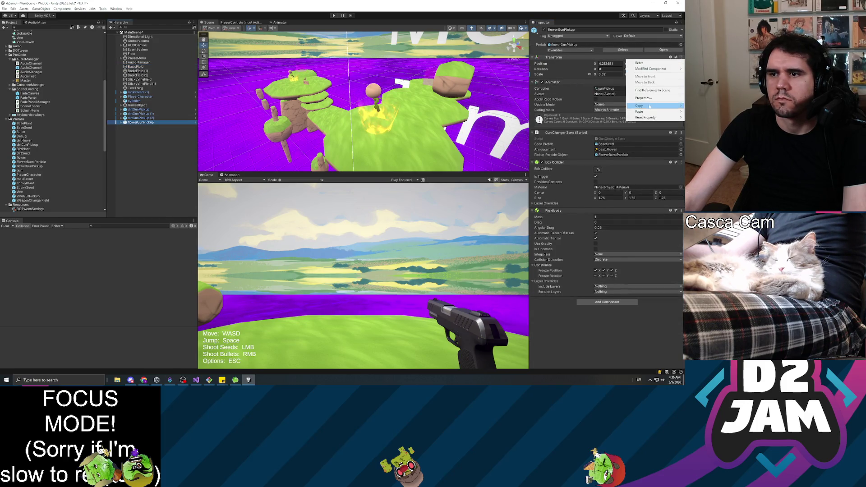
mouse_move(649, 112)
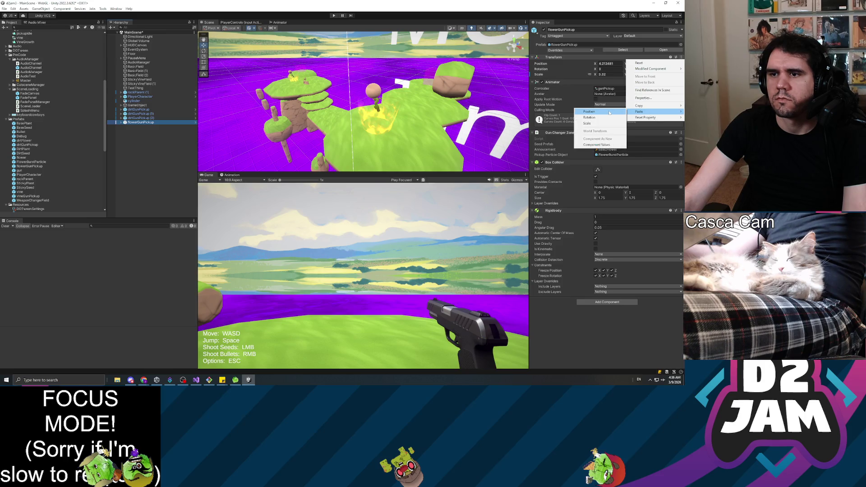
click(603, 112)
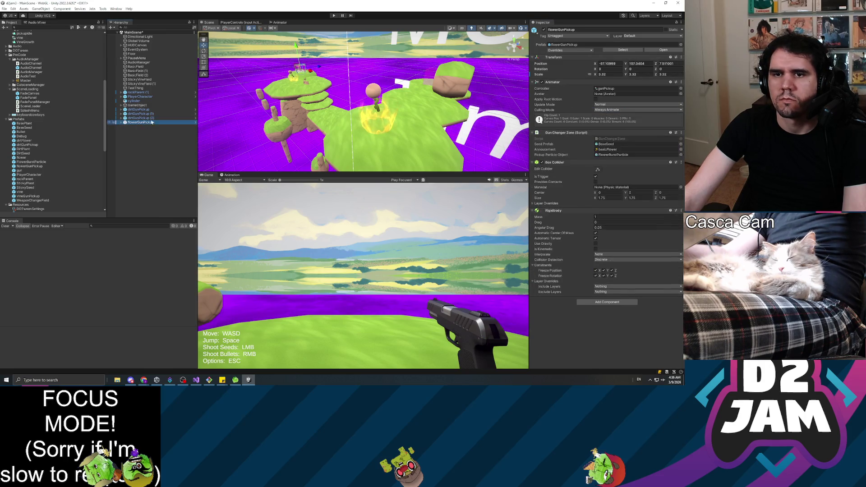
Raise the flowerGunPickup to Y 109.1 and duplicate it.
key(f)
drag(412, 102, 463, 85)
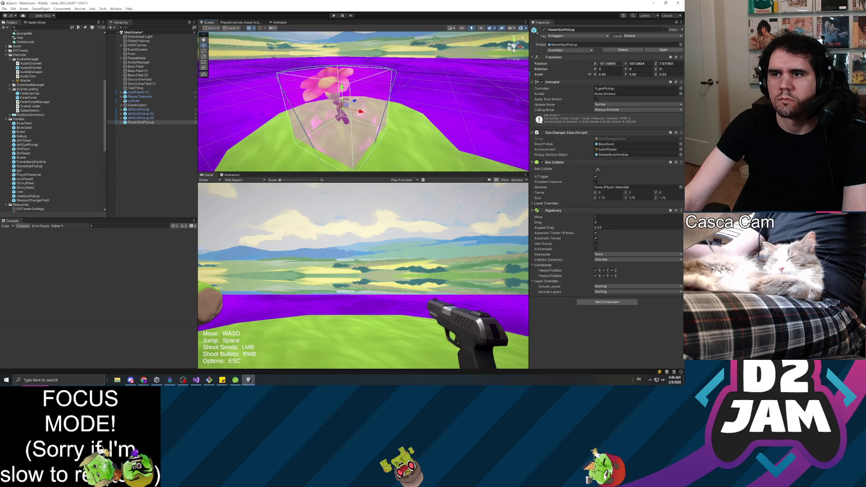
drag(628, 66, 630, 67)
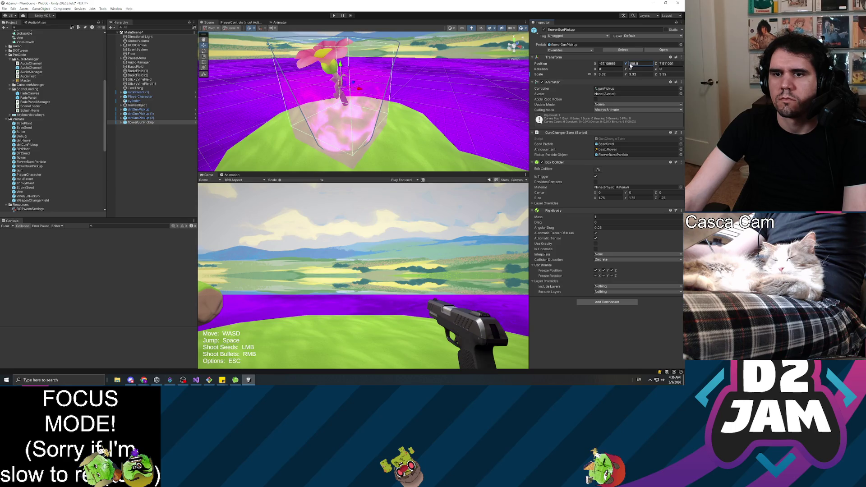
text(109.1)
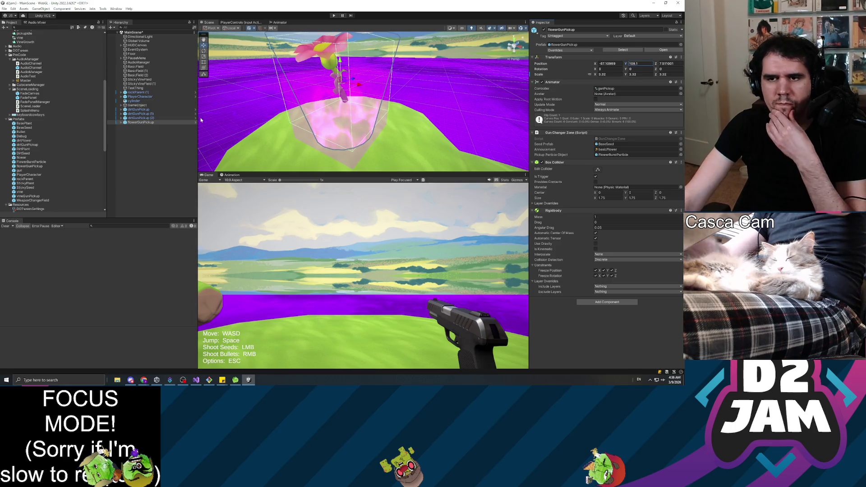
click(152, 122)
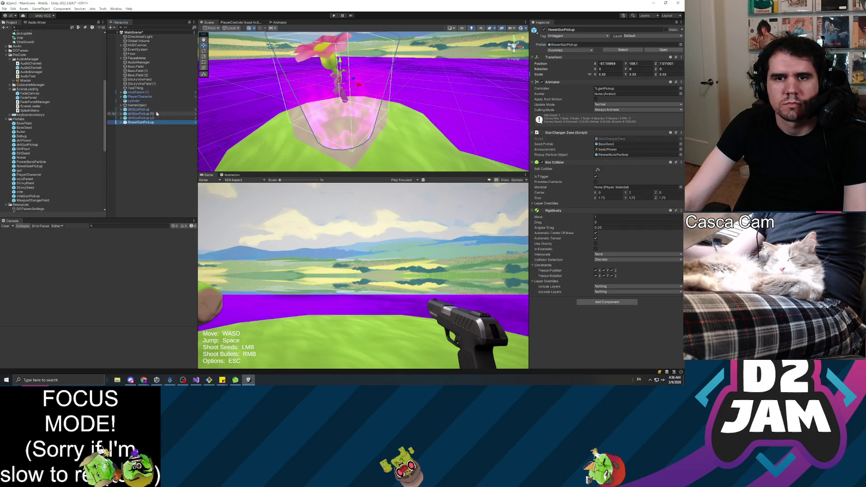
key(ctrl+d)
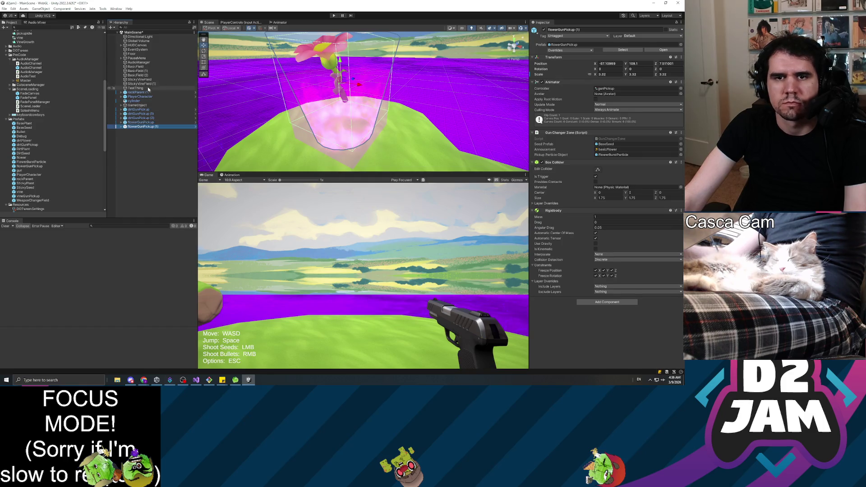
Paste BasicField (1)'s position onto flowerGunPickup (1).
click(151, 70)
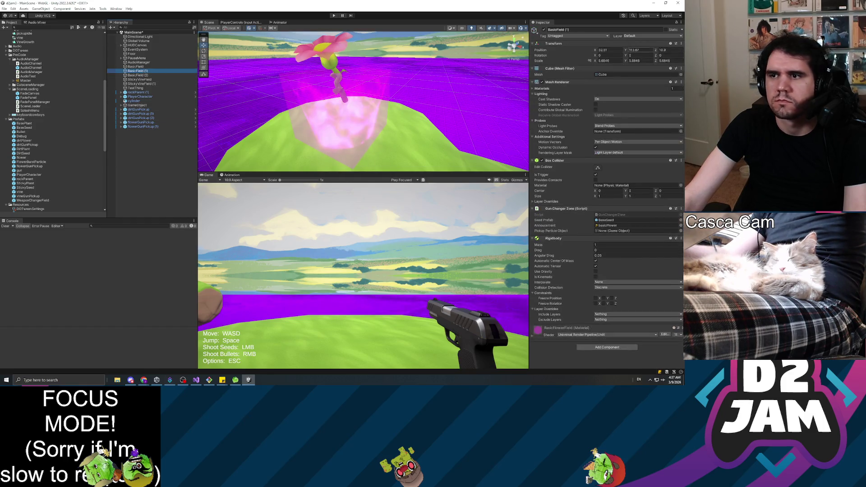
click(682, 44)
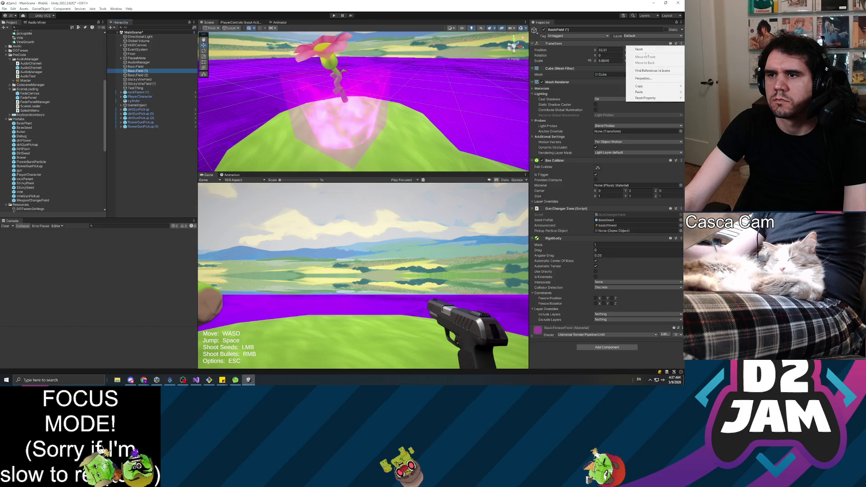
mouse_move(650, 90)
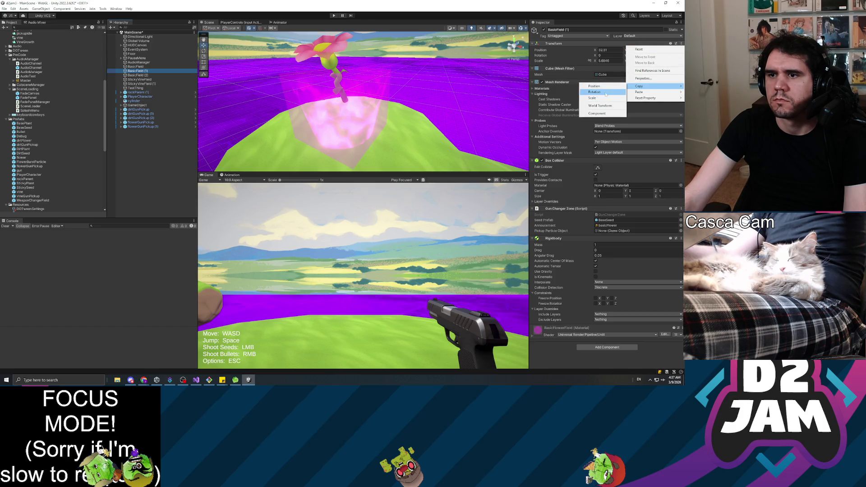
click(600, 92)
click(151, 127)
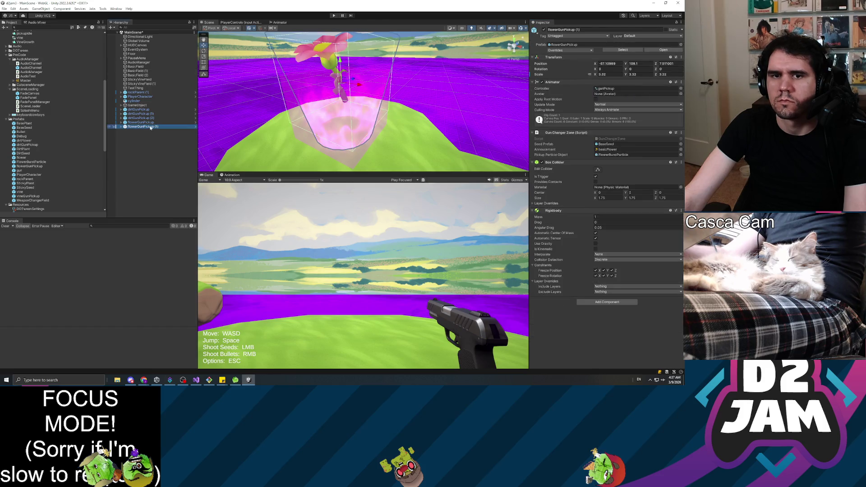
click(681, 57)
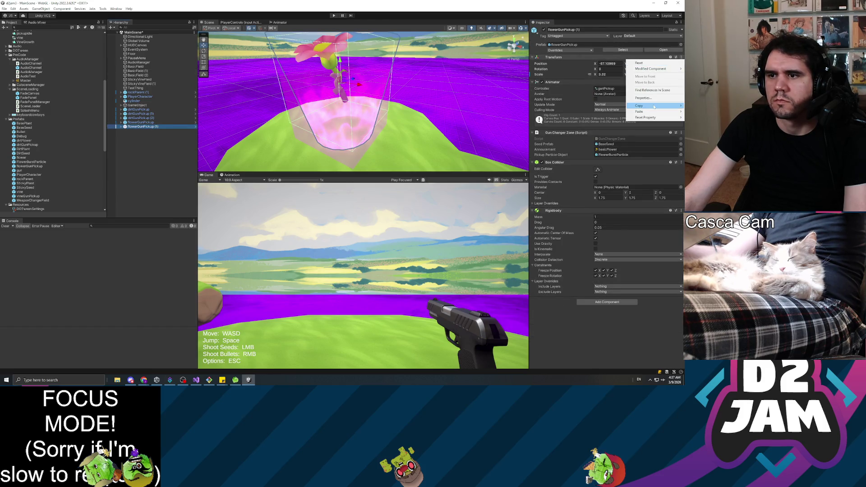
mouse_move(632, 113)
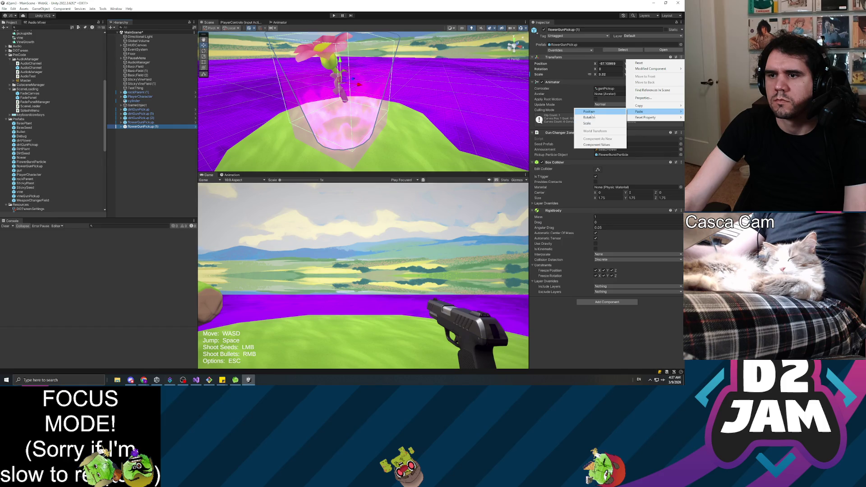
click(589, 112)
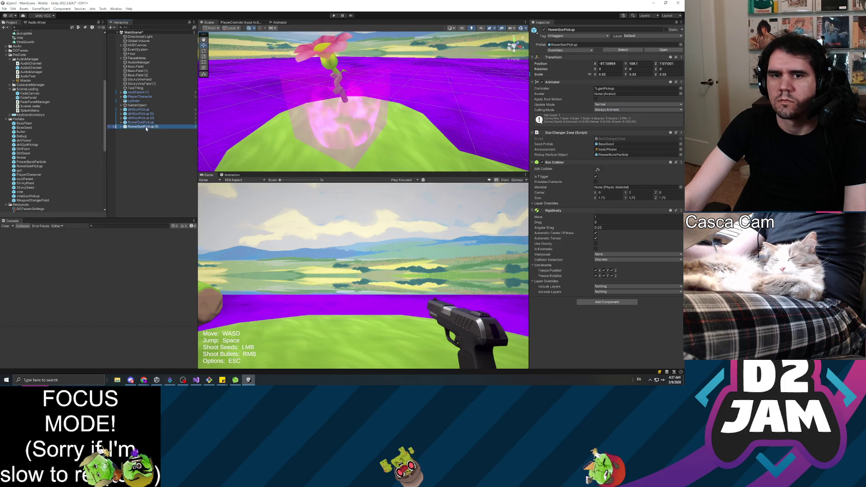
Raise flowerGunPickup (1) to about Y 115.8 and duplicate it into flowerGunPickup (2).
key(f)
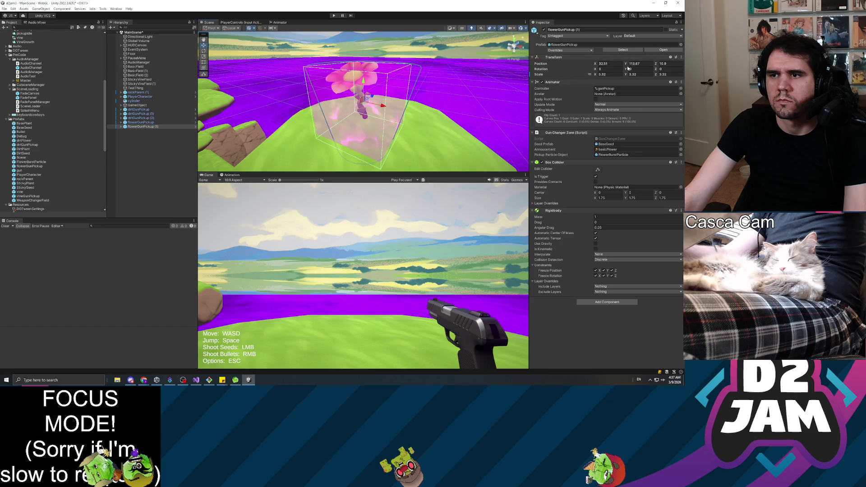
drag(629, 64, 631, 64)
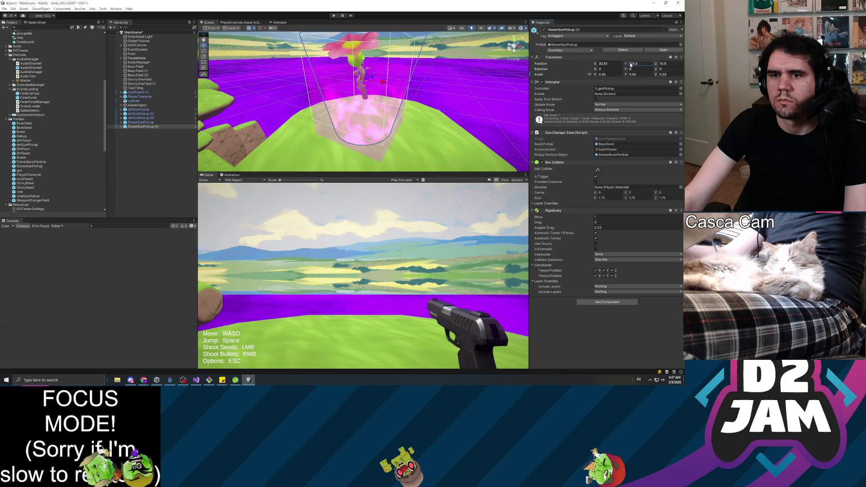
click(145, 123)
click(145, 127)
key(ctrl+d)
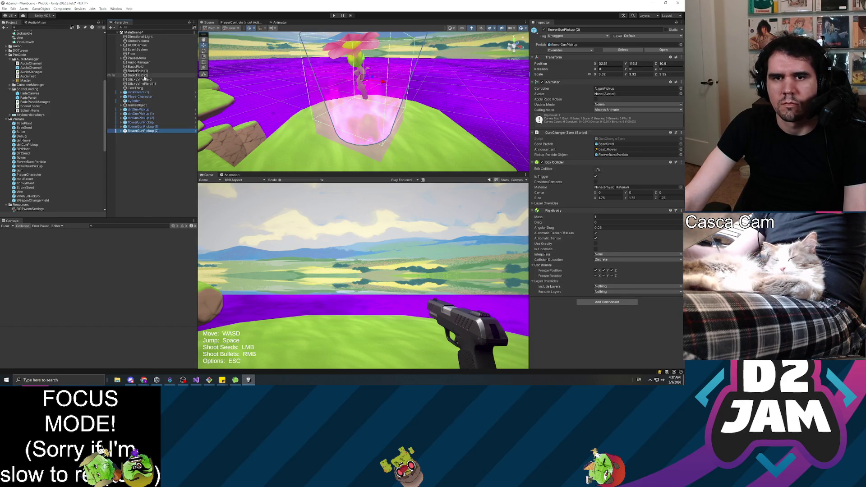
Paste BasicField (2)'s position onto flowerGunPickup (2) and frame it in the Scene view.
click(136, 75)
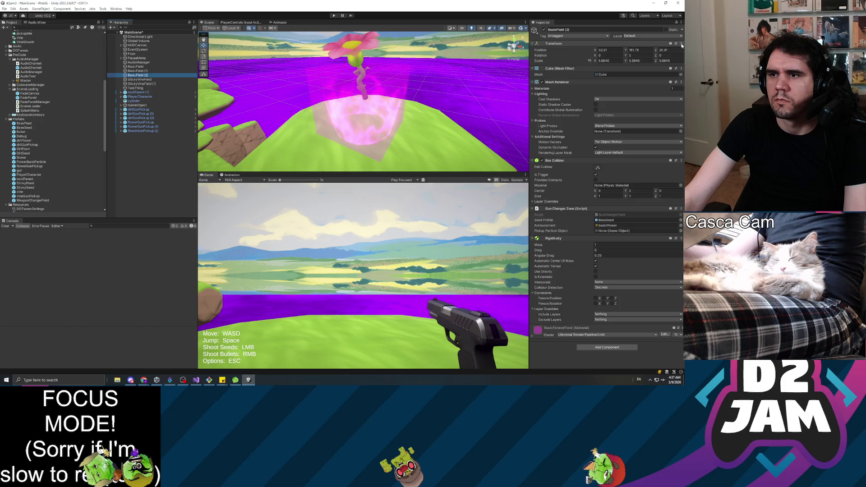
right_click(664, 44)
mouse_move(646, 87)
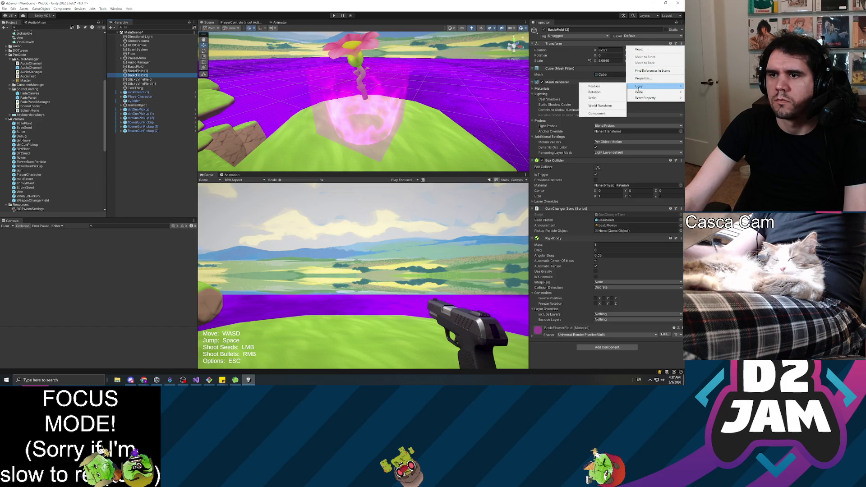
click(600, 86)
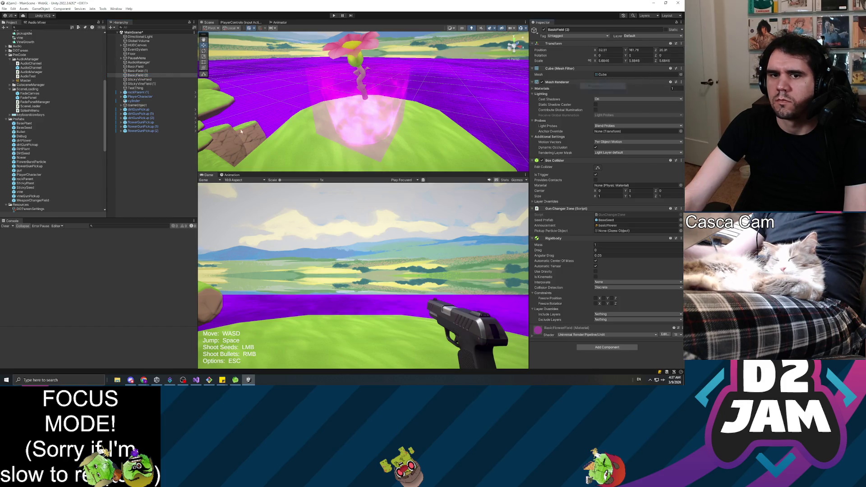
click(155, 131)
click(682, 58)
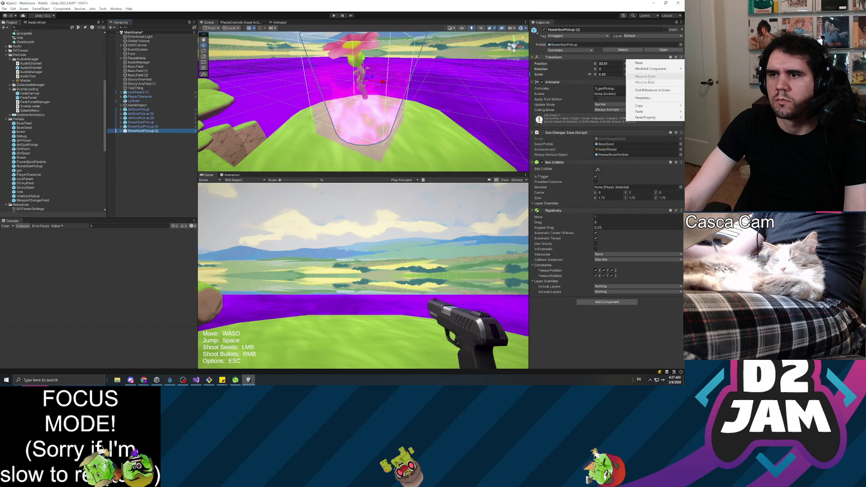
mouse_move(645, 111)
click(596, 119)
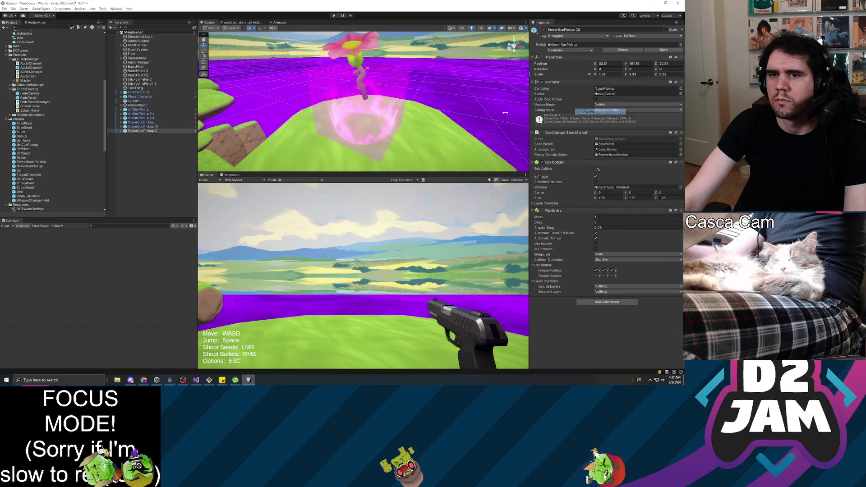
key(f)
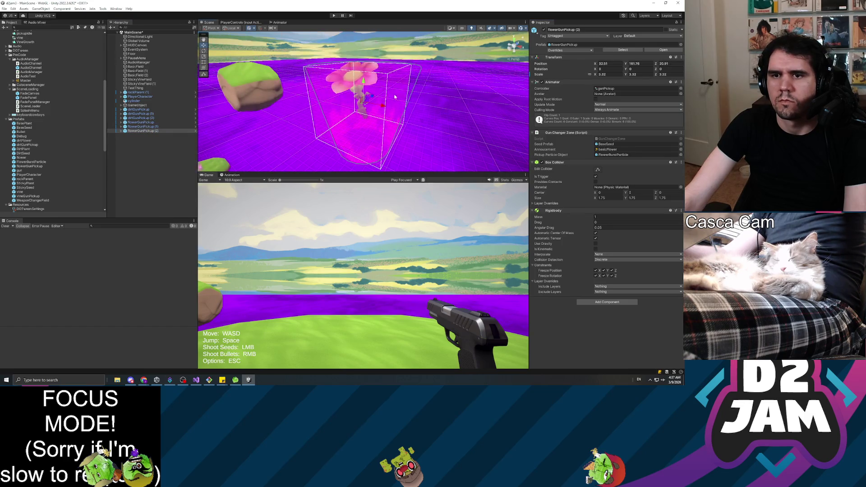
click(141, 66)
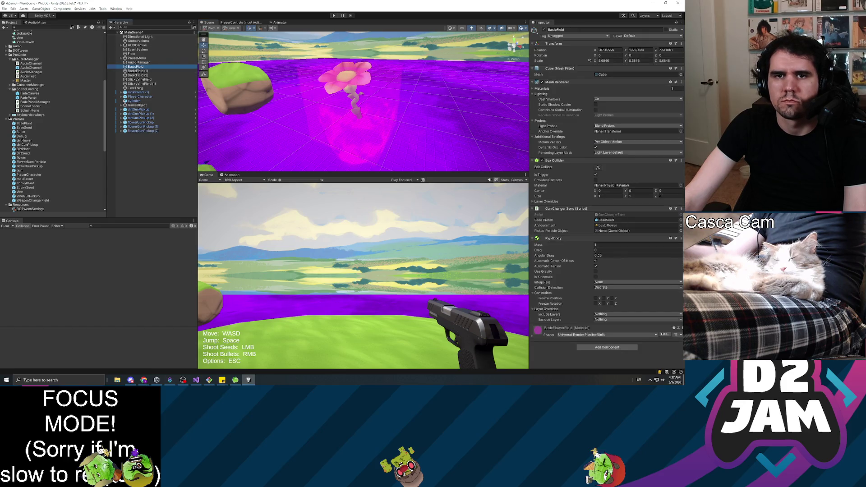
Filter the Hierarchy for 'Basic' and delete BasicField, BasicField (1) and BasicField (2).
key(ctrl+f)
text(Basic)
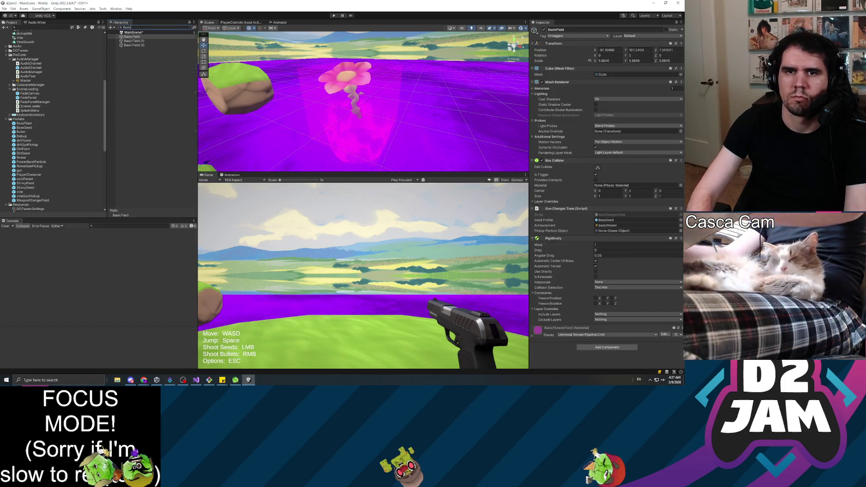
click(133, 37)
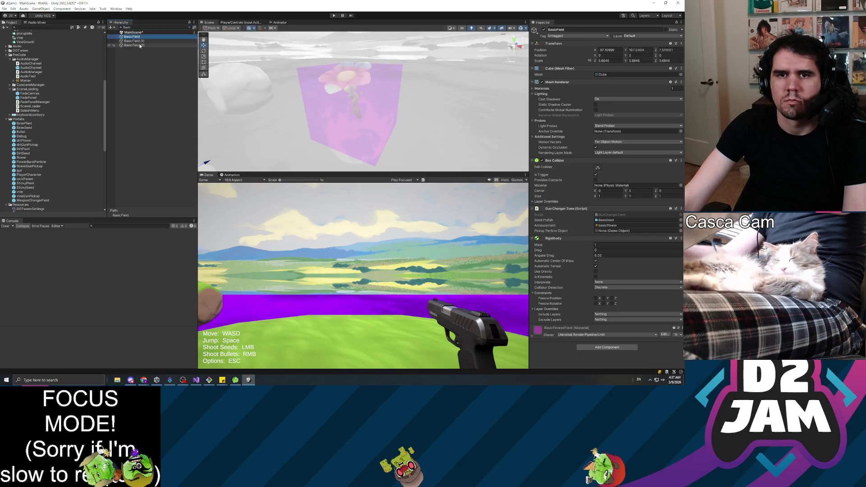
shift+click(140, 45)
click(189, 27)
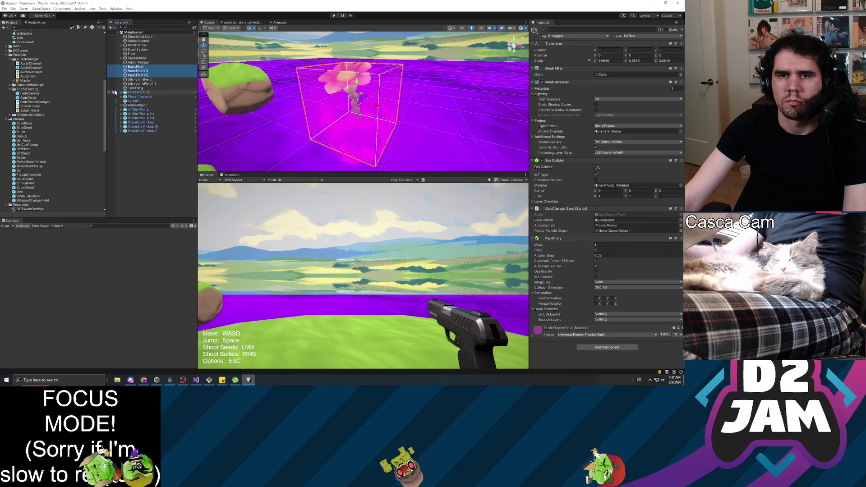
key(Delete)
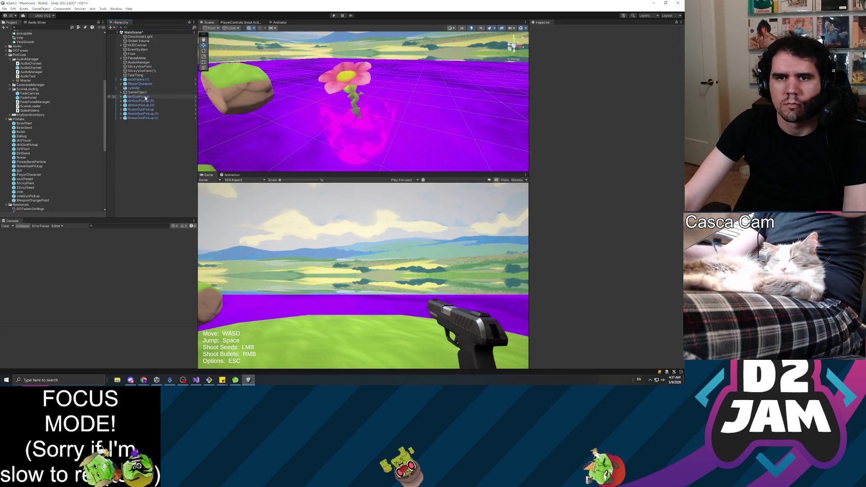
Inspect StickyVineField, StickyVineField (1) and TestThing in the Inspector.
click(140, 67)
click(139, 72)
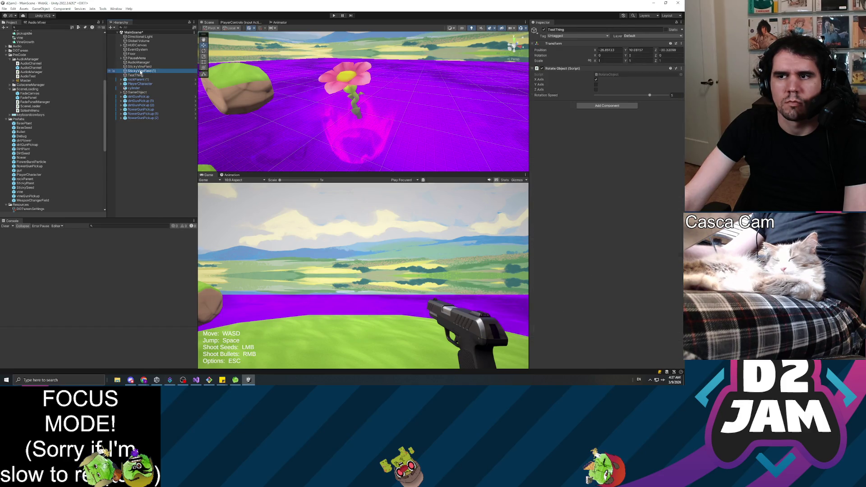
click(139, 62)
click(141, 76)
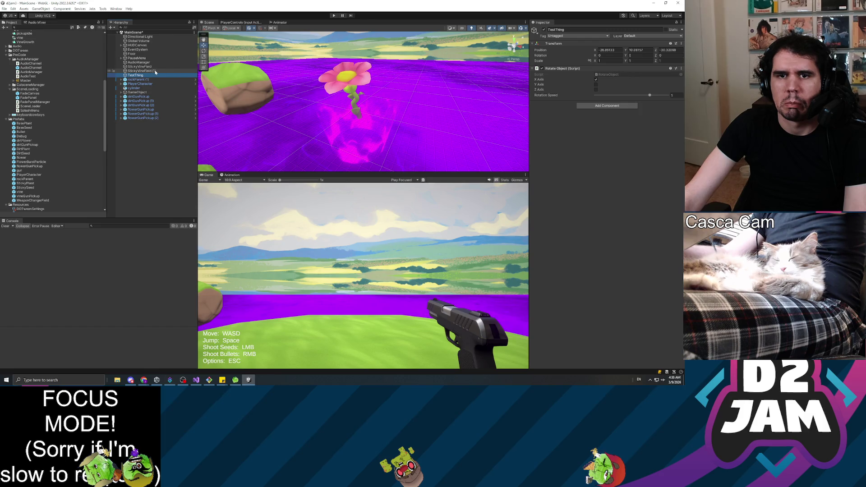
Replace TestThing with a new vineGunPickup prefab dragged into the Hierarchy.
key(f)
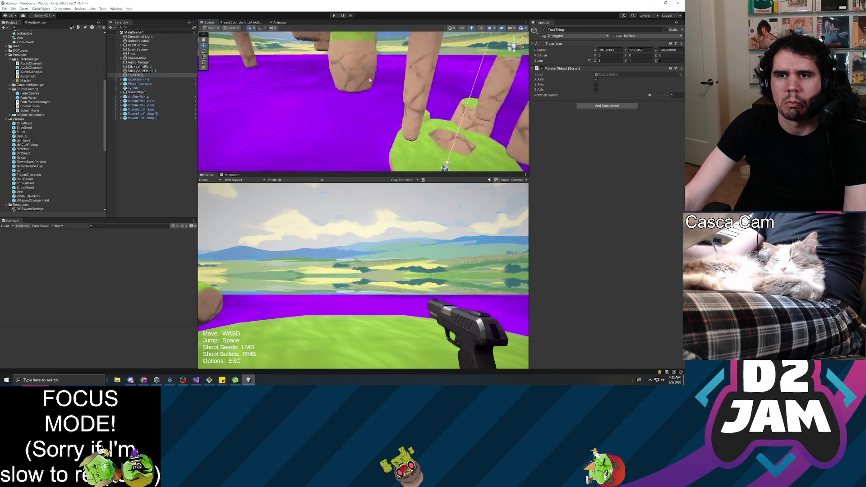
click(204, 94)
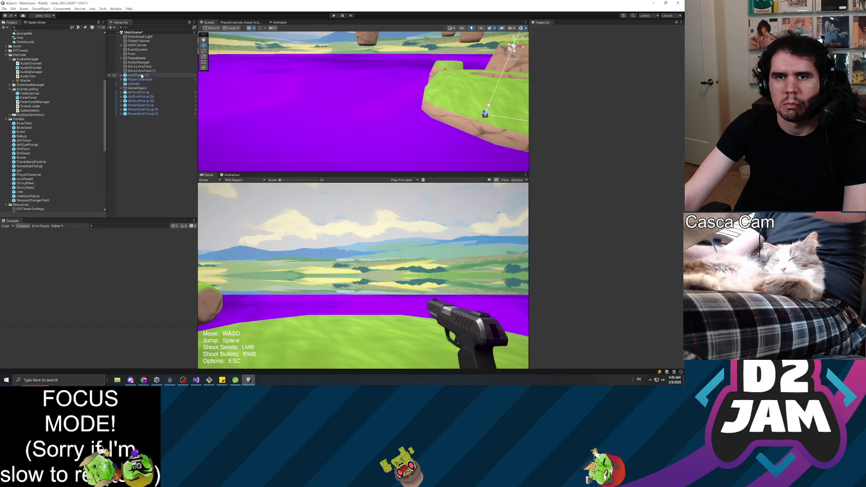
click(153, 67)
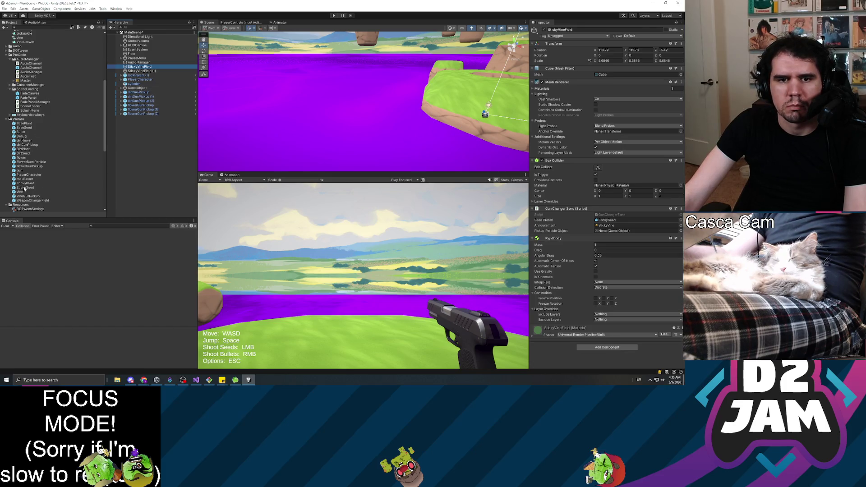
drag(27, 196, 154, 144)
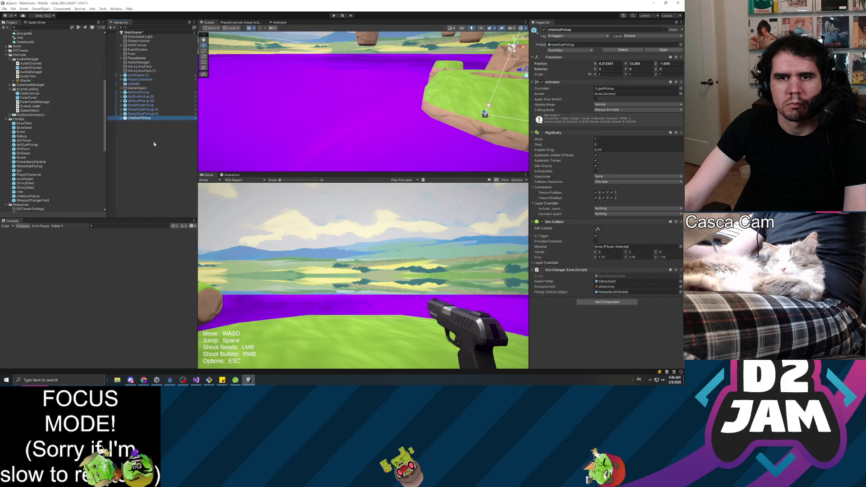
Copy flowerGunPickup (2)'s transform onto the vineGunPickup to scale it to 3.32.
click(149, 113)
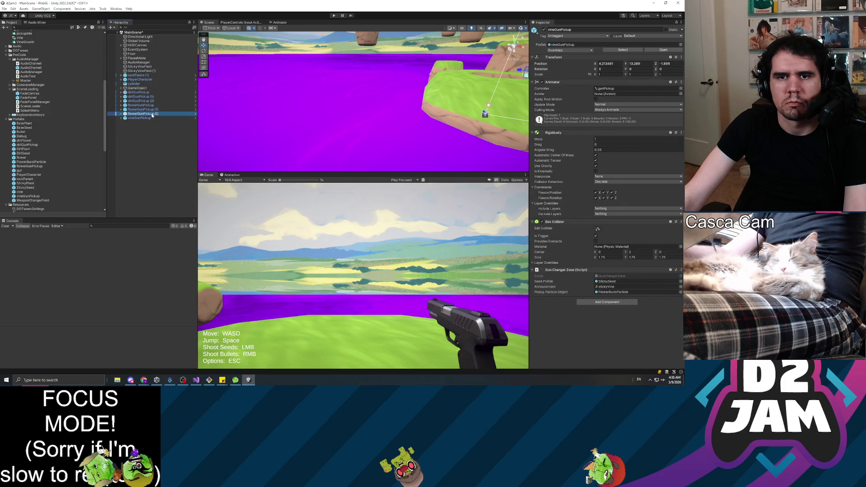
click(681, 57)
mouse_move(650, 106)
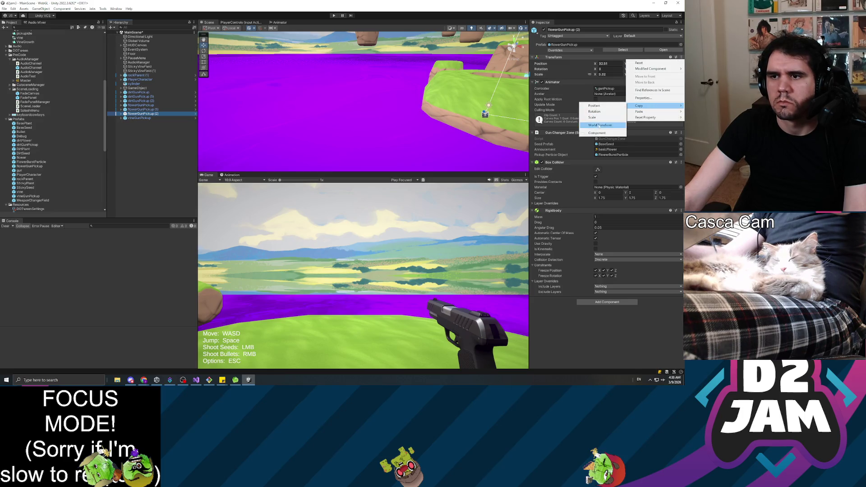
click(604, 132)
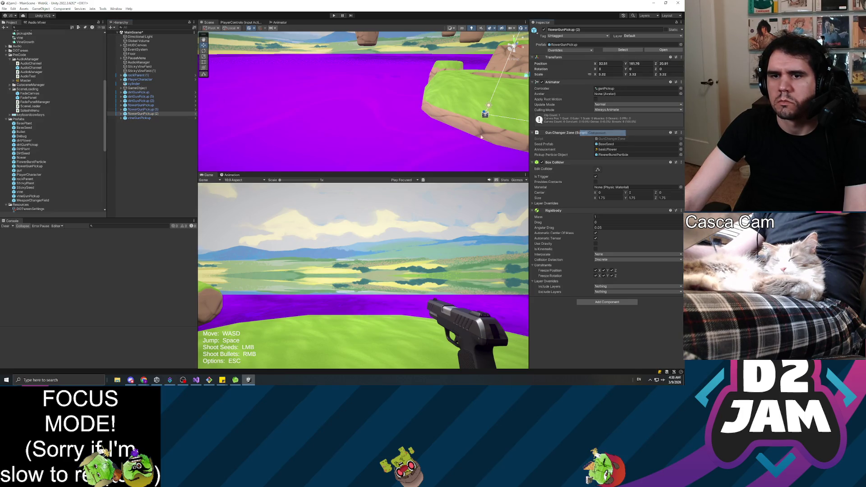
click(144, 118)
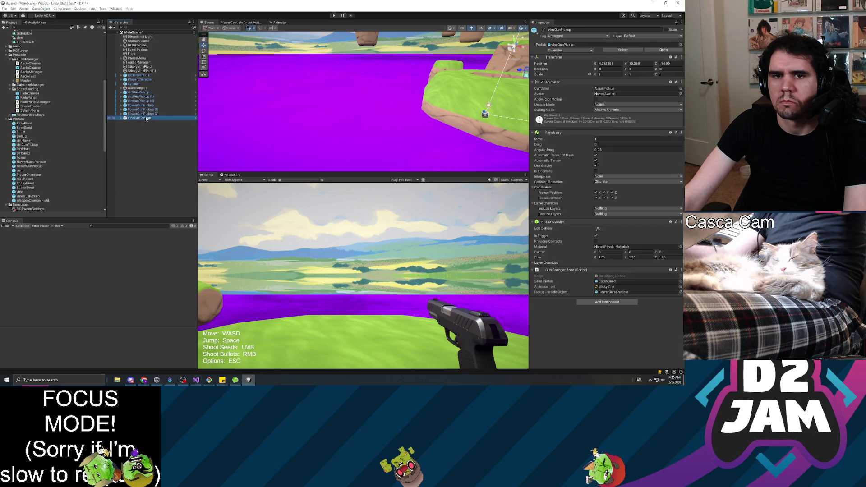
click(681, 58)
mouse_move(645, 108)
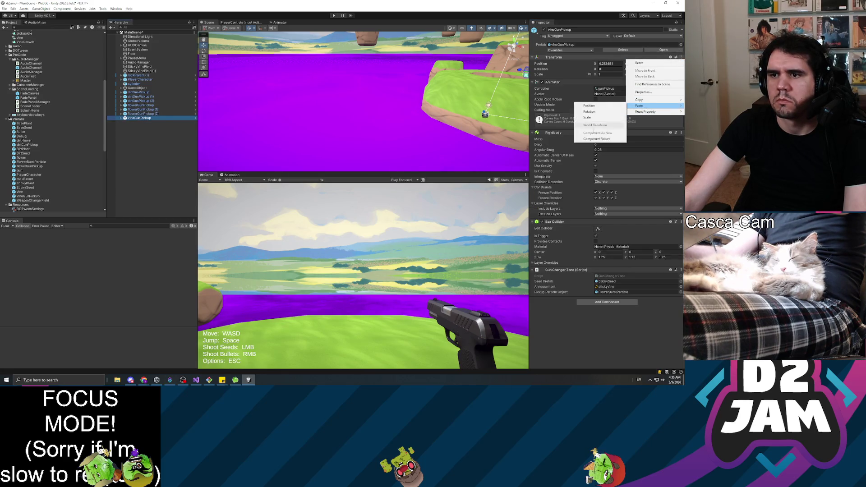
click(600, 140)
Move the vineGunPickup to the StickyVineField's position using copied transform values.
click(141, 66)
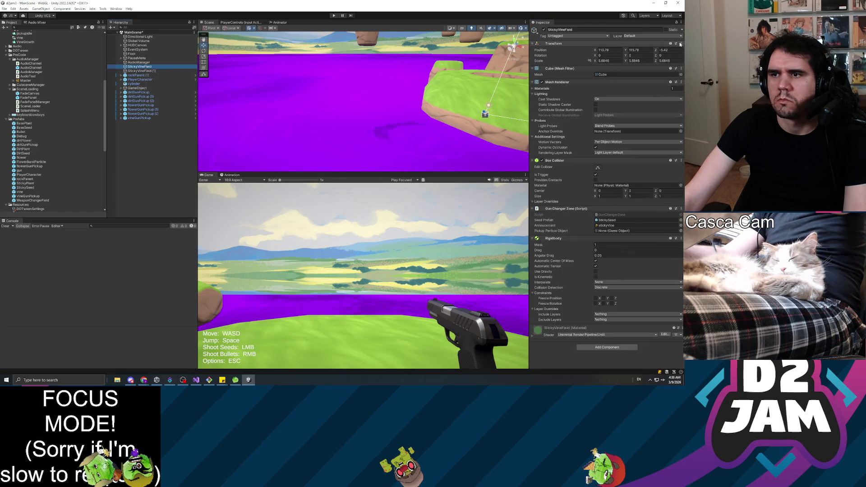
click(681, 44)
mouse_move(643, 87)
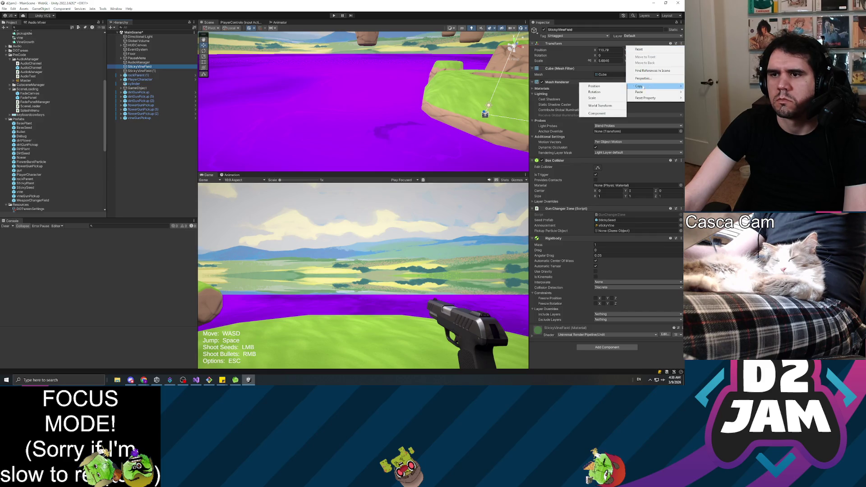
click(597, 113)
click(140, 118)
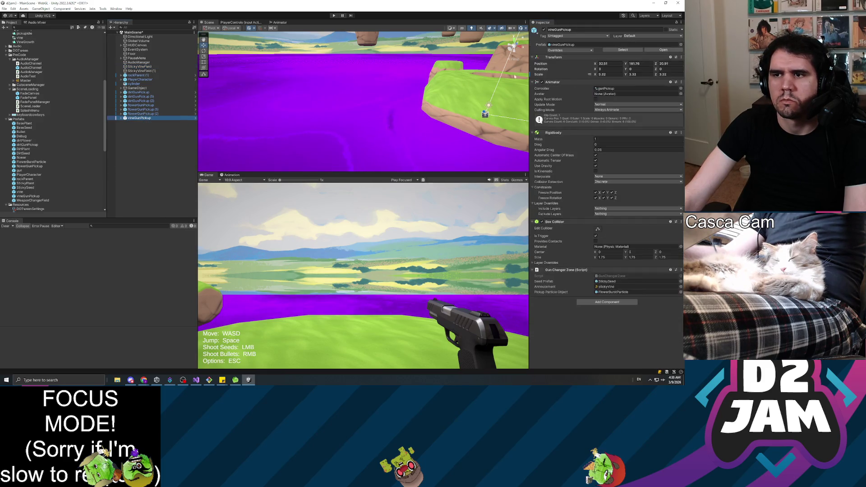
click(681, 57)
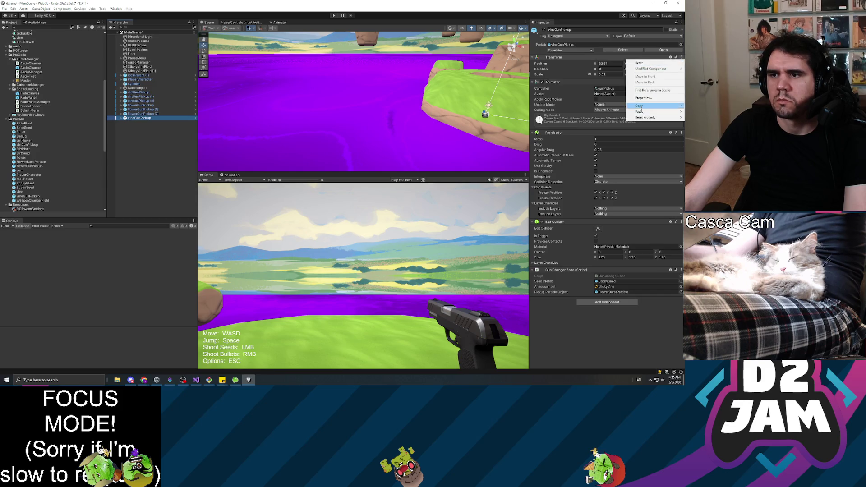
mouse_move(642, 112)
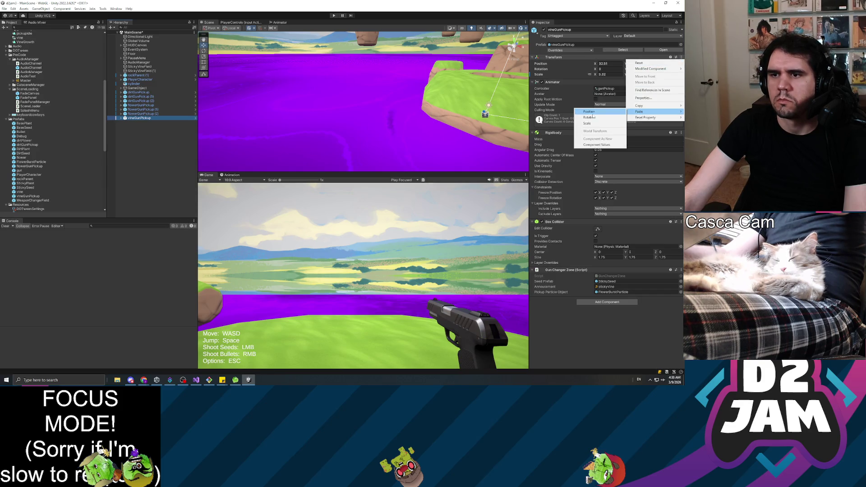
click(593, 113)
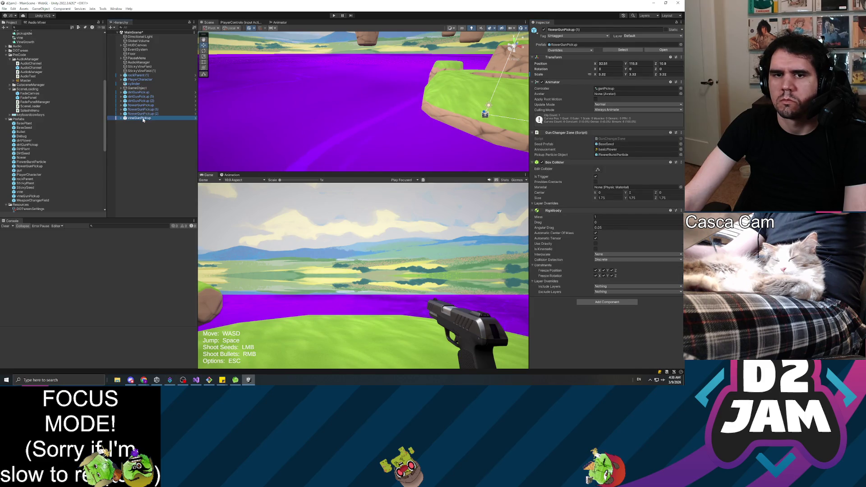
Raise the vineGunPickup to Y 117.3 and duplicate it.
double_click(140, 118)
drag(390, 78, 418, 87)
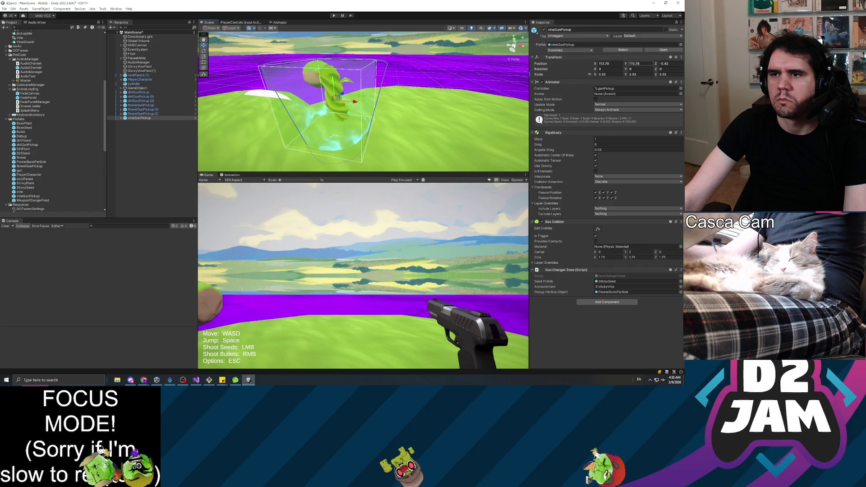
drag(627, 63, 630, 67)
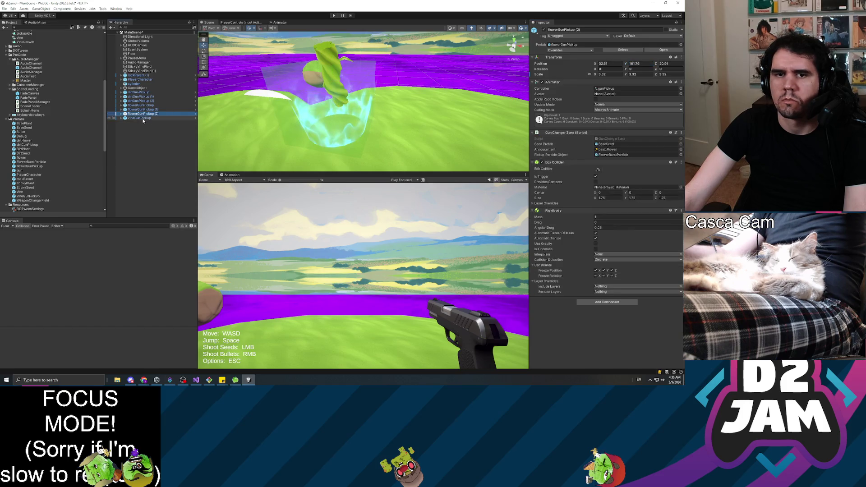
key(ctrl+d)
Paste StickyVineField (1)'s position onto the duplicated vineGunPickup (1).
click(148, 71)
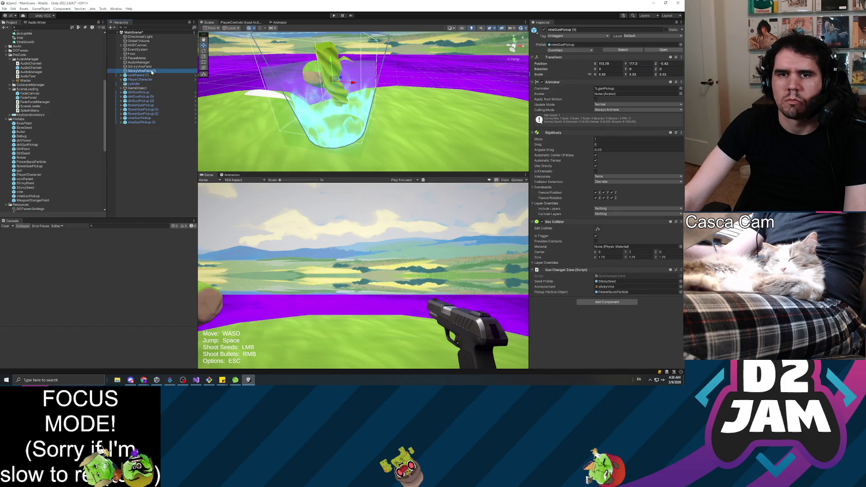
click(680, 43)
mouse_move(651, 87)
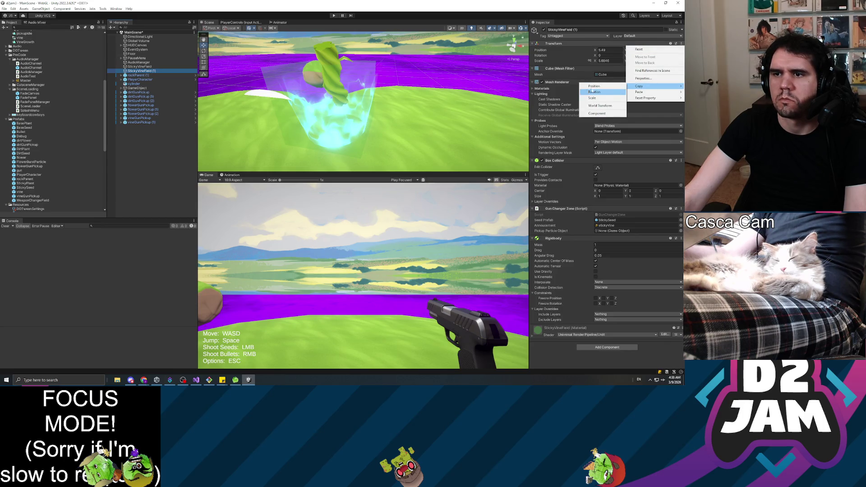
click(592, 92)
click(149, 123)
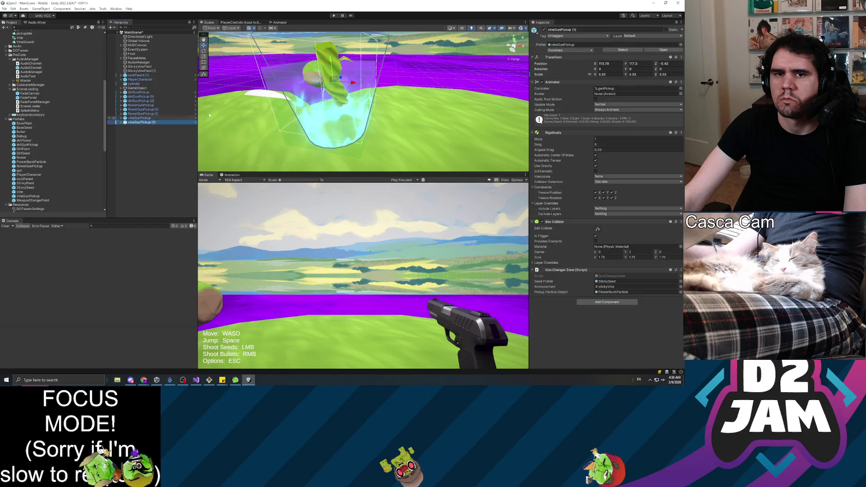
click(681, 57)
mouse_move(657, 111)
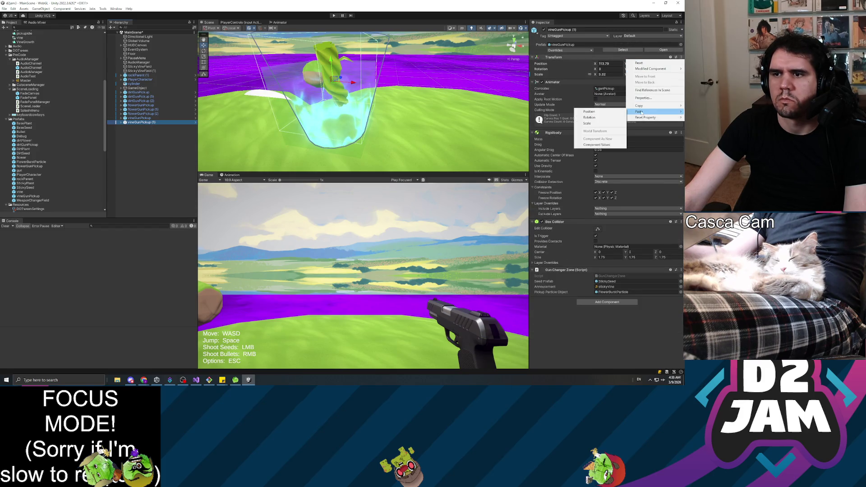
click(604, 118)
Lift vineGunPickup (1) to about Y 163.7.
click(155, 123)
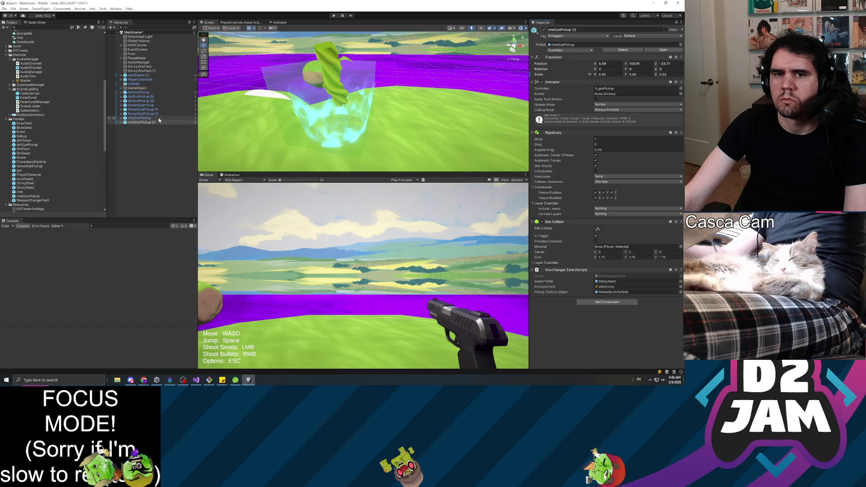
double_click(155, 123)
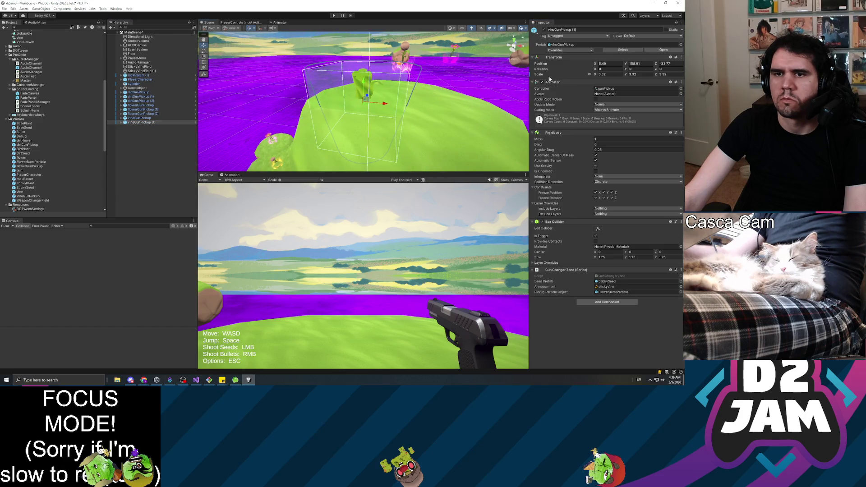
drag(627, 65, 631, 65)
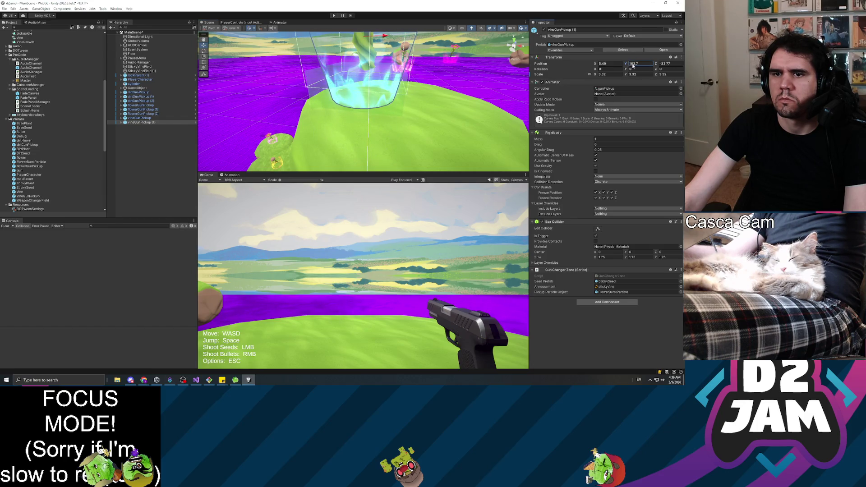
drag(406, 104, 407, 75)
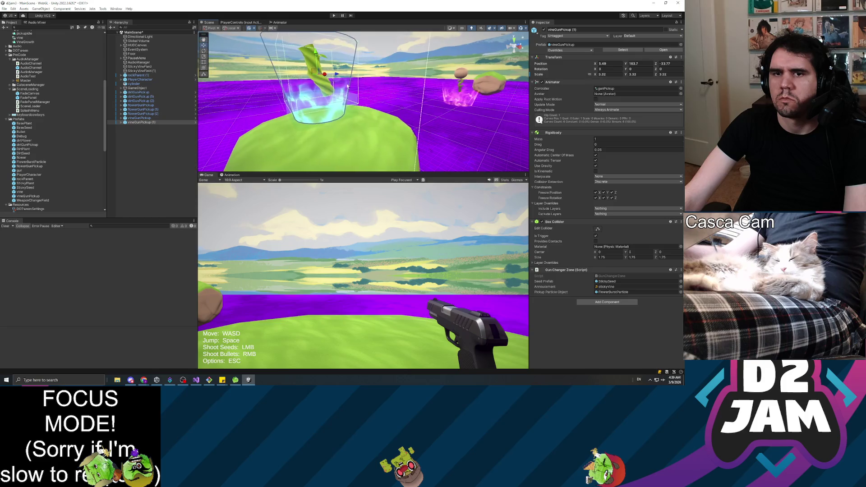
Delete both StickyVineField objects from the scene.
click(141, 70)
click(139, 67)
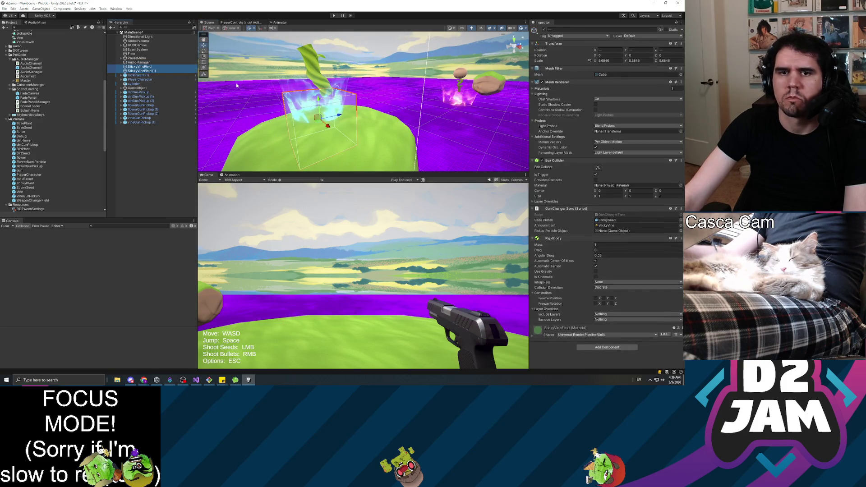
key(Delete)
Save the scene, enter Play mode and fire a test bullet.
key(ctrl+s)
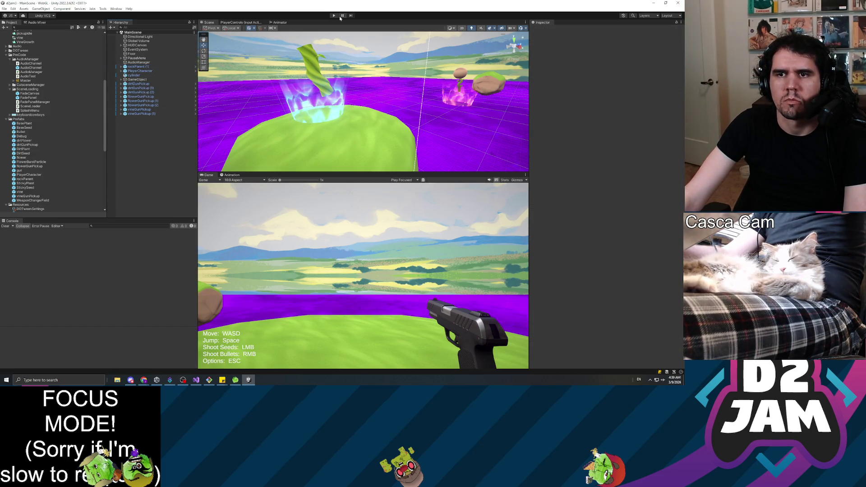
key(ctrl+p)
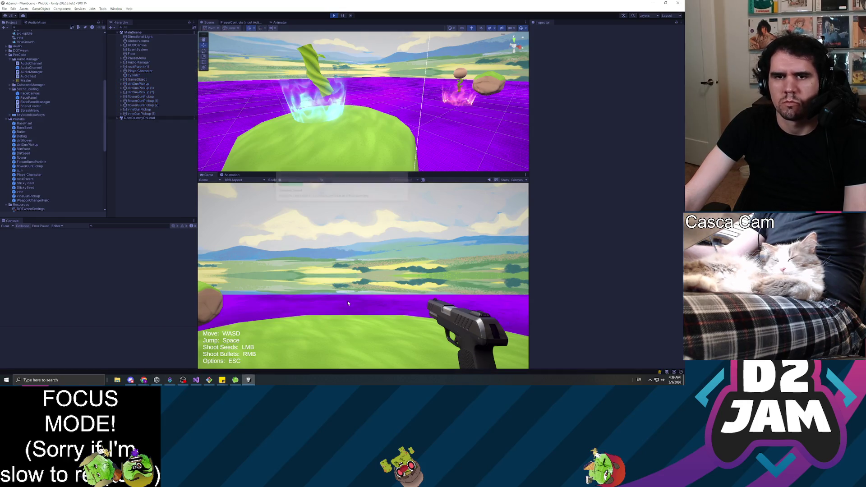
right_click(345, 299)
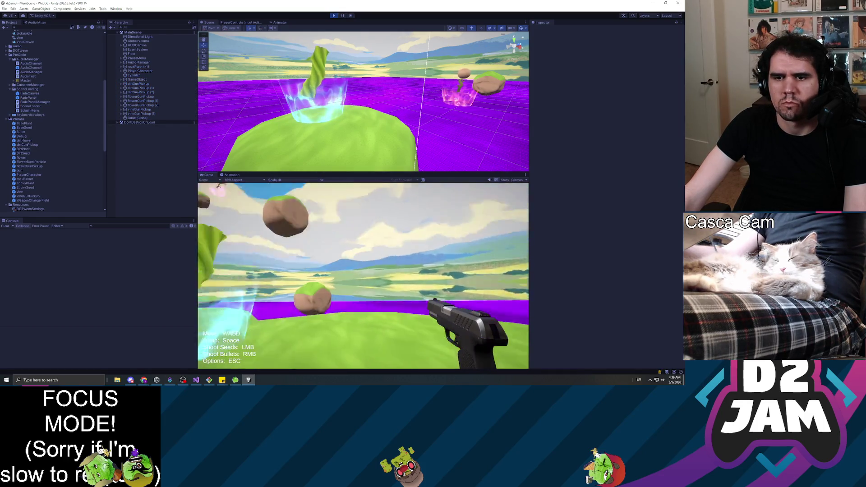
Walk off the island, shoot a sticky seed into the floating rock, then pause.
key(w)
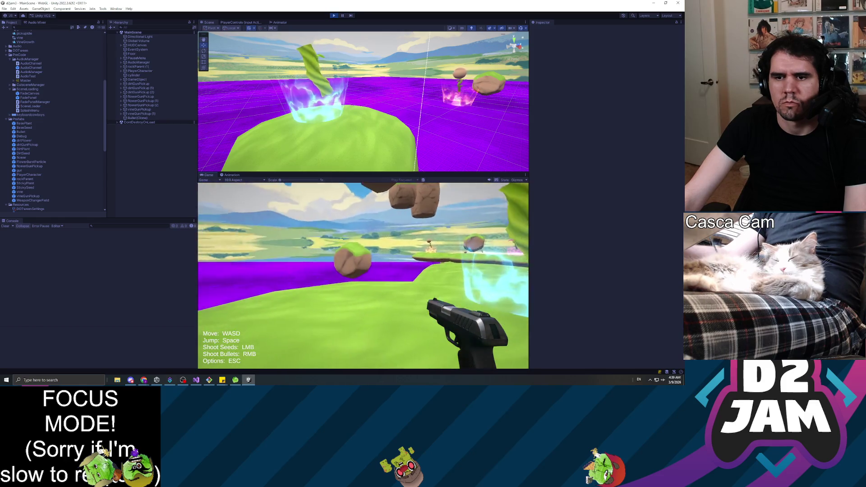
key(w)
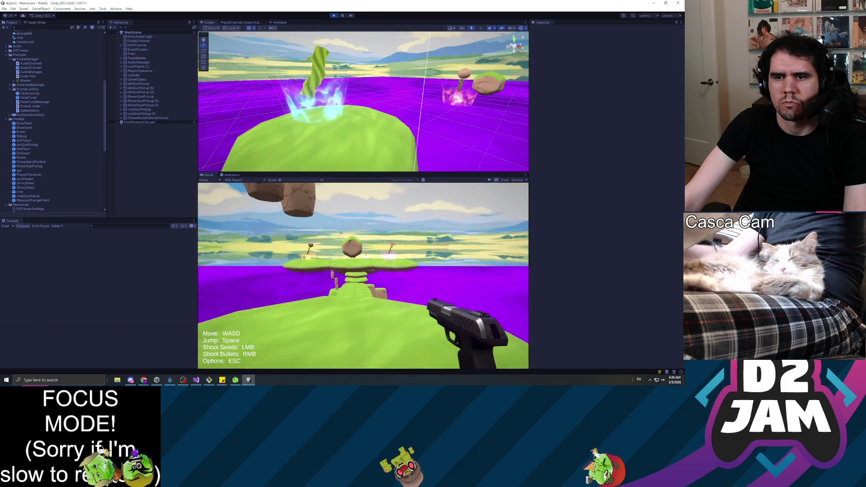
key(w)
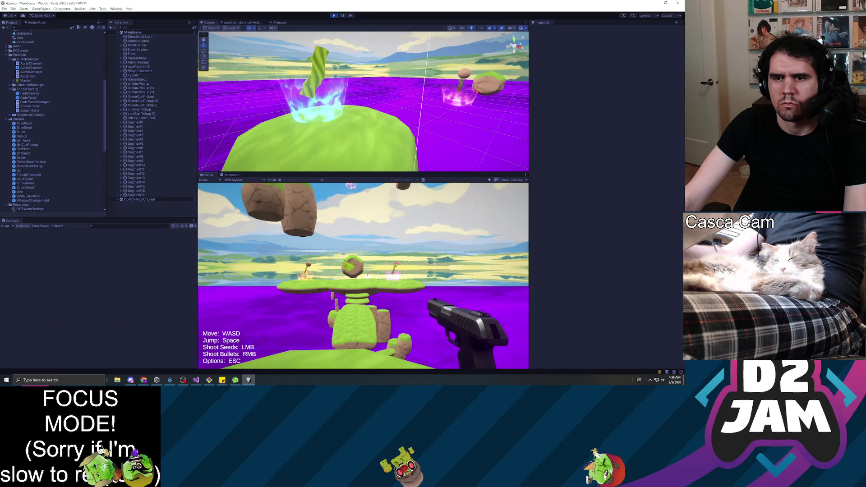
key(w)
key(w)
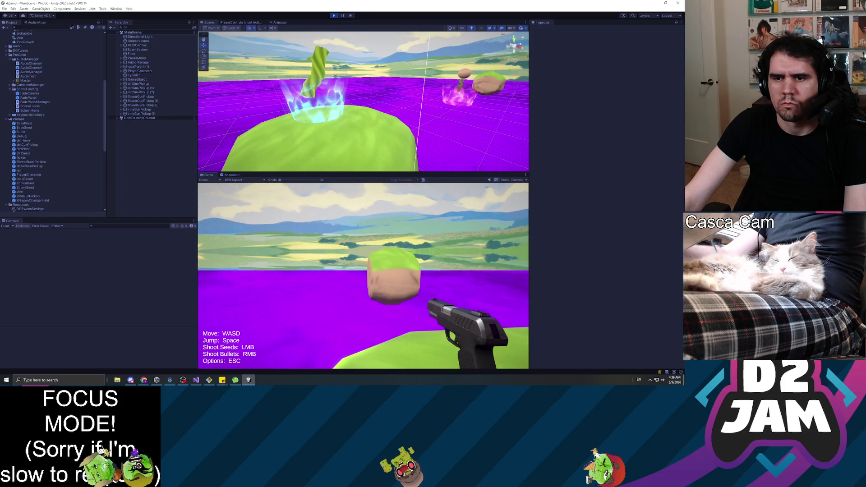
click(363, 276)
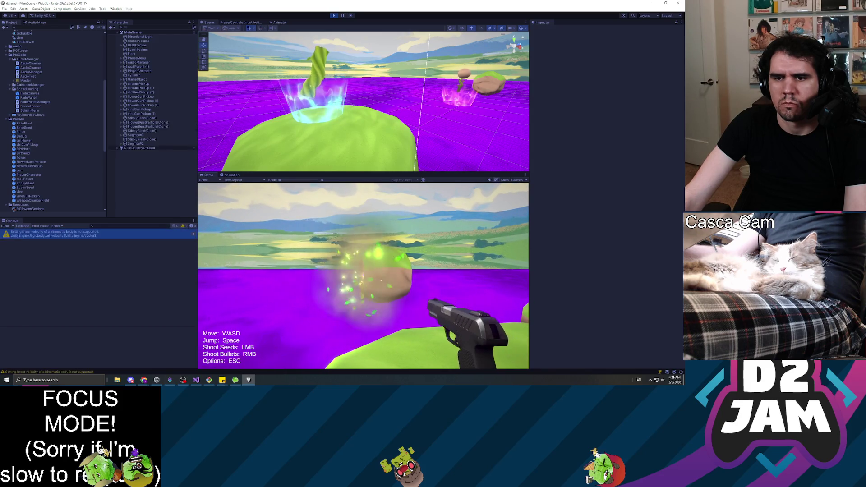
key(w)
key(w)
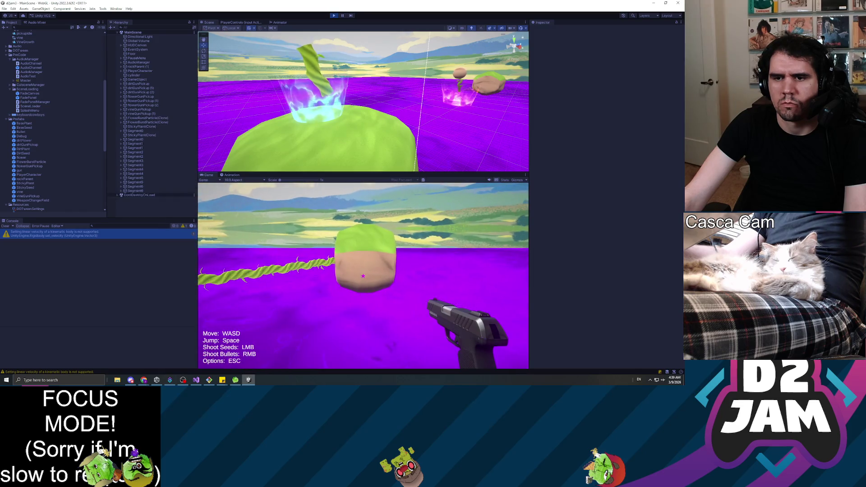
key(w)
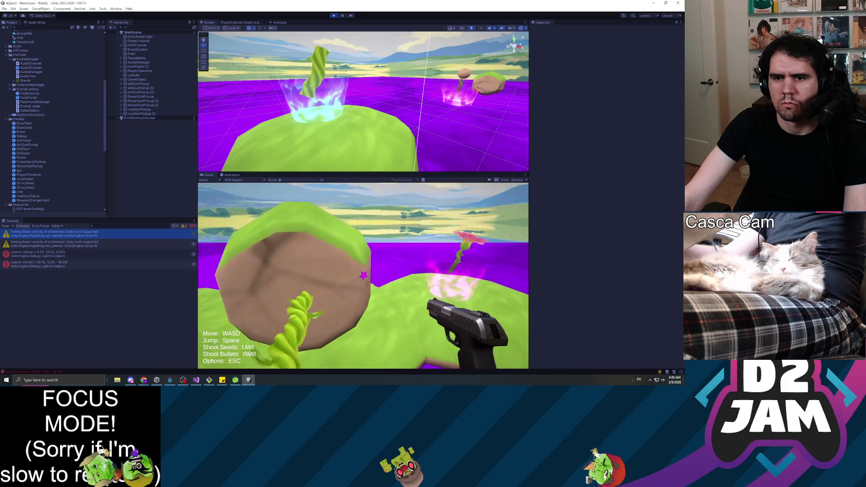
key(Escape)
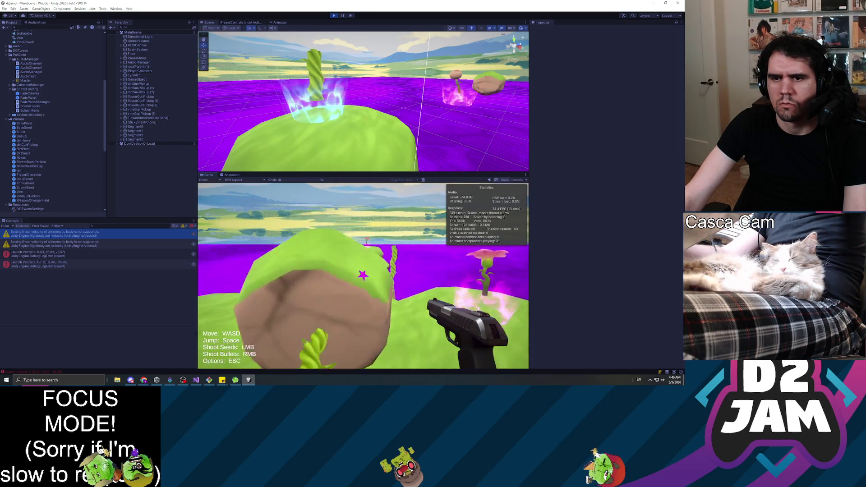
Resume the game, fire a bullet, and shoot seeds to grow several pink flower plants.
click(368, 279)
right_click(362, 274)
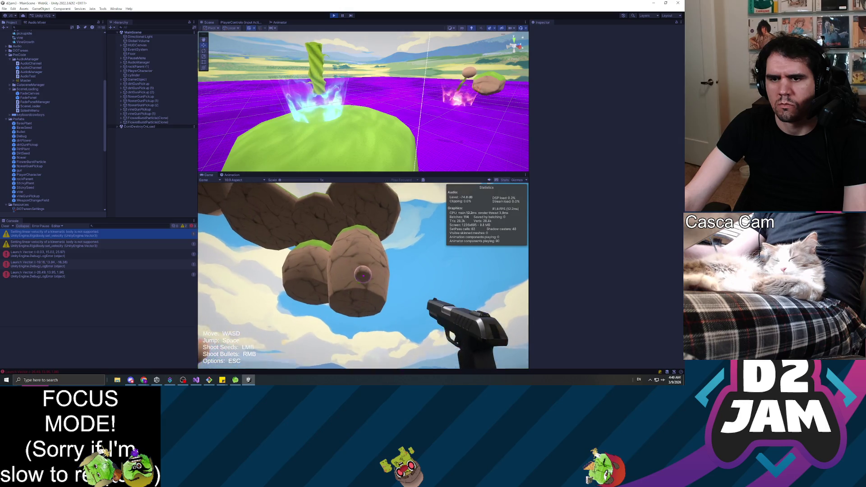
click(363, 276)
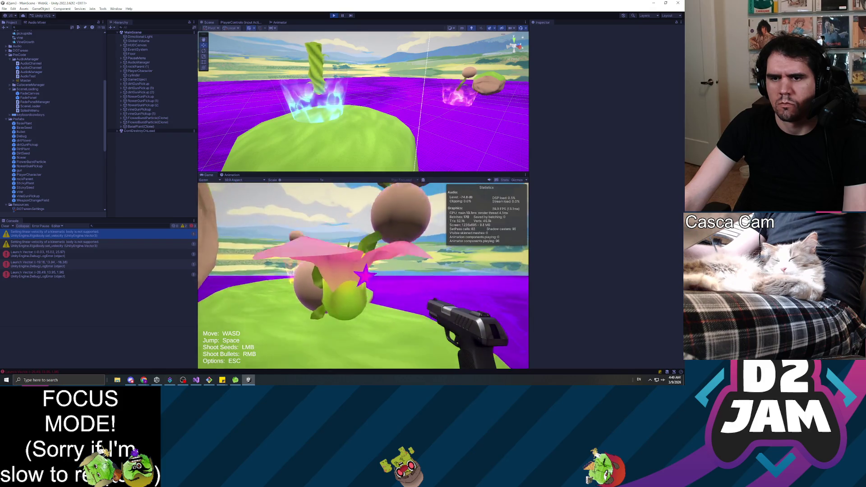
key(w)
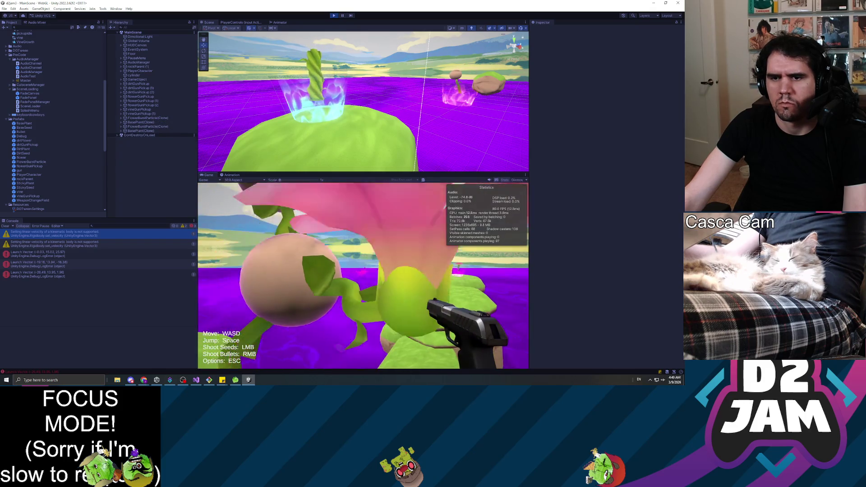
click(363, 276)
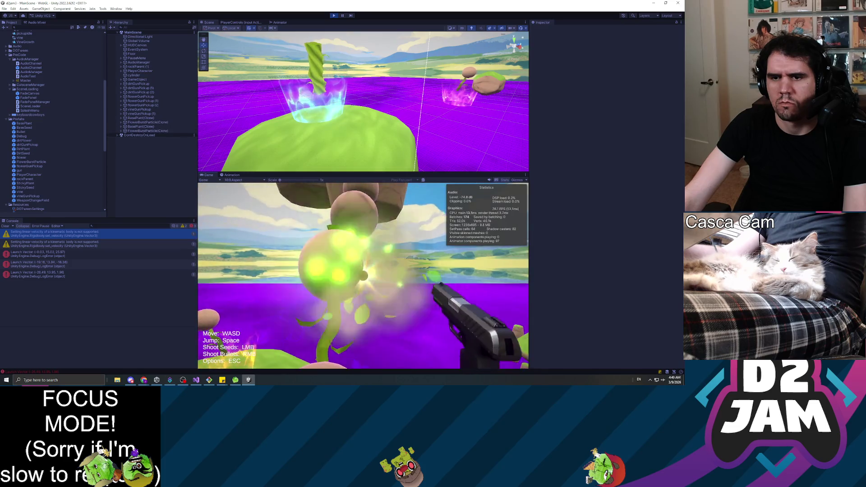
click(363, 276)
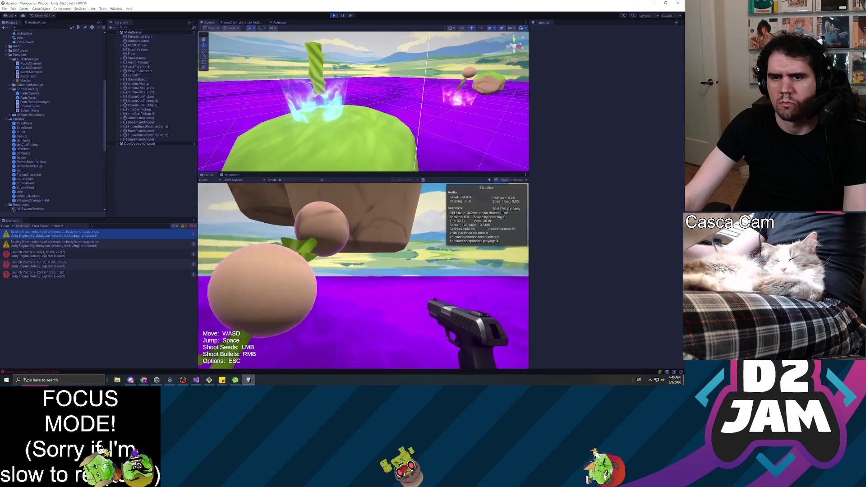
click(363, 276)
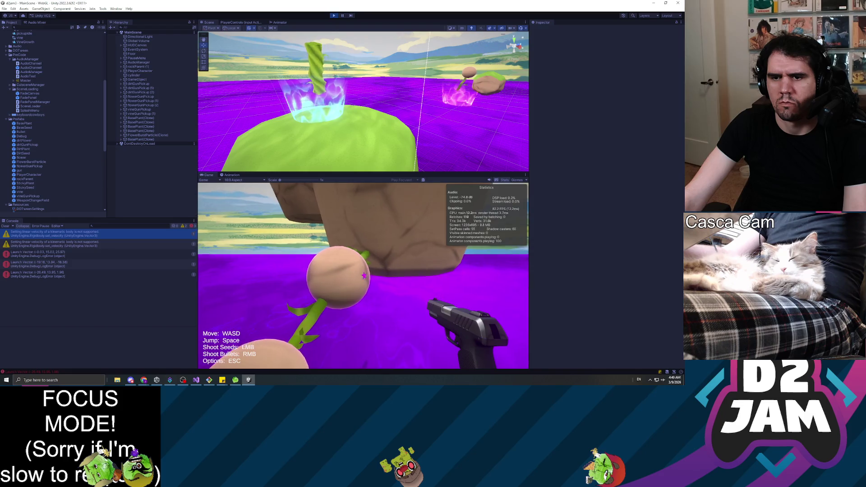
click(364, 275)
Approach the rock and fire seeds at the purple ground and into the rock wall.
key(w)
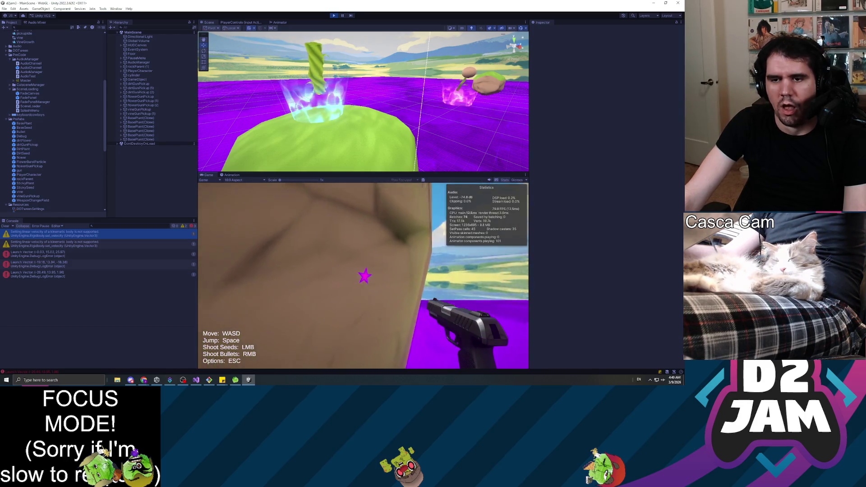
click(365, 276)
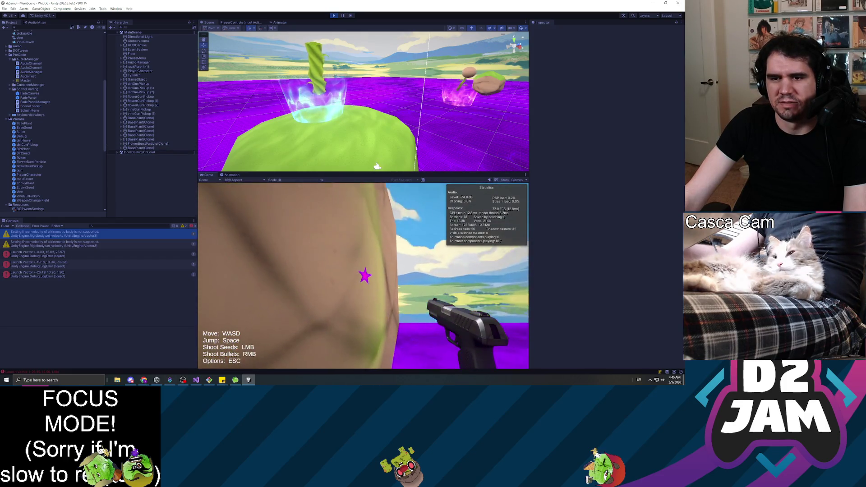
click(365, 276)
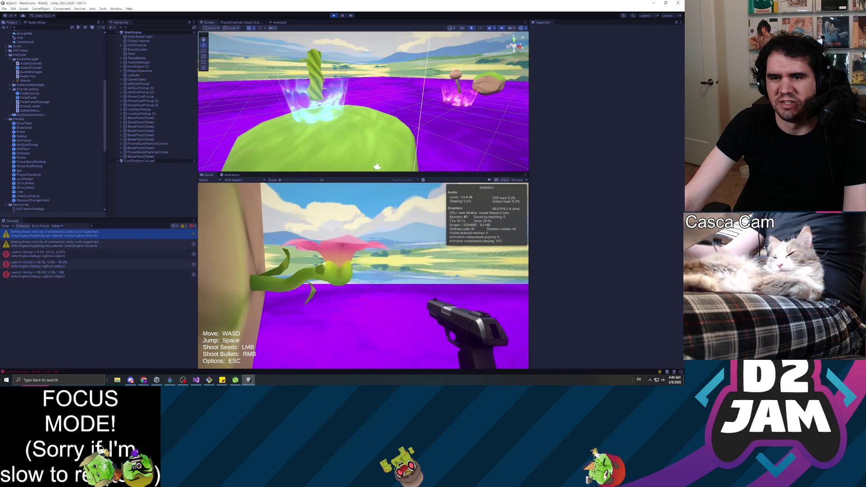
key(w)
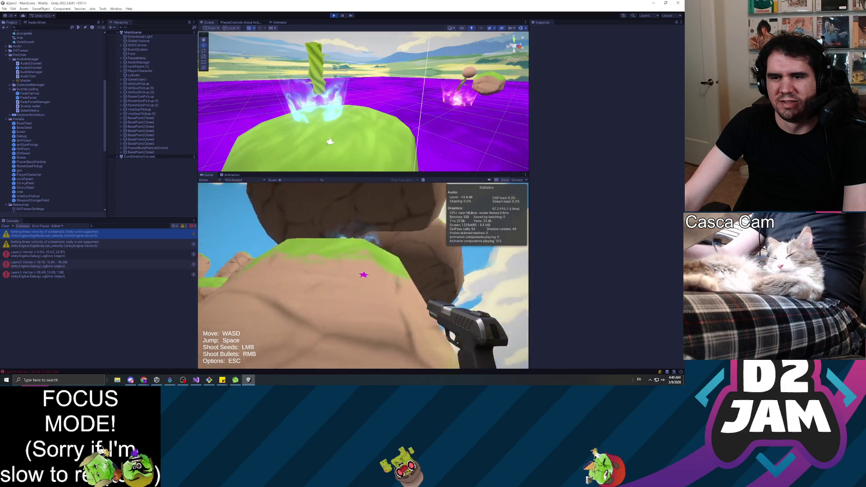
key(w)
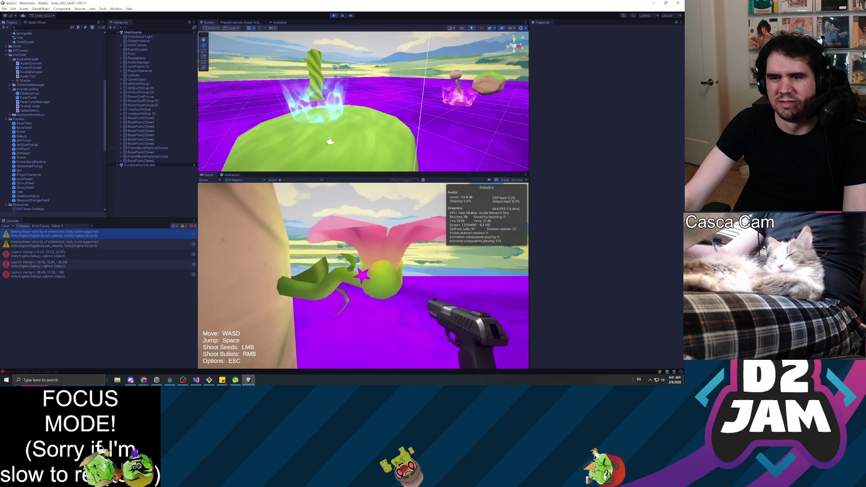
key(w)
click(363, 276)
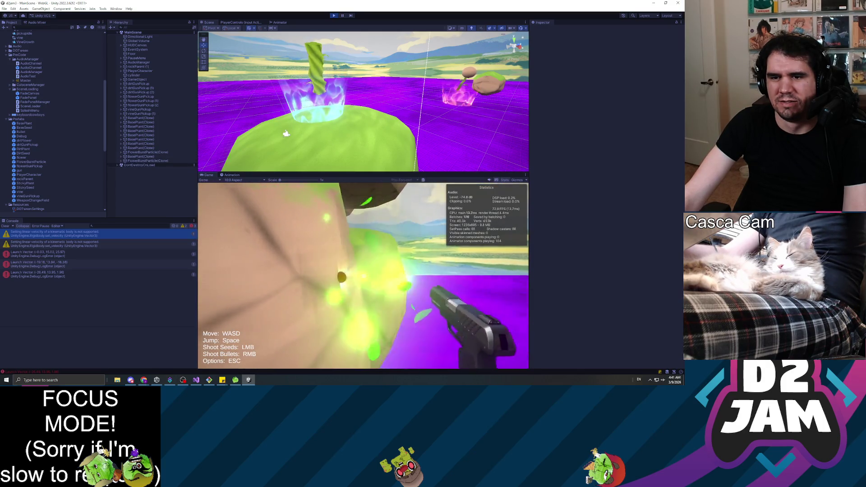
Cross the green plateau and fire a sticky seed at the rock cliffs to grow a vine.
key(w)
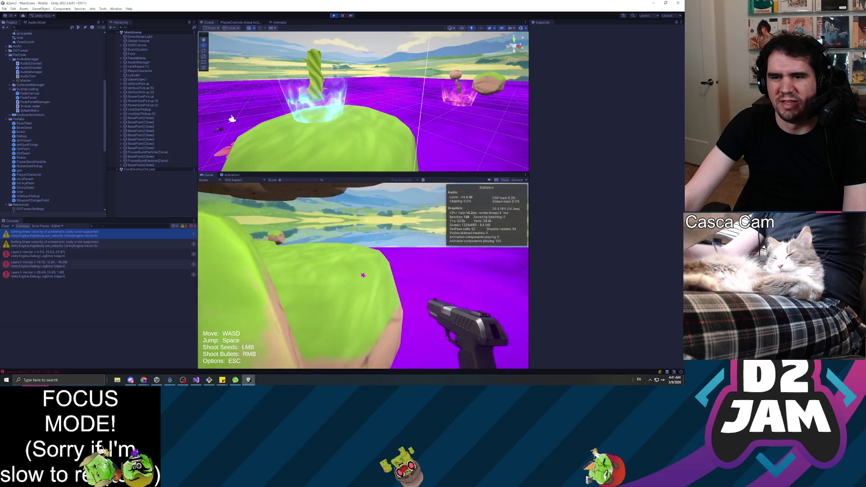
key(w)
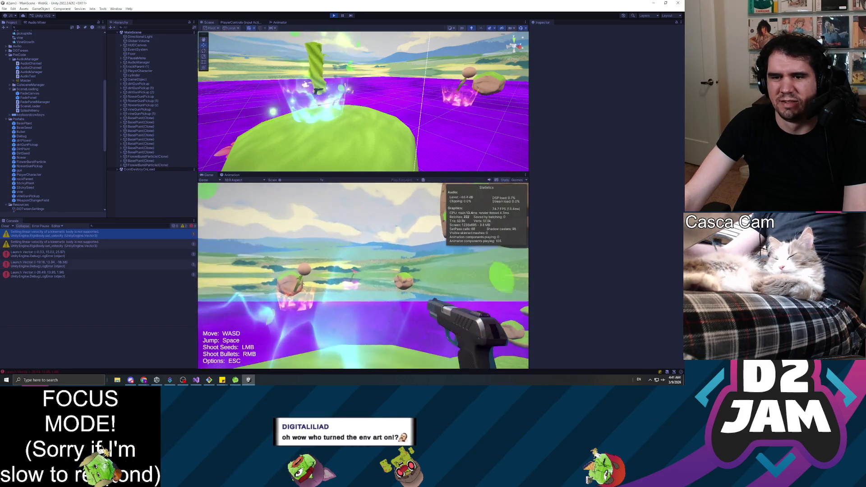
key(w)
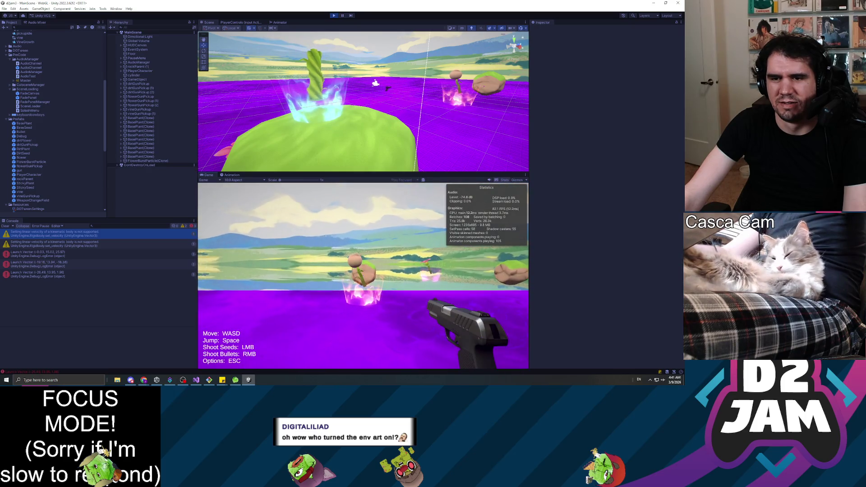
click(364, 276)
key(w)
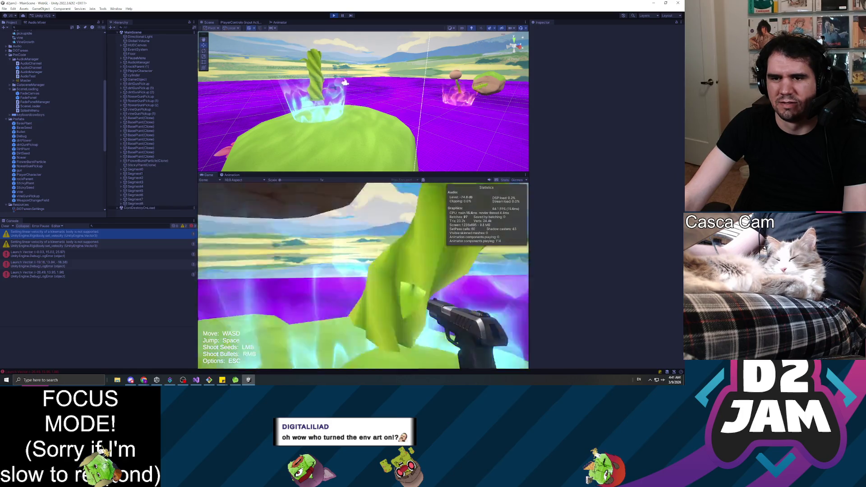
Walk down onto the grown vine, fire a seed toward the distant green platform, then pause.
key(w)
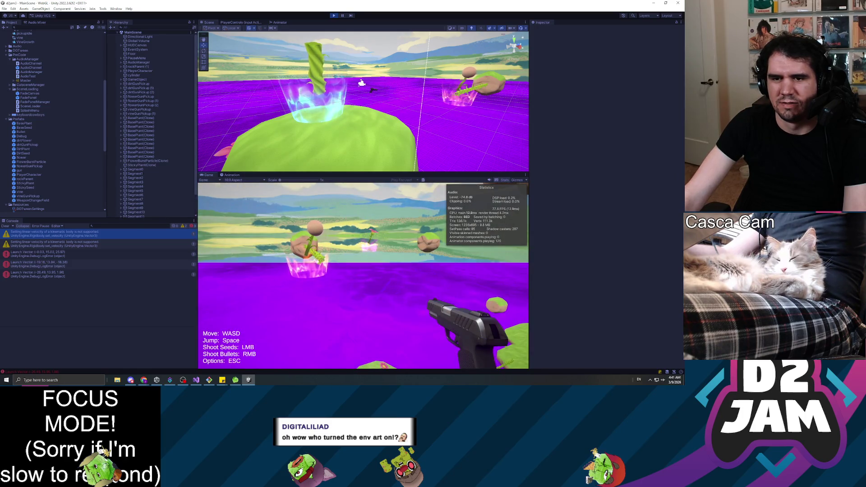
key(w)
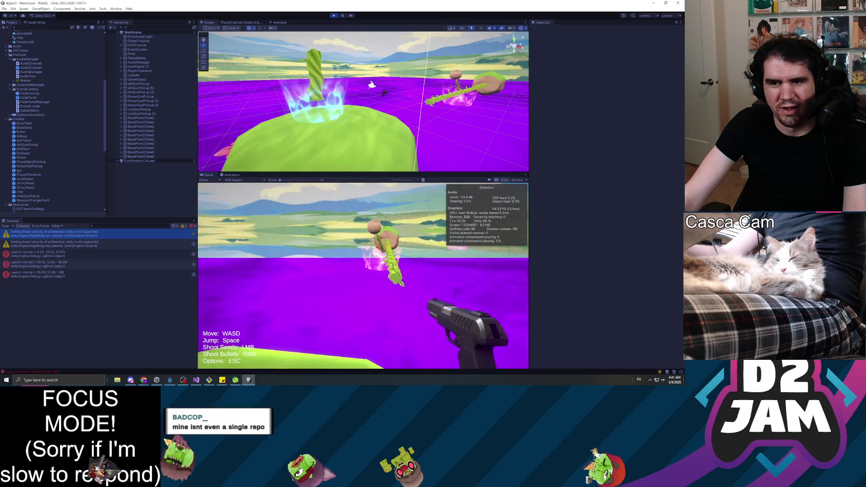
key(w)
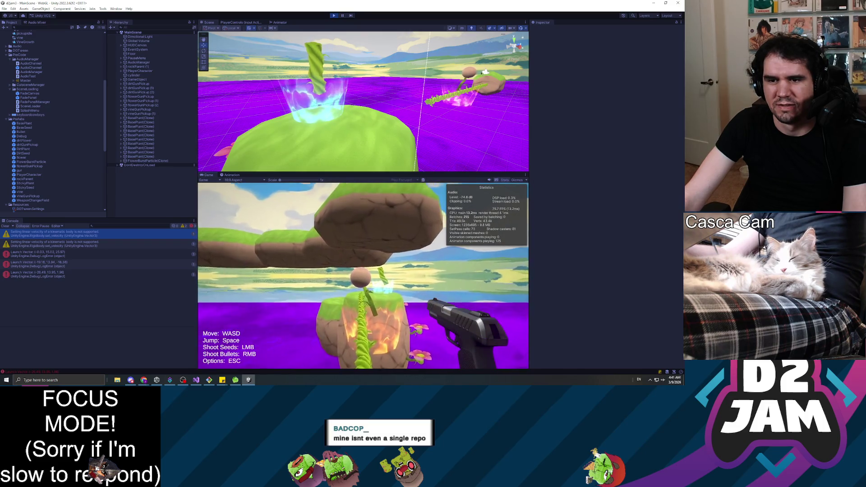
key(w)
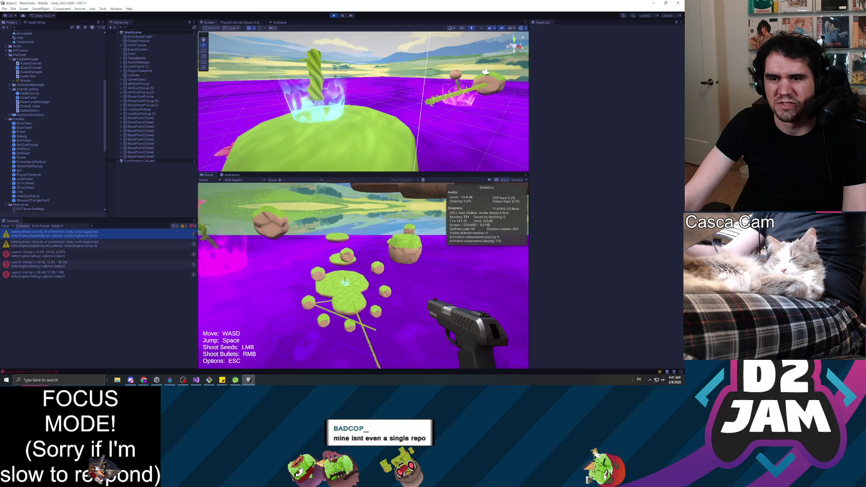
click(363, 275)
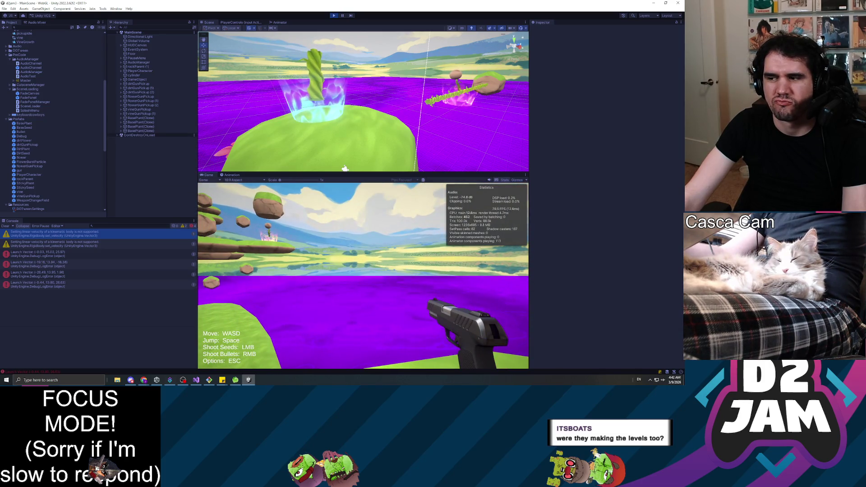
key(Escape)
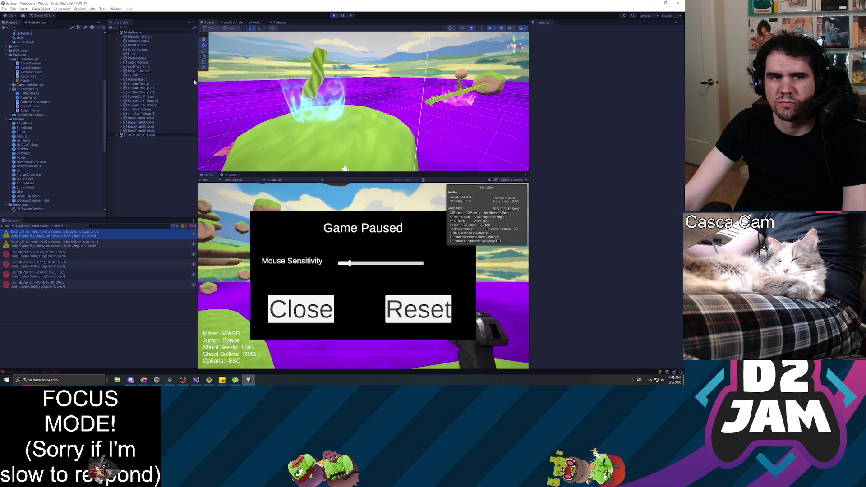
click(333, 16)
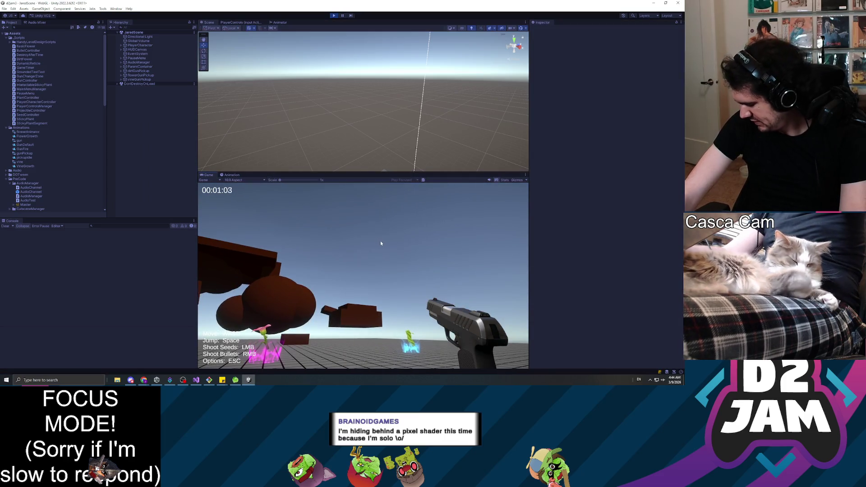
click(373, 240)
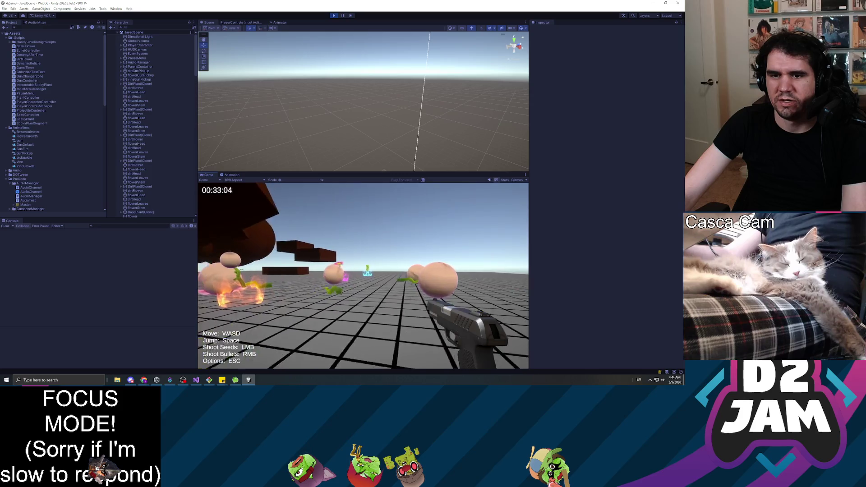
Pause JaredScene's running game to show the Game Paused menu.
key(Escape)
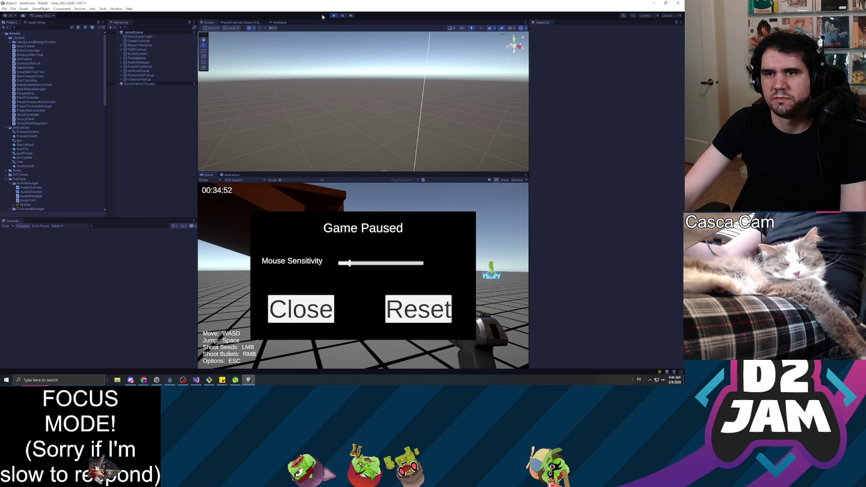
Exit Play mode so JaredScene resets with the timer at 00:00:00.
key(ctrl+p)
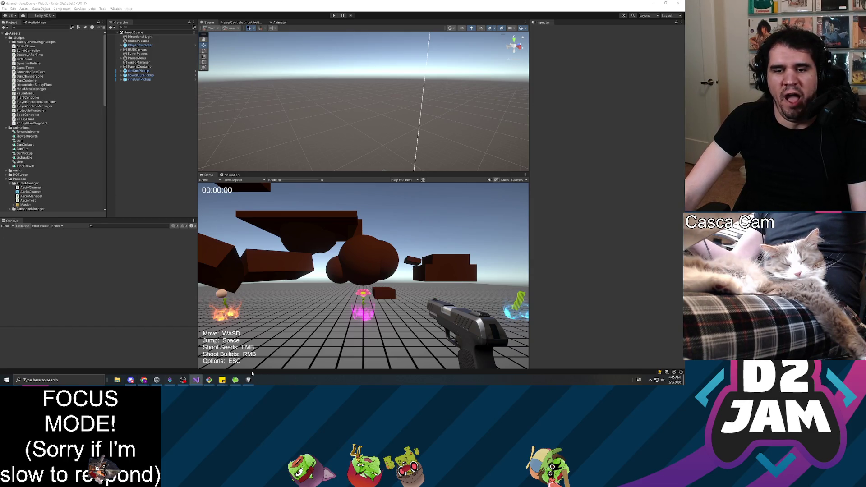
mouse_move(213, 381)
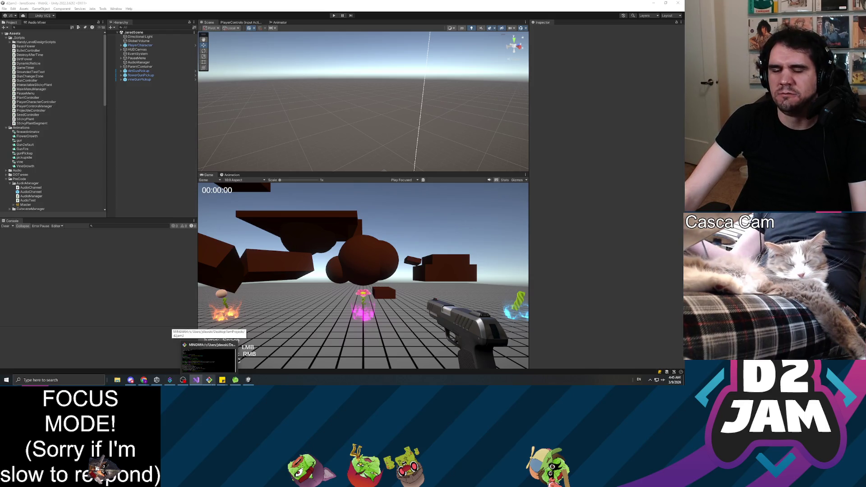
mouse_move(176, 384)
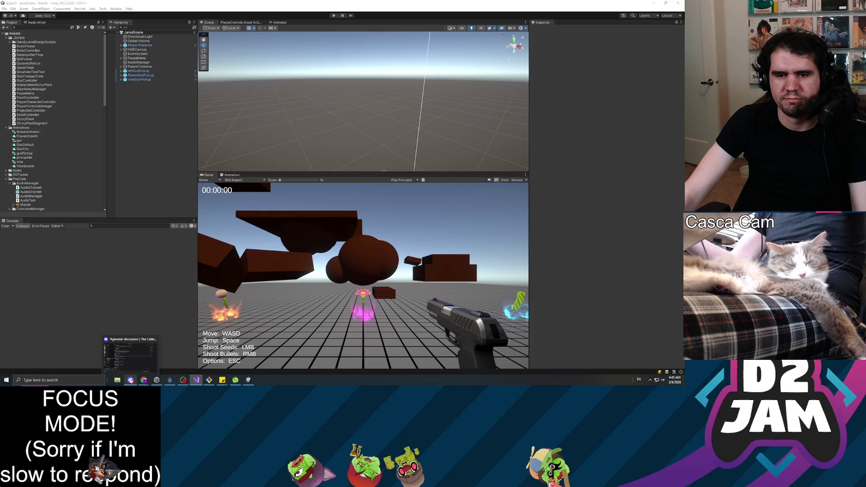
mouse_move(231, 360)
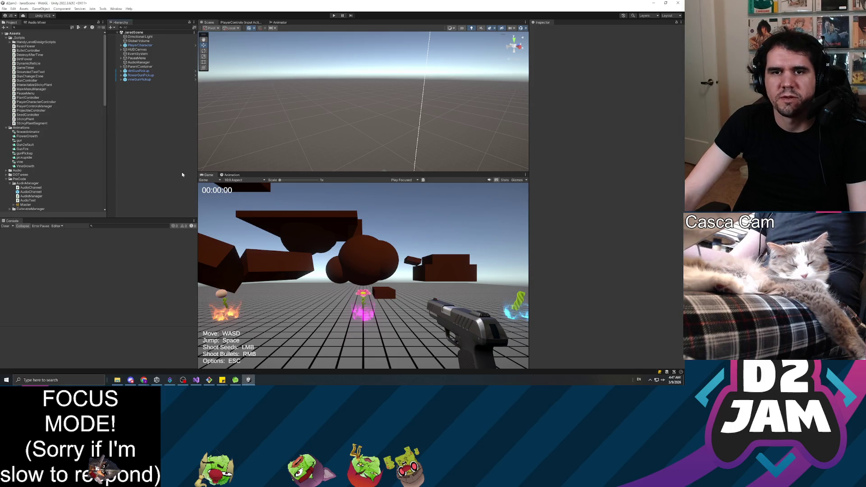
Scroll the Project panel, then bring up Unity Hub's Projects list from the taskbar.
scroll(50, 164, down, 15)
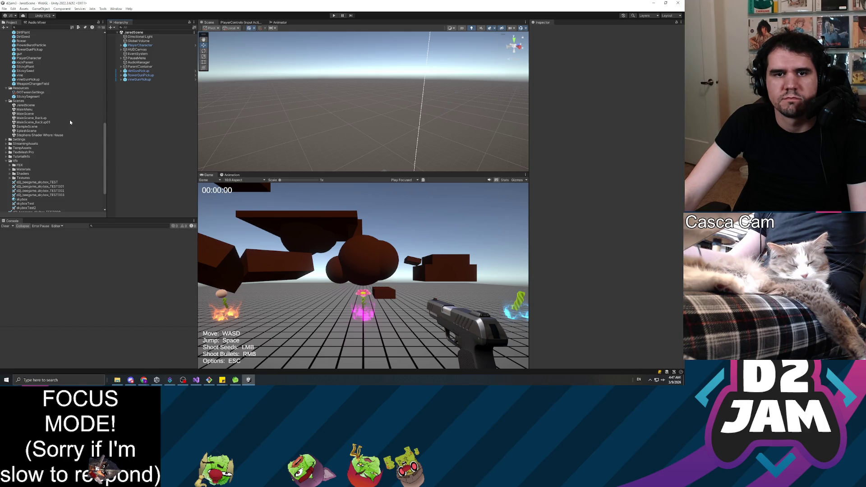
scroll(67, 122, up, 2)
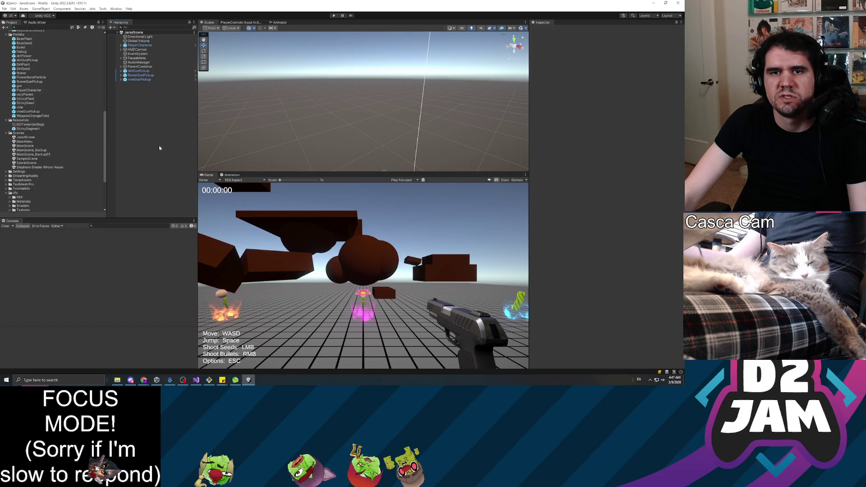
mouse_move(190, 382)
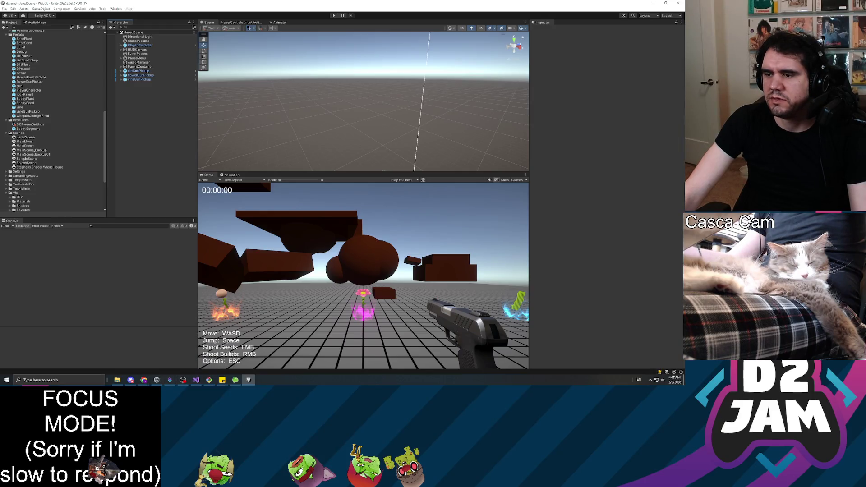
key(alt+Tab)
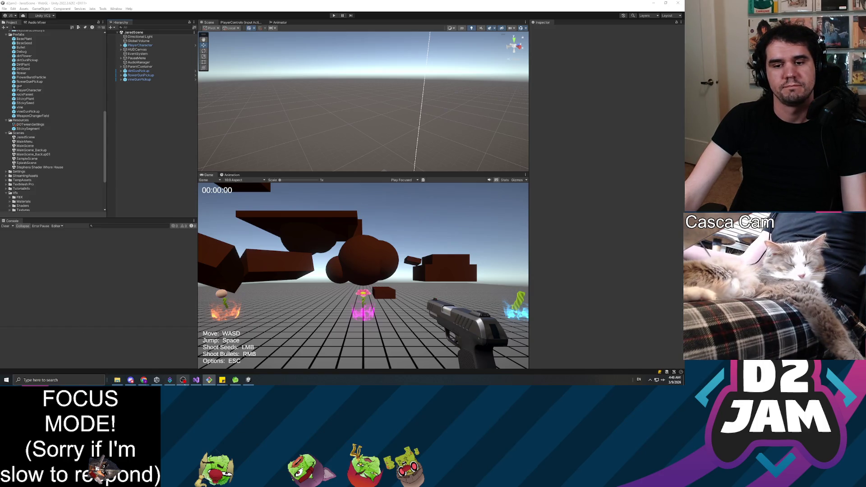
click(157, 380)
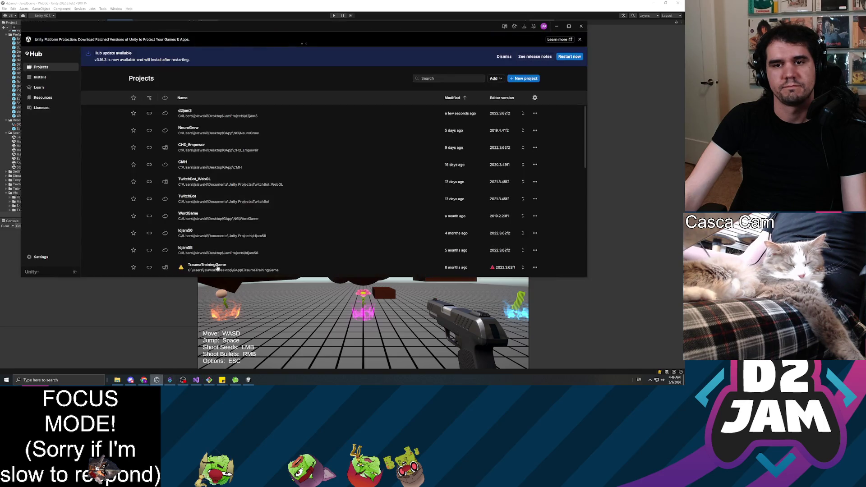
Add the ldjam56 folder from JamProjects as a project from disk.
scroll(262, 149, down, 3)
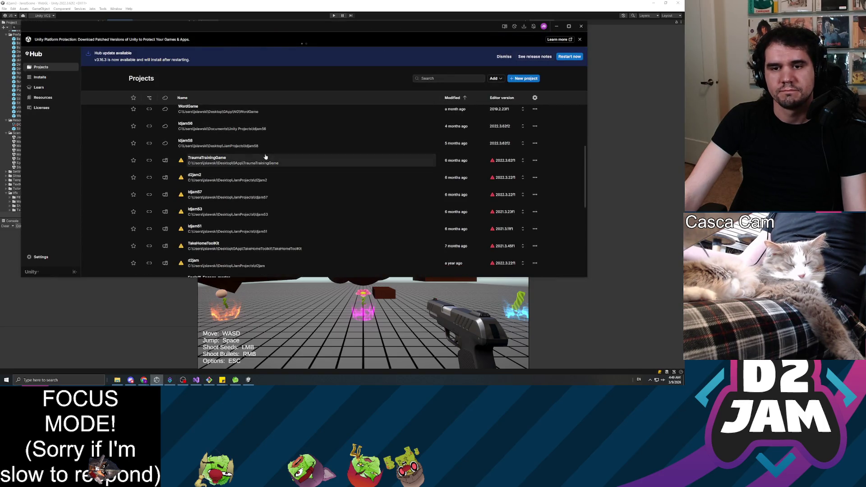
scroll(288, 188, down, 5)
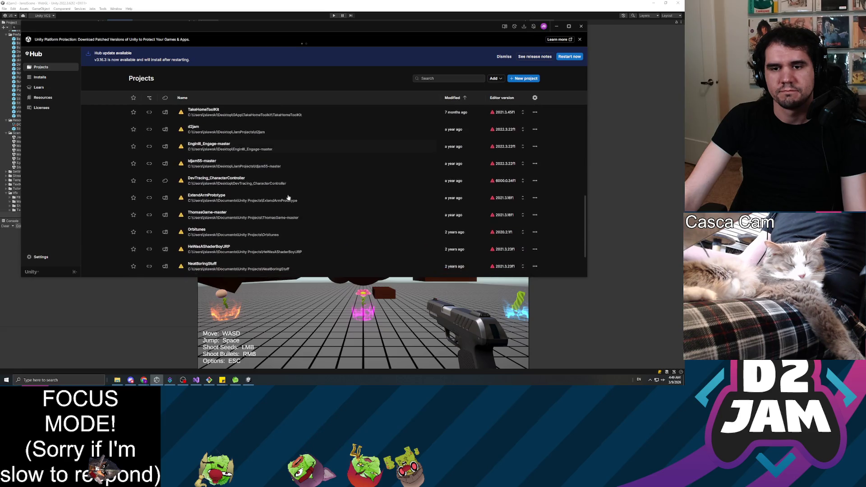
scroll(284, 194, up, 5)
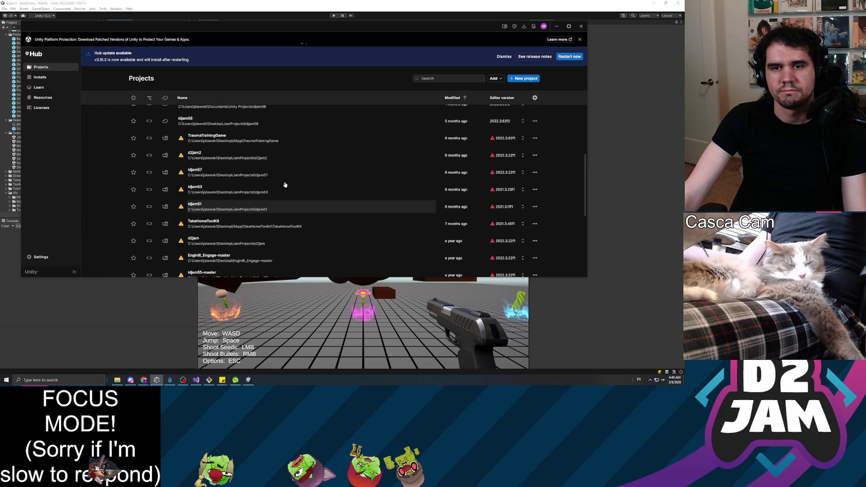
scroll(284, 186, up, 3)
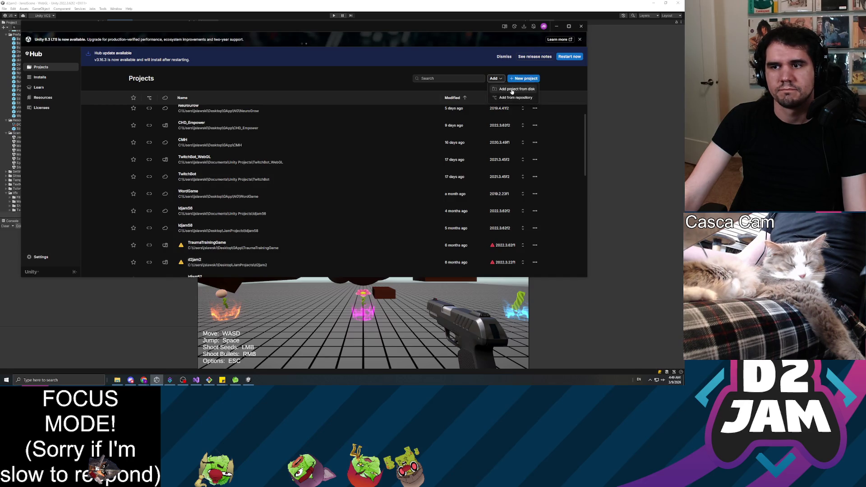
click(494, 78)
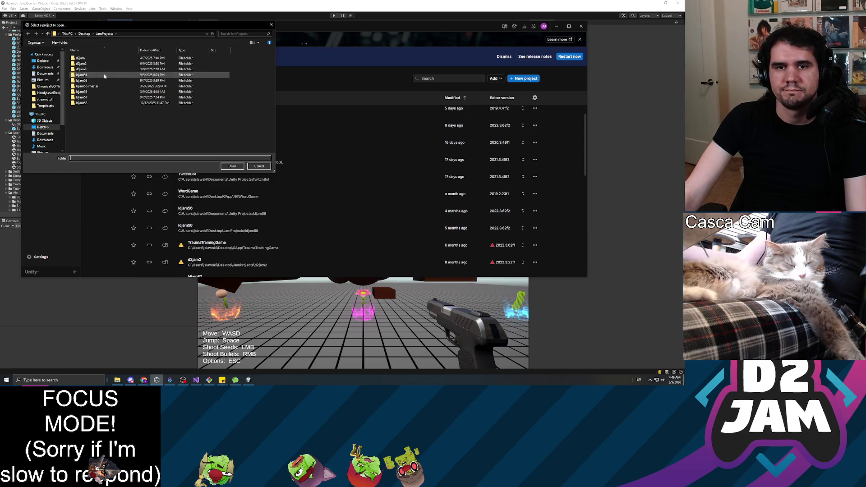
click(93, 93)
click(232, 166)
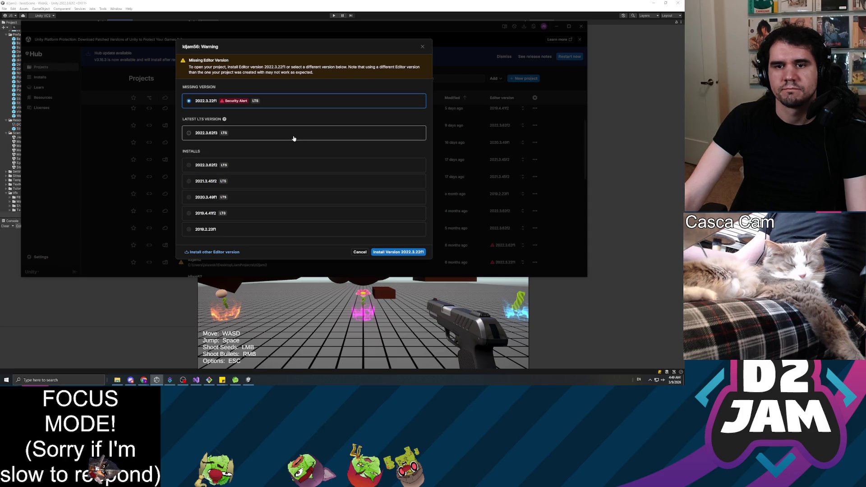
Open ldjam56 with editor 2022.3.62f2, confirming the editor version change.
click(274, 168)
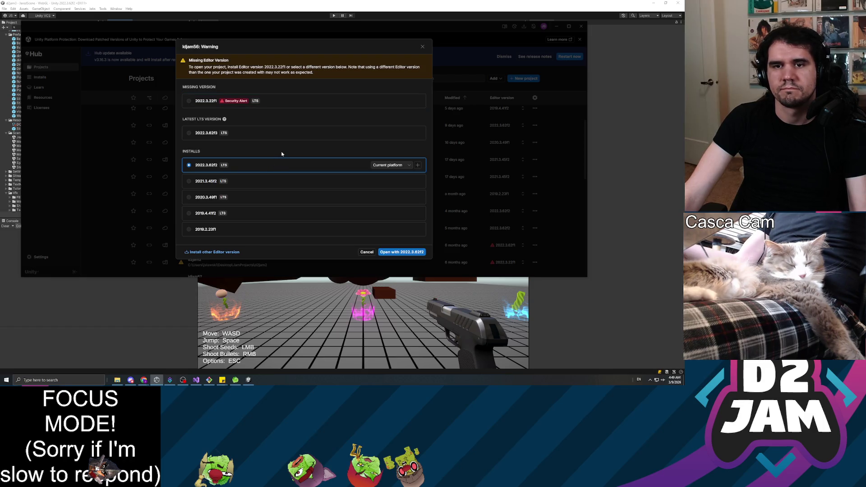
click(400, 256)
click(359, 172)
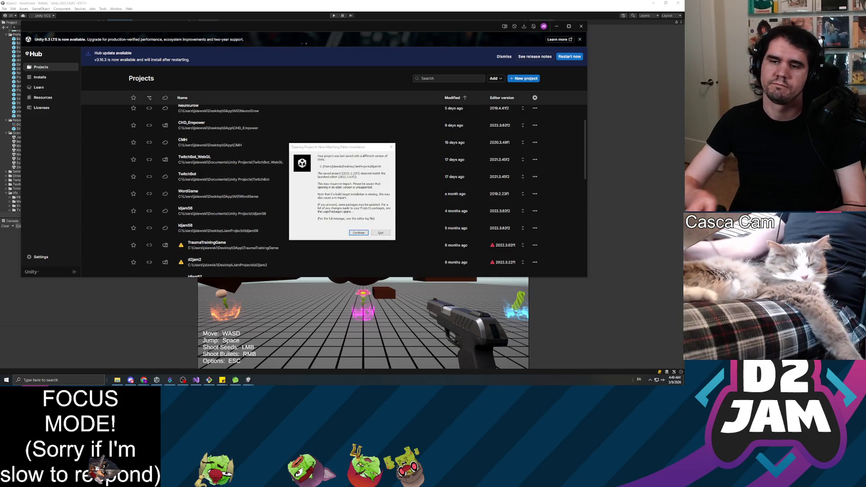
click(349, 233)
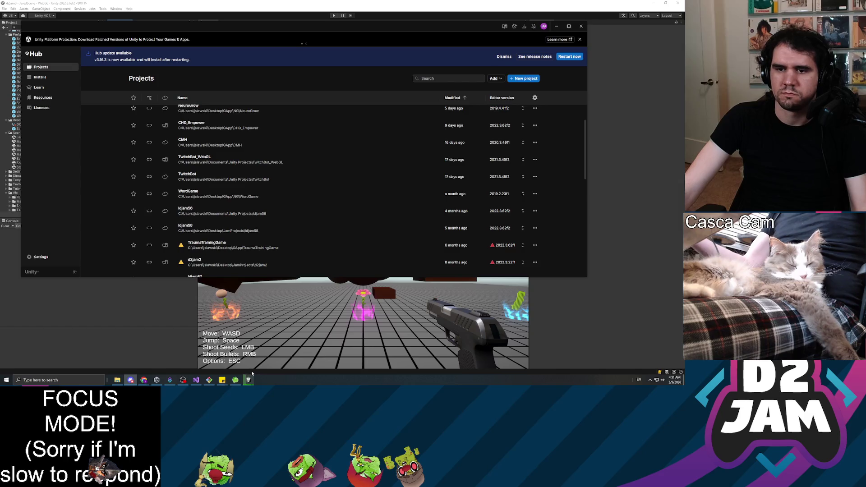
Leave Unity Hub and return to the Unity editor showing JaredScene.
mouse_move(248, 382)
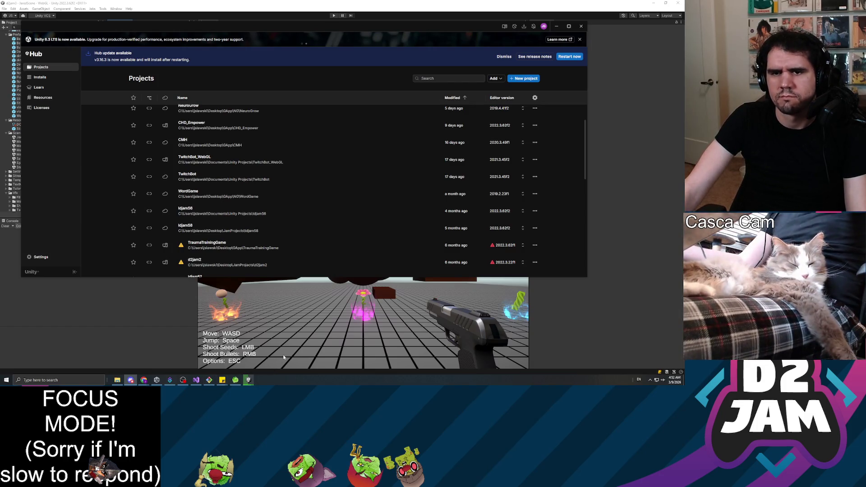
click(127, 300)
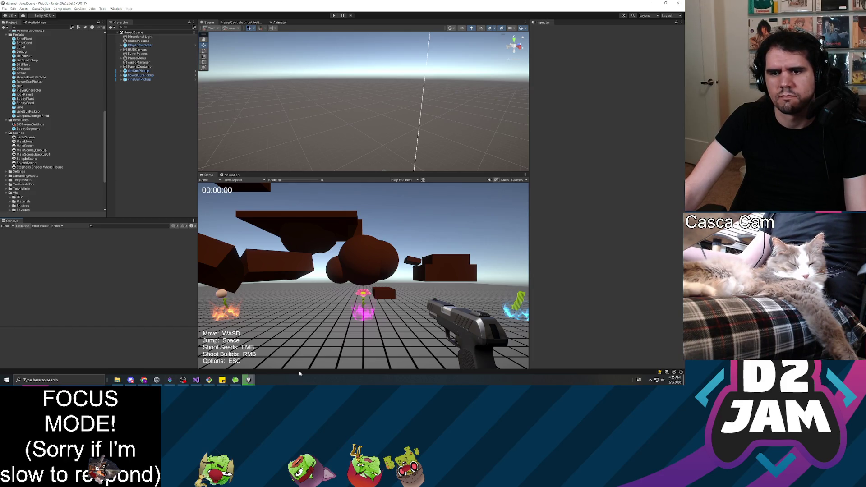
Bring the Unity editor back to the front with JaredScene's Scene and Game views showing.
mouse_move(248, 380)
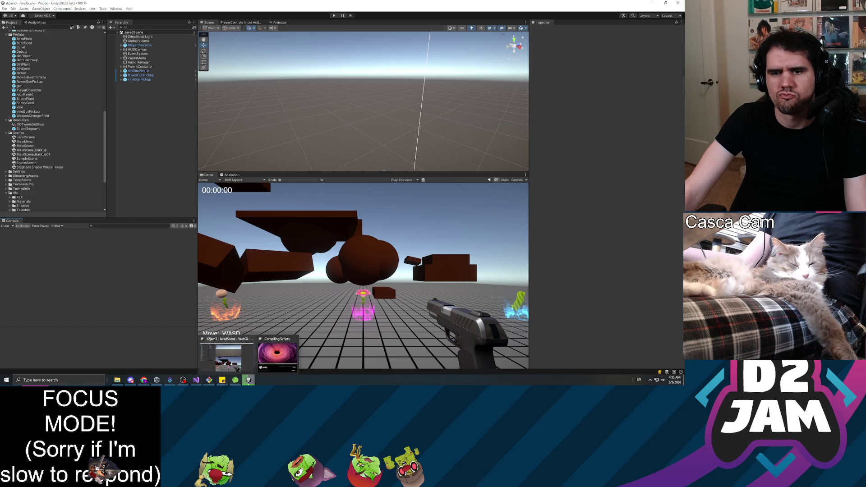
mouse_move(222, 380)
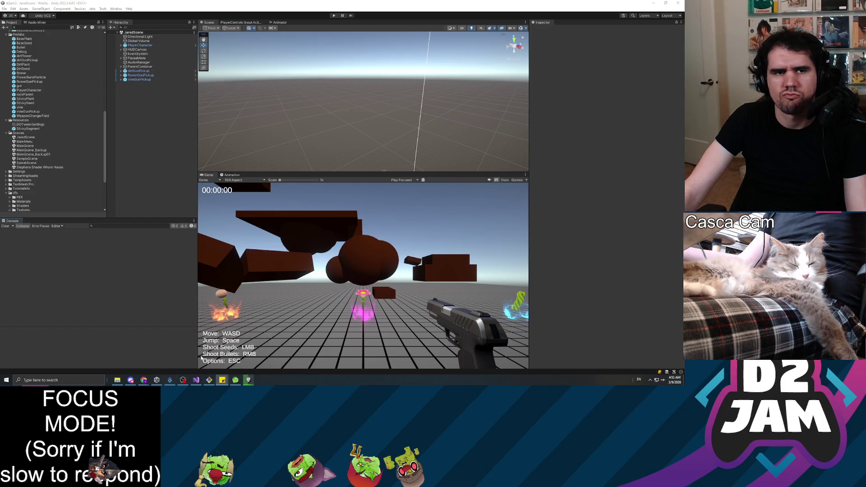
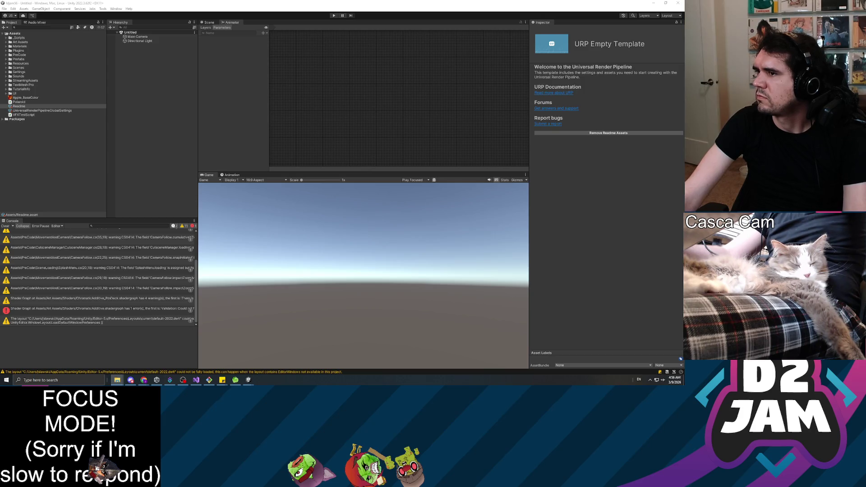
Clear all Console warnings and errors, then come back to the Unity editor.
click(77, 184)
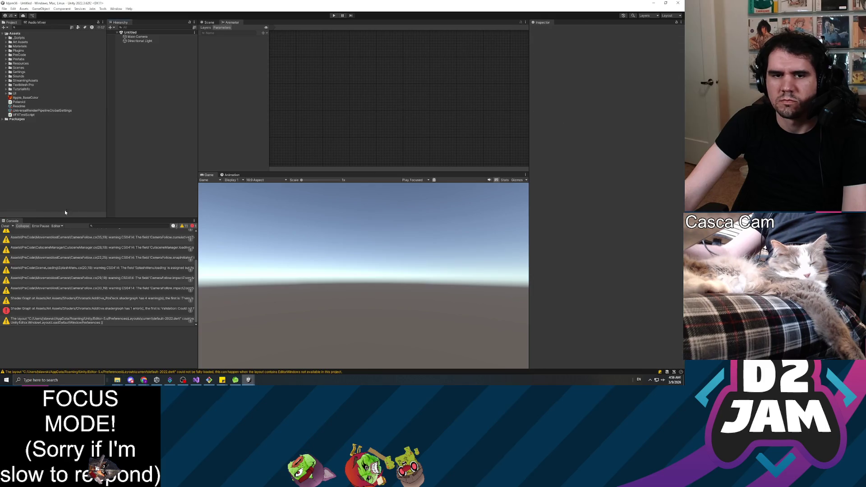
click(4, 226)
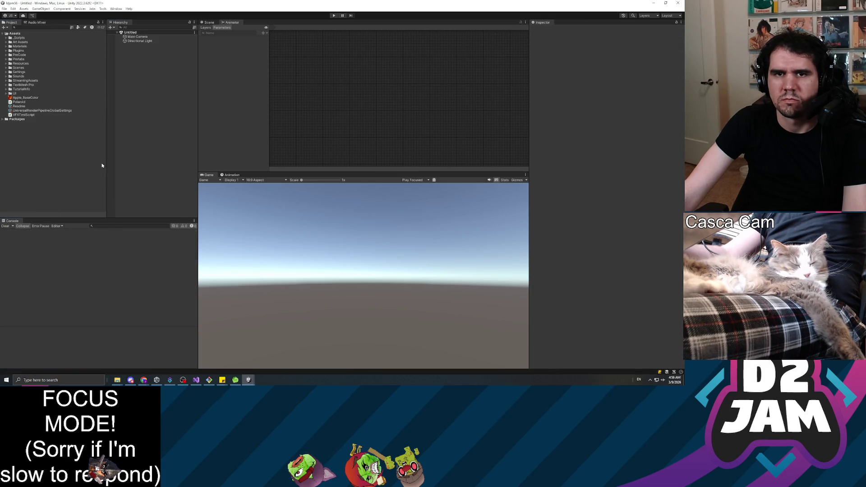
key(alt+Tab)
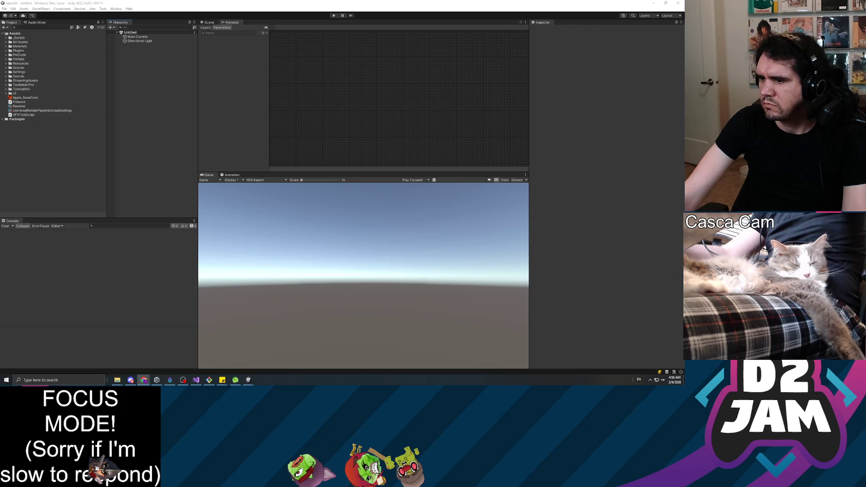
key(alt+Tab)
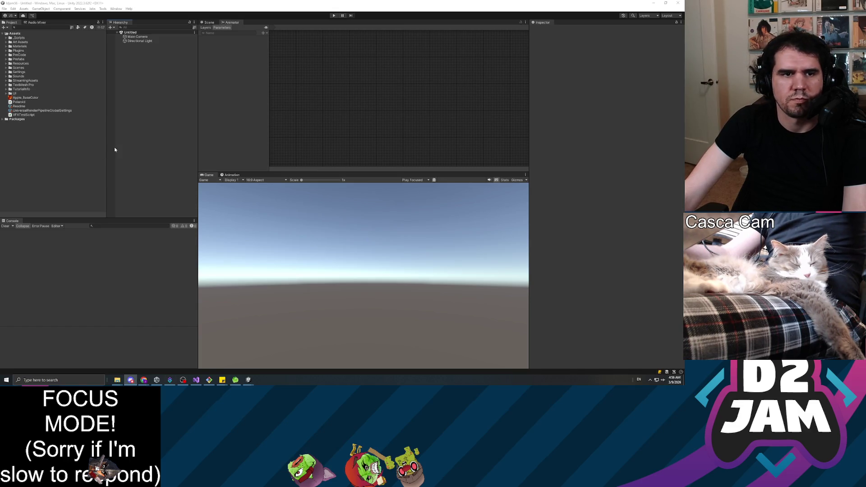
click(131, 155)
Expand the Scenes folder in the Project panel and open CutsceneScene.
click(20, 64)
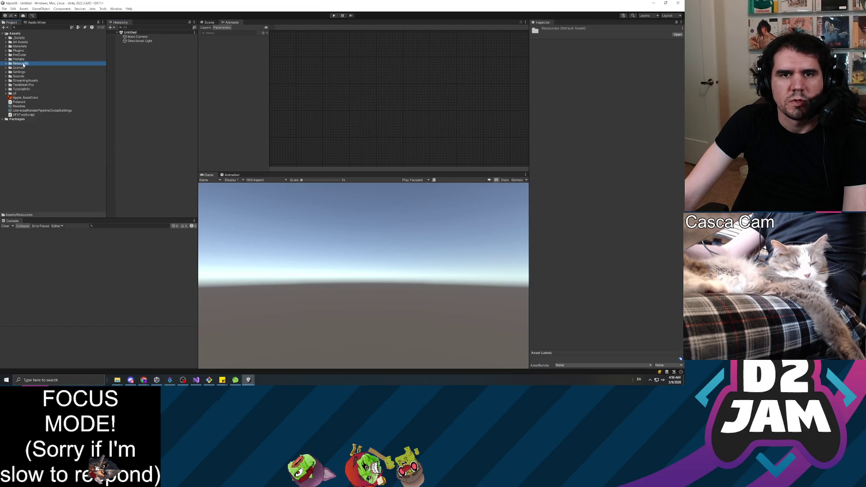
click(46, 69)
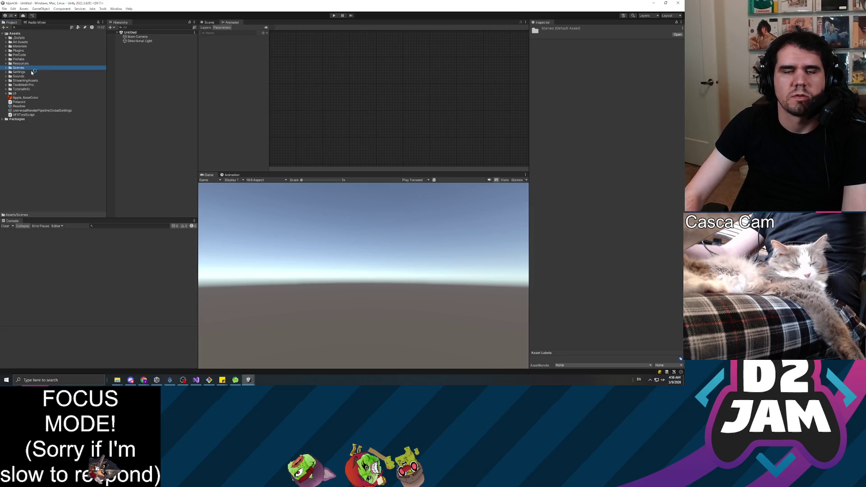
click(31, 71)
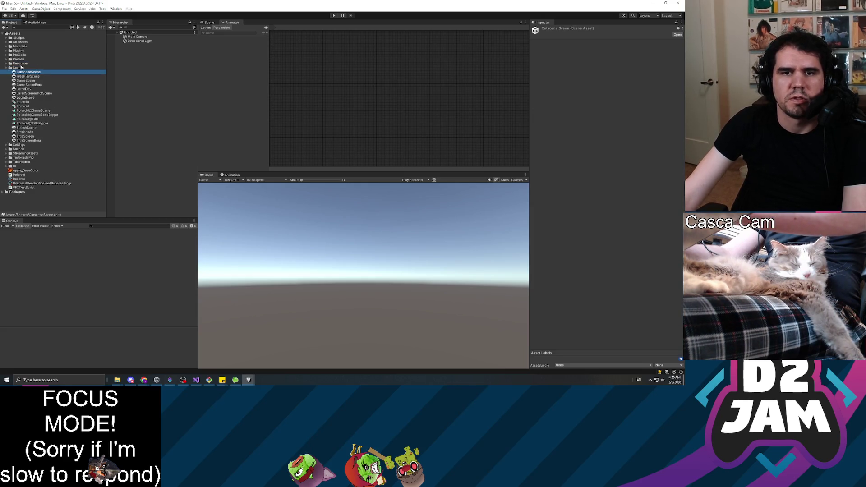
double_click(32, 72)
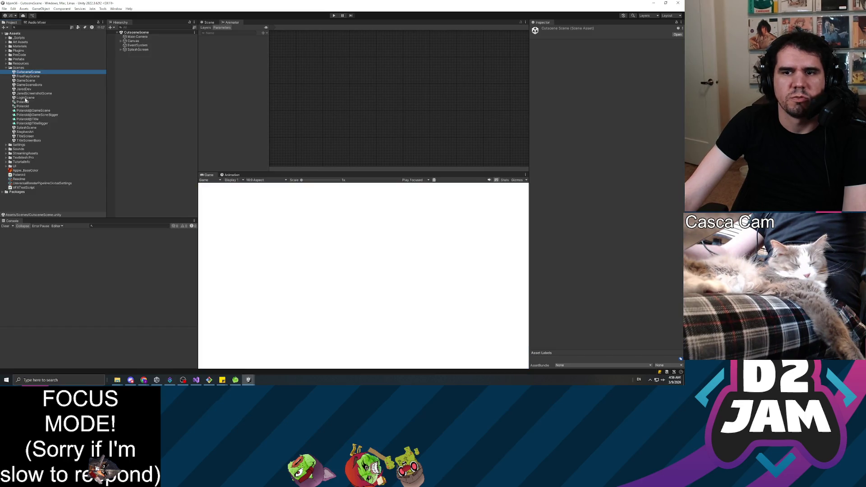
Inspect the Main Camera and EventSystem objects in the Hierarchy.
click(137, 36)
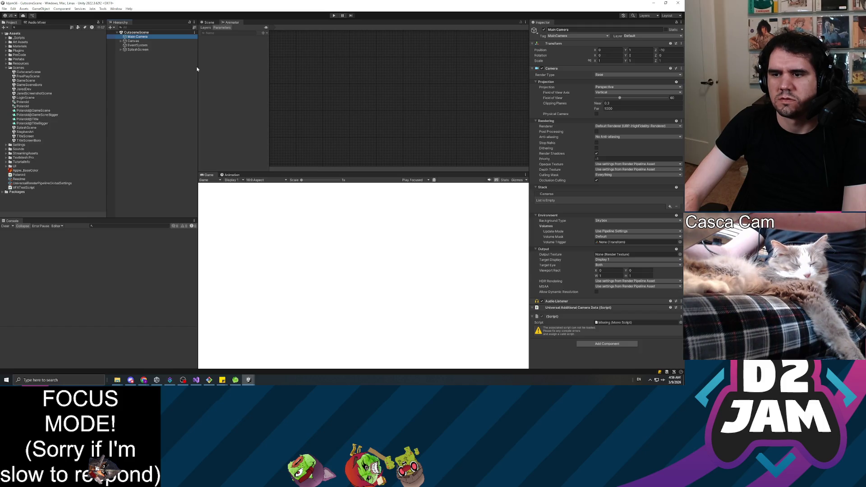
key(Down)
key(Down)
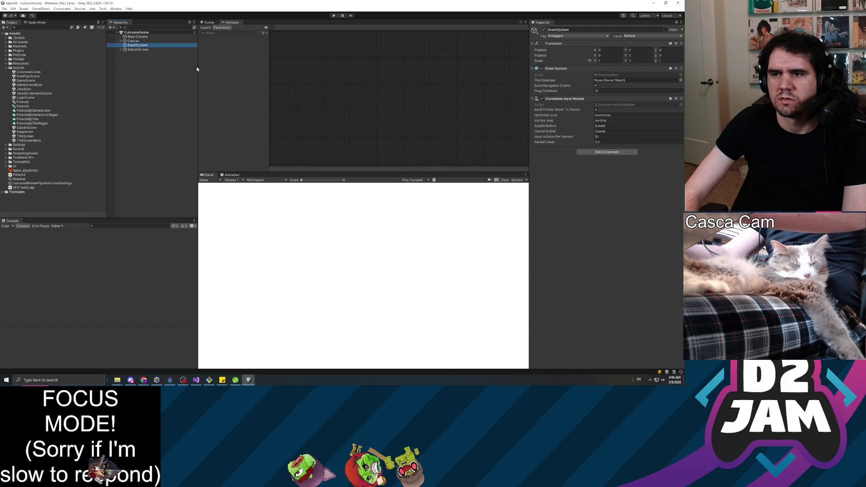
key(Up)
key(Up)
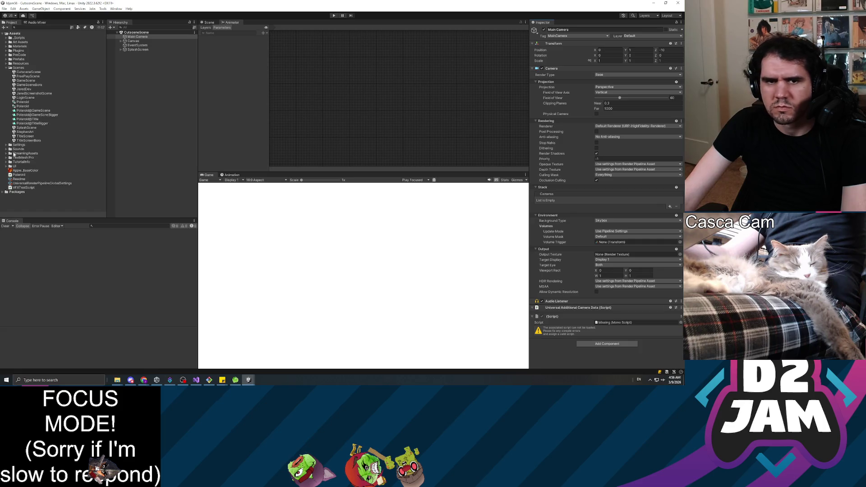
Browse the UI, Settings and _Scripts folders in the Project panel.
click(23, 167)
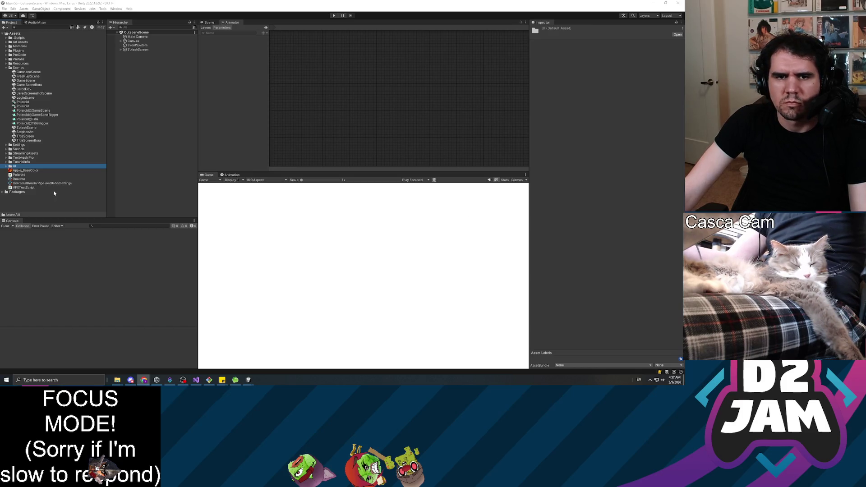
click(15, 145)
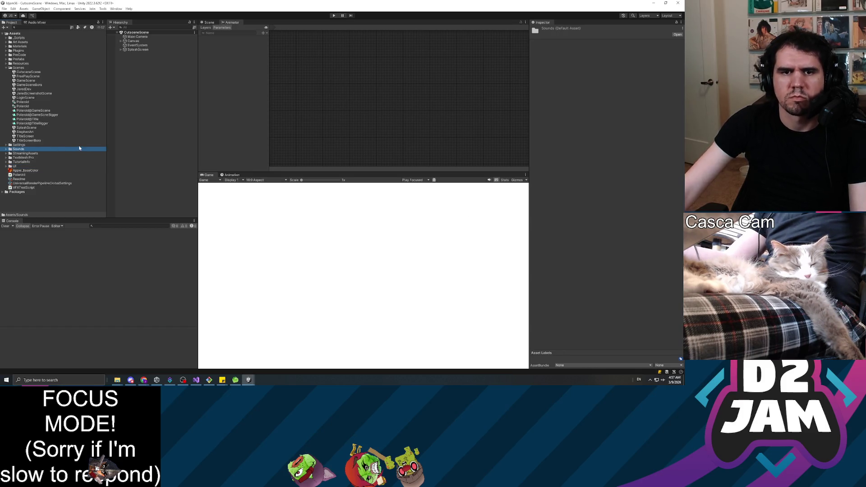
key(Up)
key(Up)
key(Up)
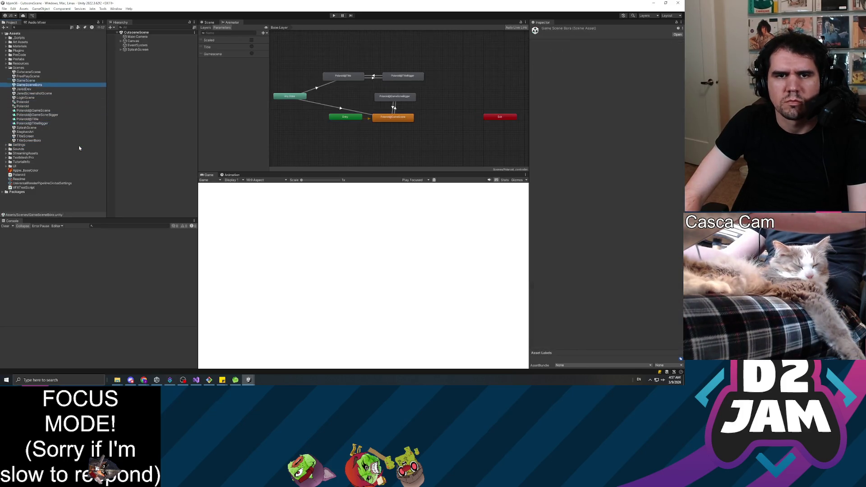
Expand _Scripts and look at the CustomCursor and EscNavigation scripts.
key(Right)
key(Down)
key(Down)
key(Down)
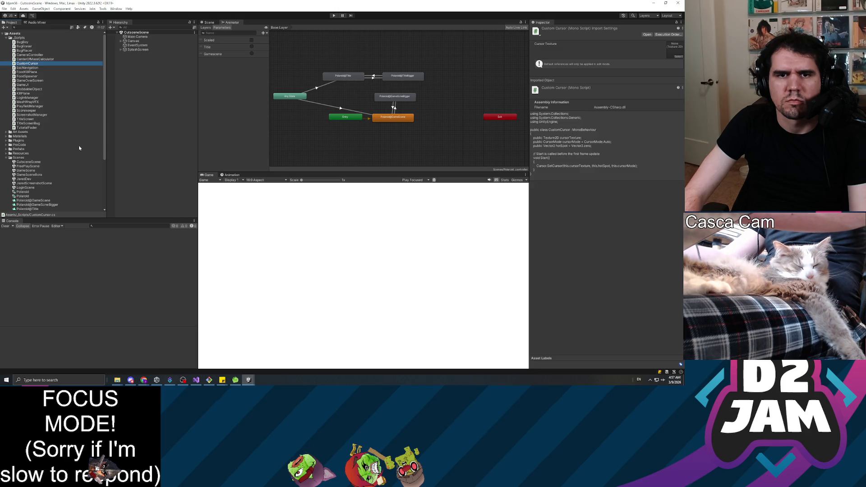
key(Down)
key(Down)
key(Down)
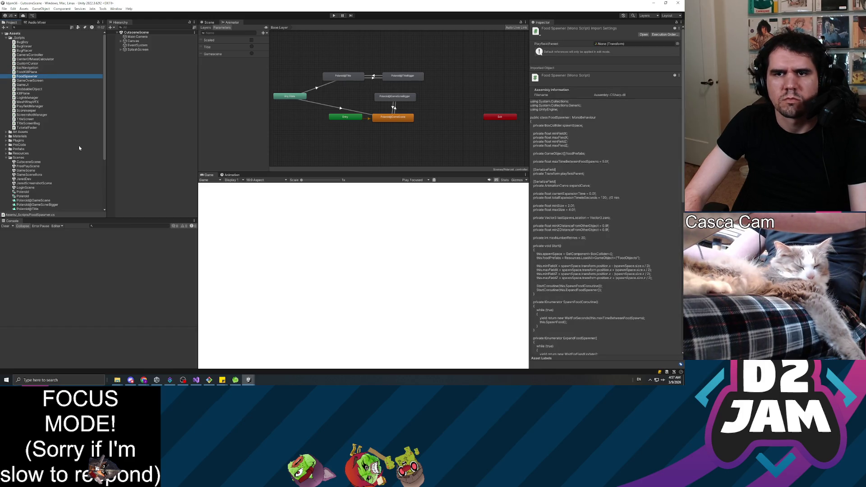
Return to the Scene view and expand Canvas to reveal CutsceneImage.
click(208, 22)
click(133, 40)
key(Right)
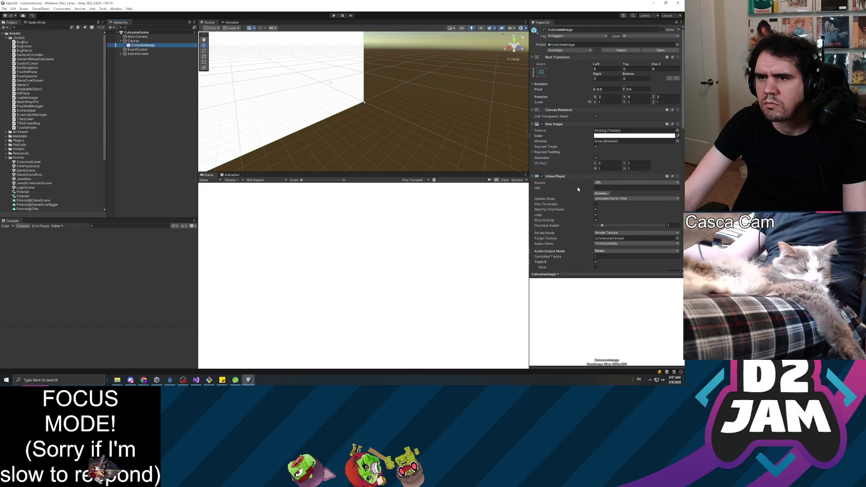
scroll(578, 186, down, 3)
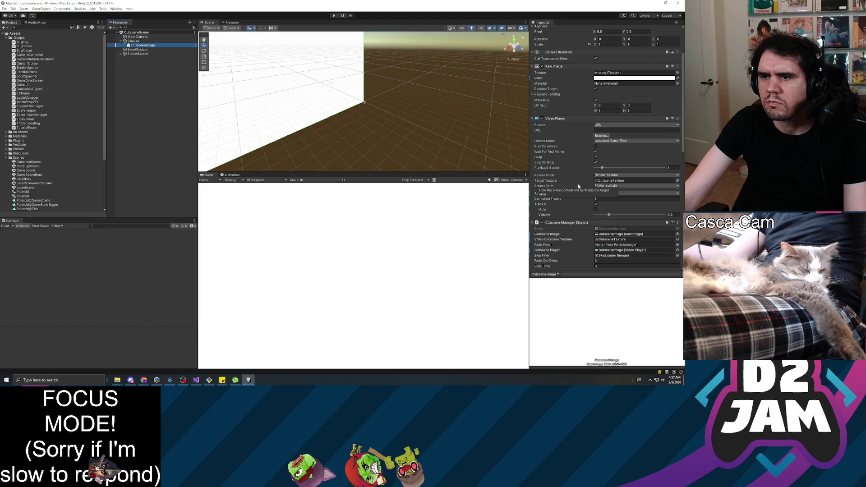
scroll(25, 134, down, 5)
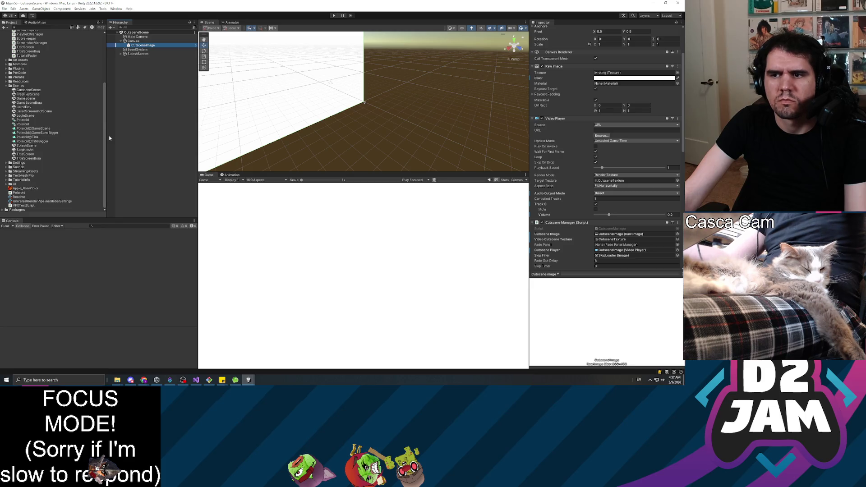
scroll(45, 90, up, 5)
right_click(20, 33)
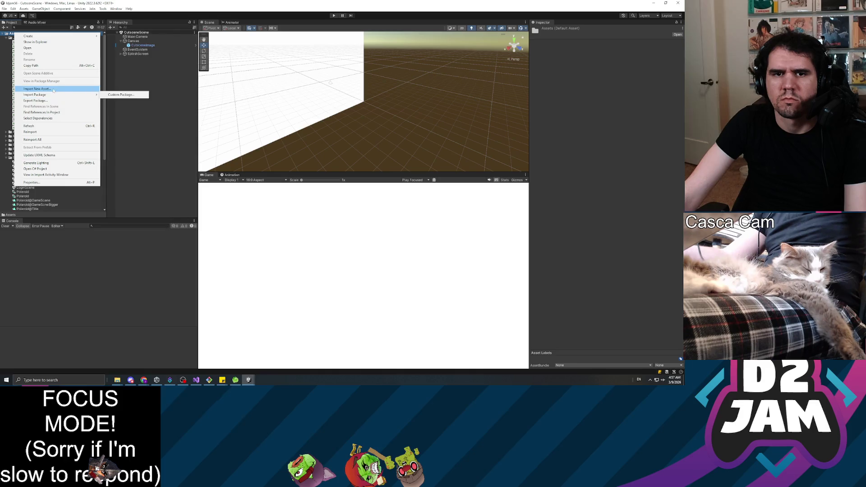
Start a package export with everything deselected except Scenes/CutsceneScene.unity.
click(53, 101)
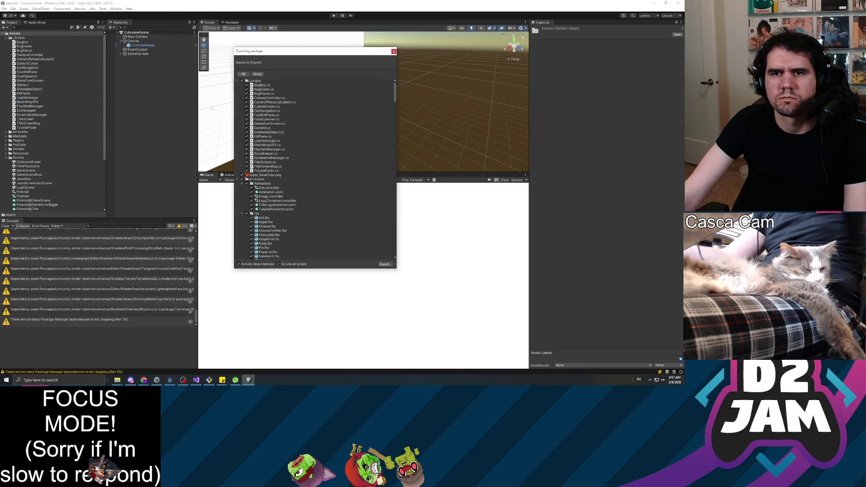
click(257, 74)
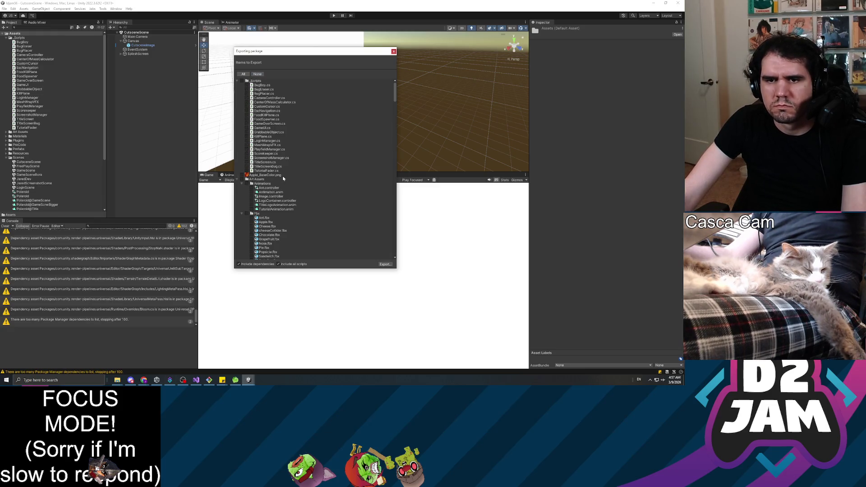
scroll(301, 171, down, 5)
scroll(301, 171, down, 8)
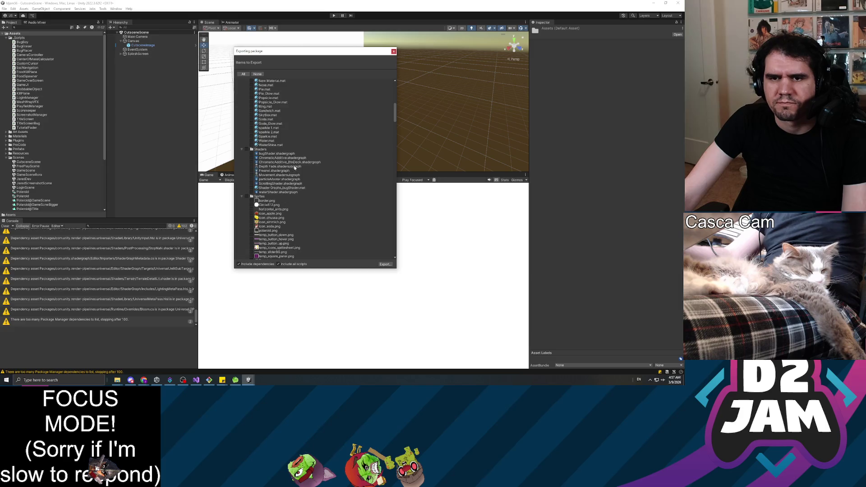
scroll(288, 165, down, 15)
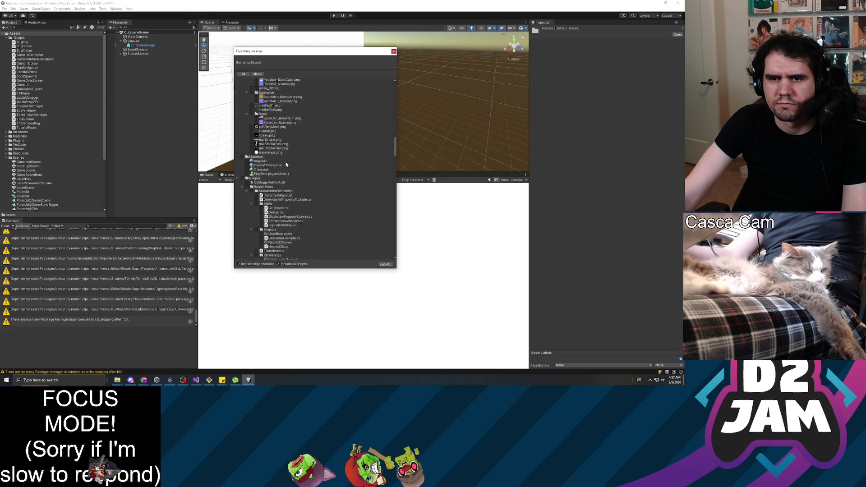
scroll(281, 166, down, 8)
click(247, 186)
scroll(304, 179, down, 20)
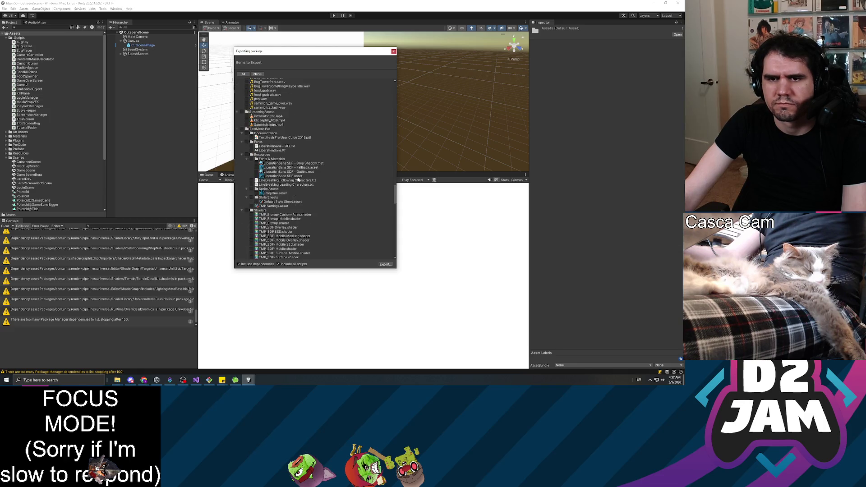
scroll(303, 178, up, 10)
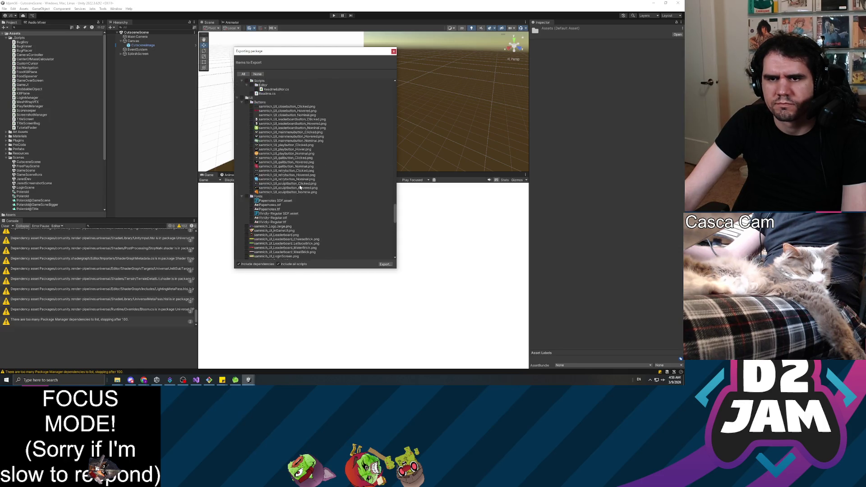
click(237, 114)
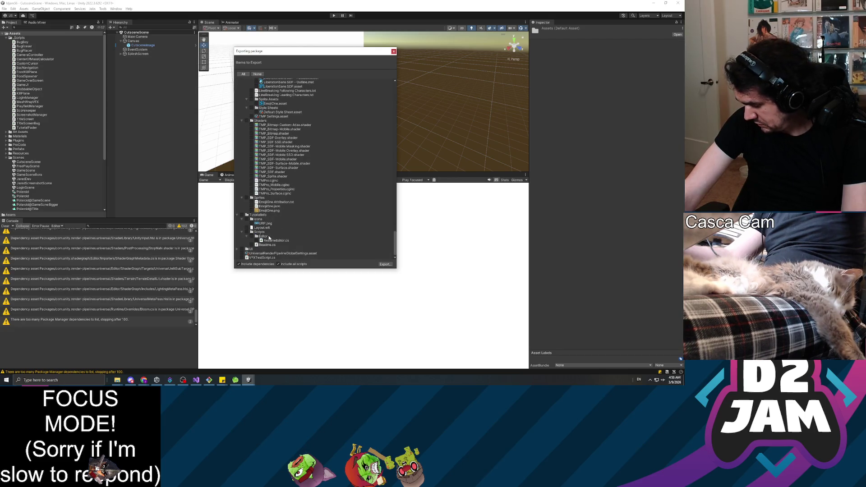
click(182, 380)
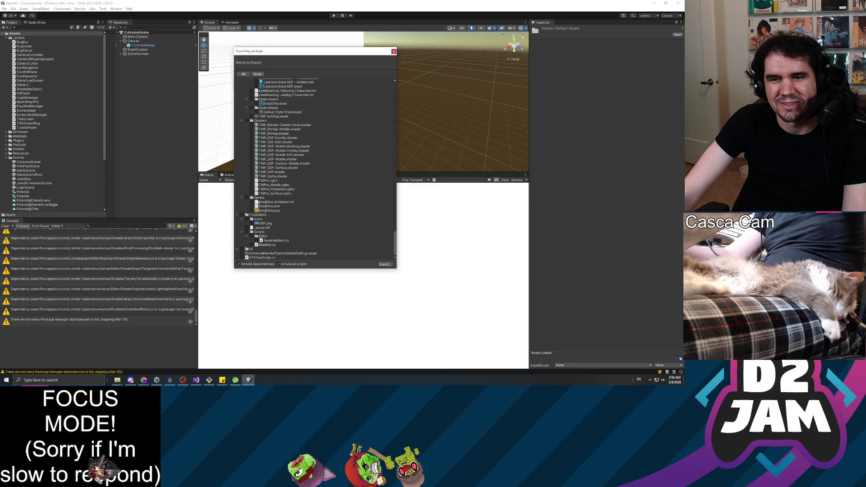
scroll(269, 165, up, 3)
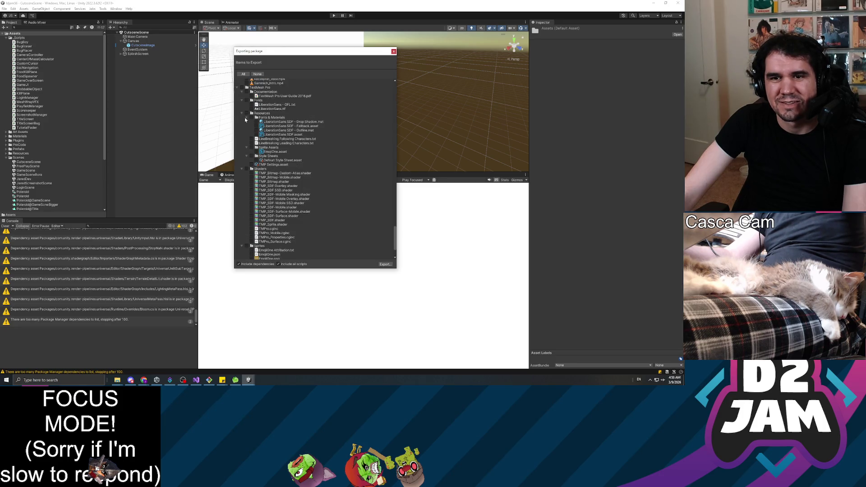
Collapse TextMesh Pro, Settings and Sounds, and include introCutscene.mp4 from StreamingAssets.
click(239, 88)
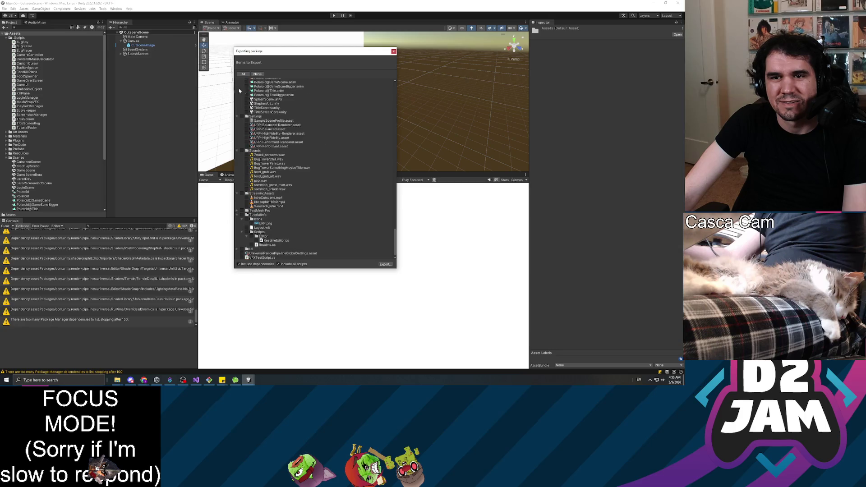
click(237, 117)
click(237, 151)
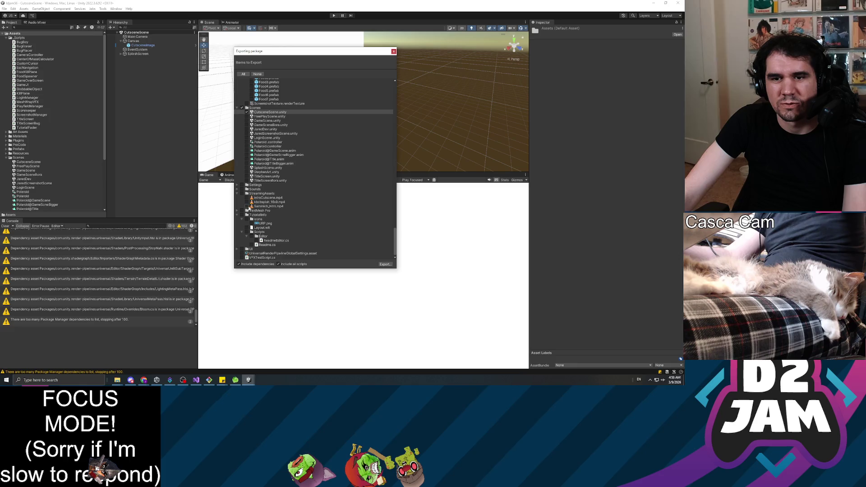
click(244, 198)
click(236, 194)
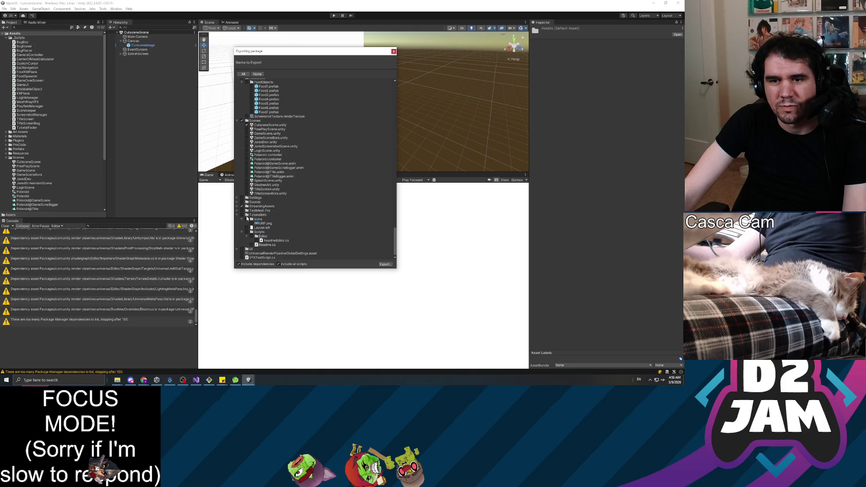
click(237, 215)
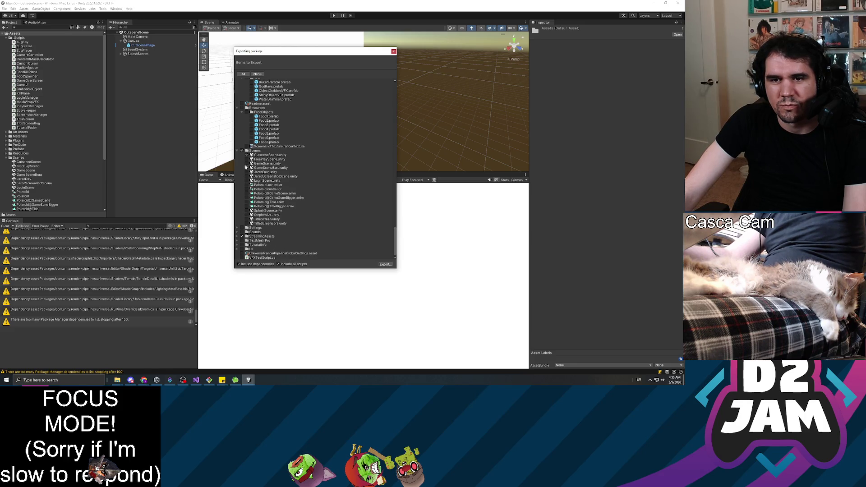
Collapse the Resources, VFX, Prefabs, SceneLoading, VFXManager, MovementAndCamera, Secrets and Leaderboards folders.
scroll(250, 165, up, 1)
scroll(312, 168, up, 1)
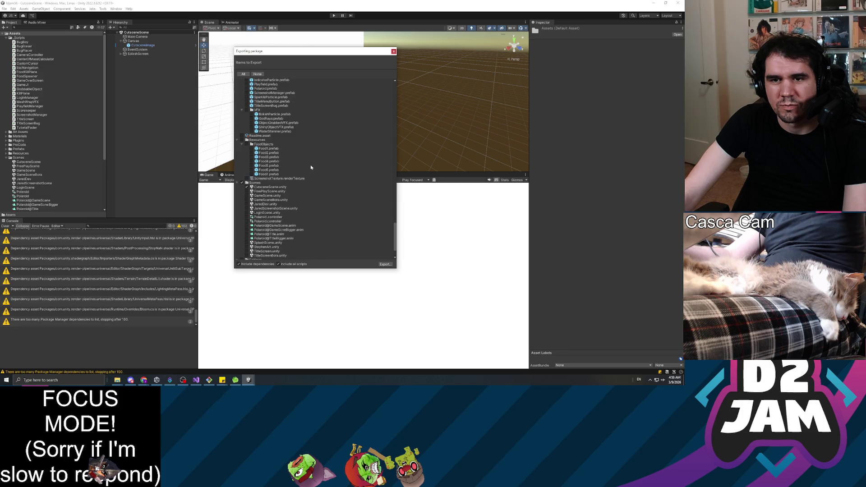
click(241, 140)
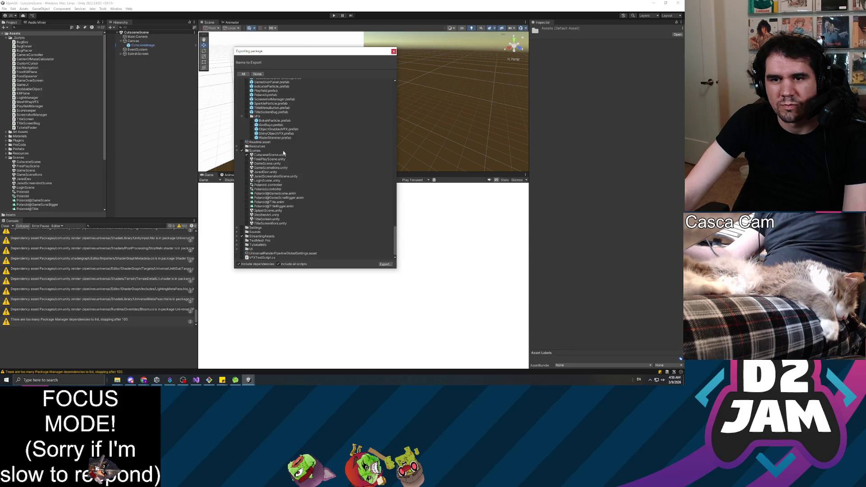
click(246, 149)
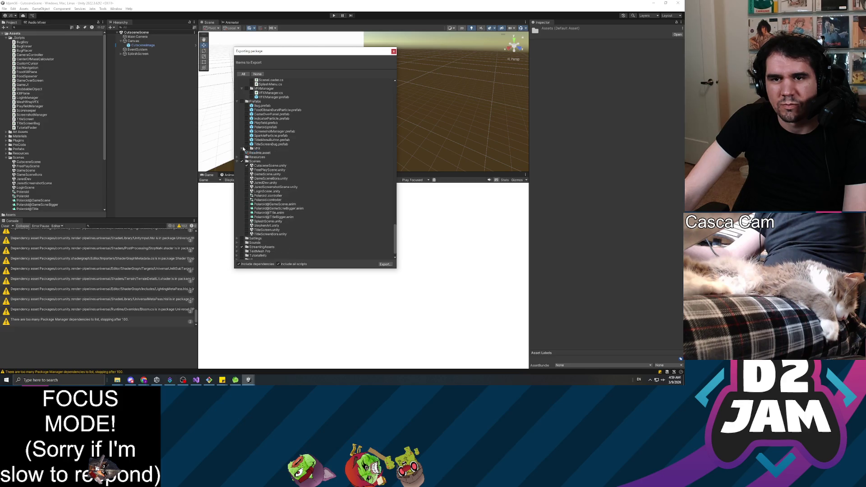
scroll(243, 129, up, 2)
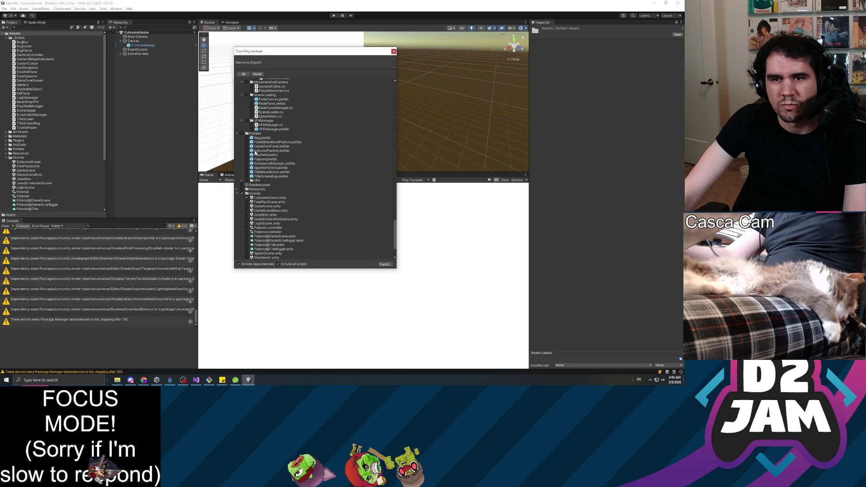
click(237, 134)
scroll(240, 132, up, 3)
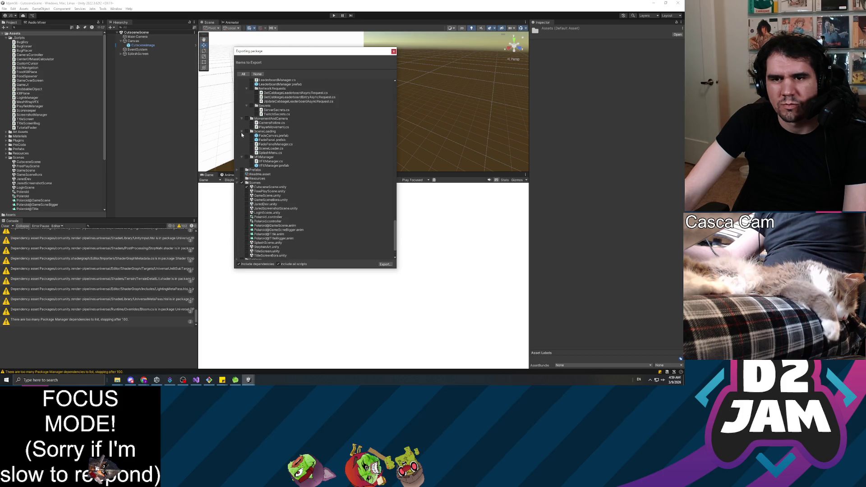
click(241, 132)
click(242, 135)
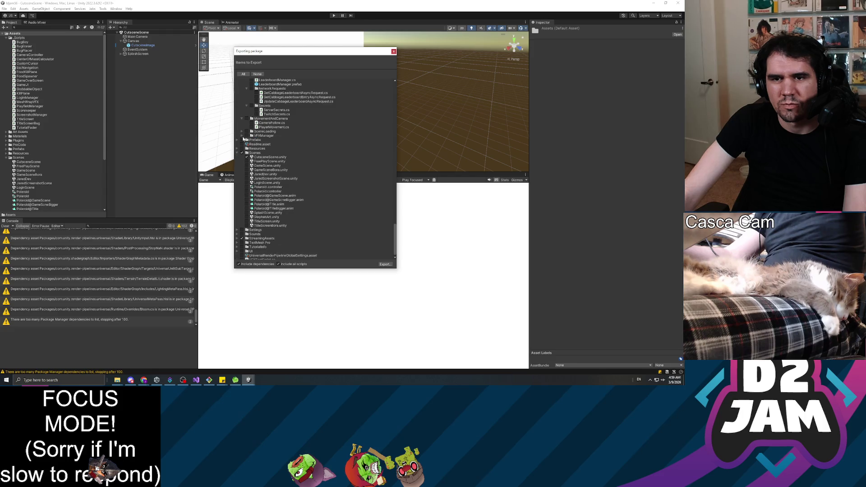
scroll(242, 137, up, 2)
click(244, 136)
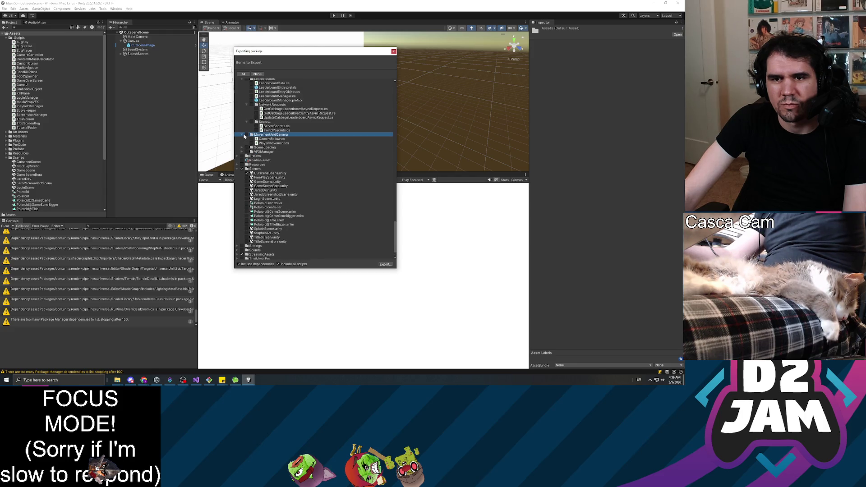
click(242, 135)
click(246, 121)
scroll(247, 127, up, 2)
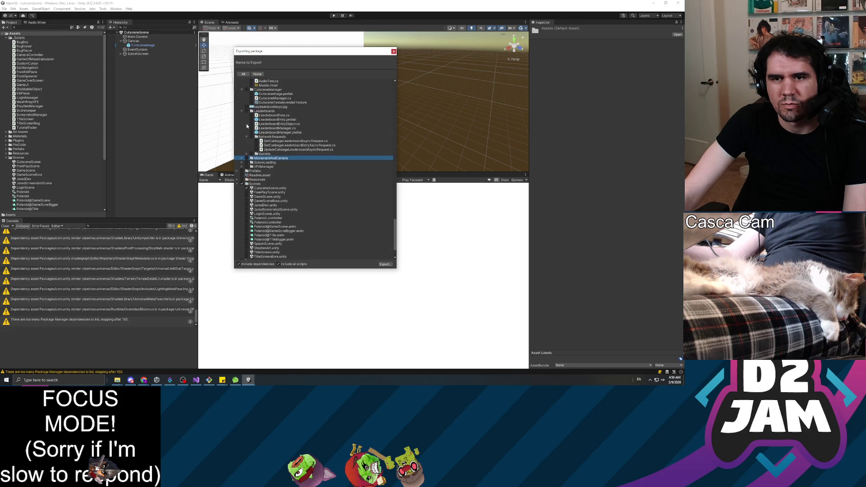
click(242, 111)
scroll(243, 113, up, 3)
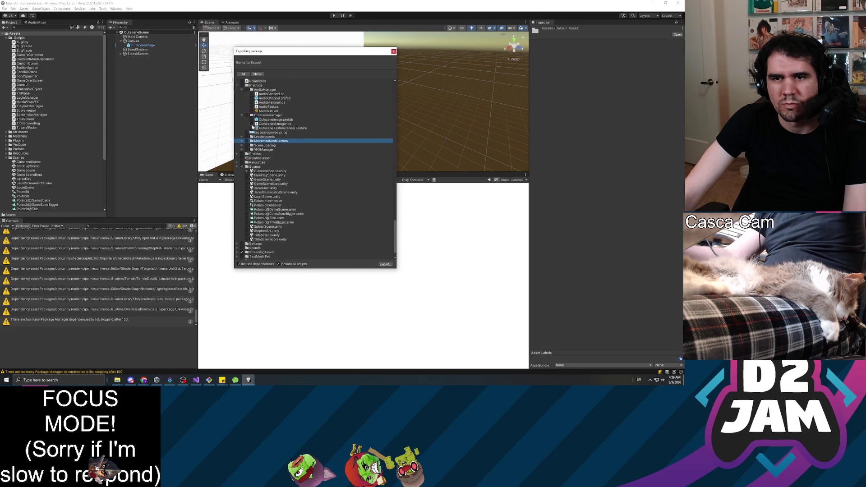
Include the CutsceneManager folder, collapse AudioManager and Plugins, and proceed to export.
click(246, 131)
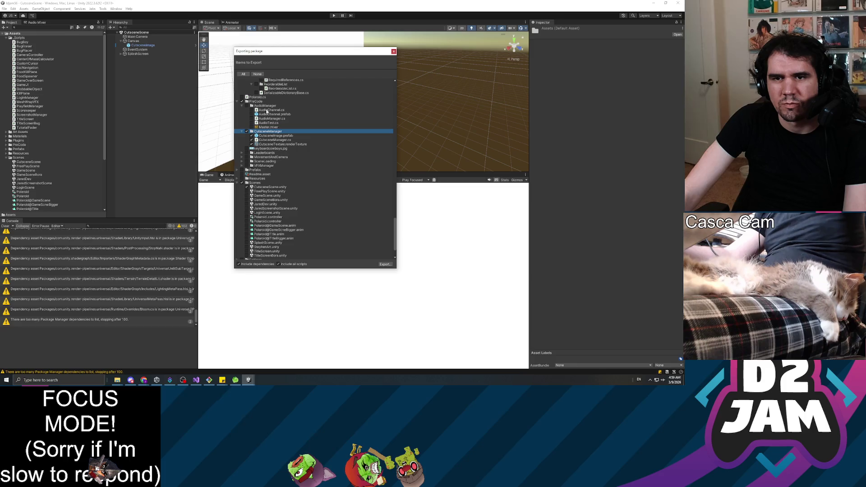
click(247, 106)
click(242, 106)
scroll(299, 128, up, 3)
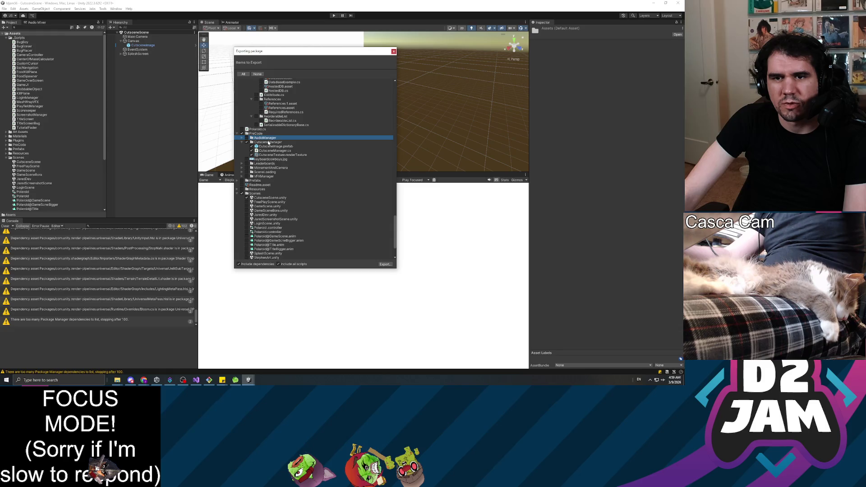
scroll(298, 143, up, 2)
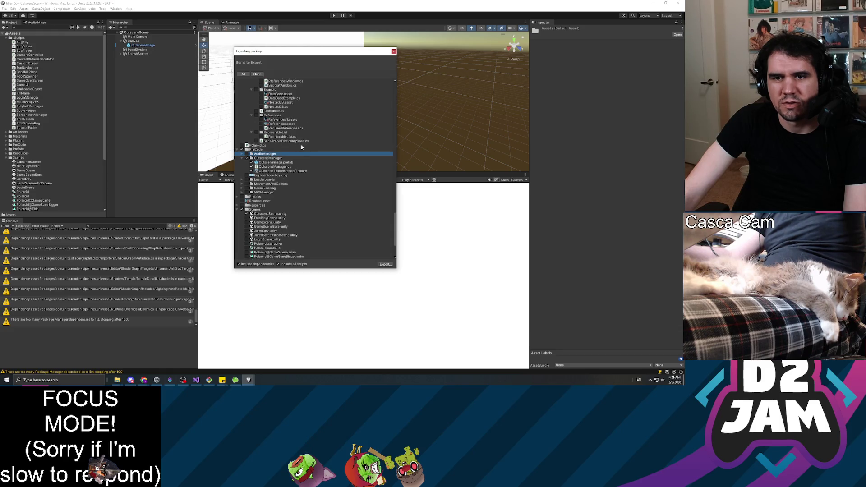
scroll(302, 148, up, 10)
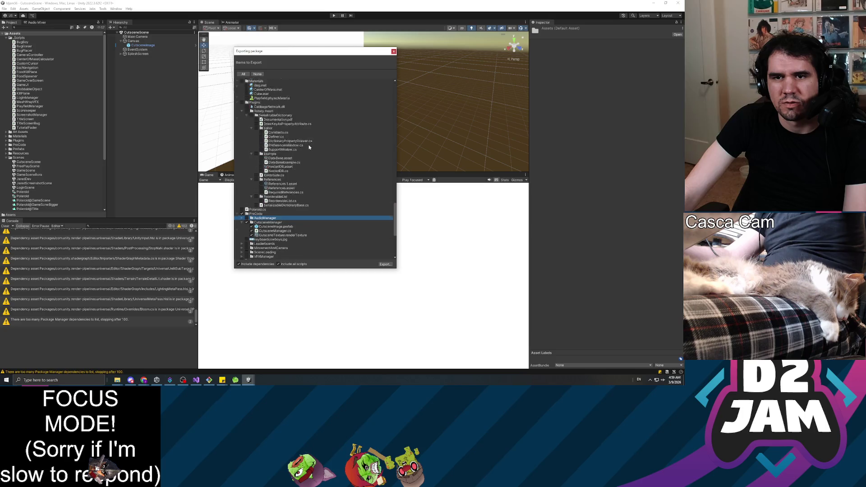
click(237, 135)
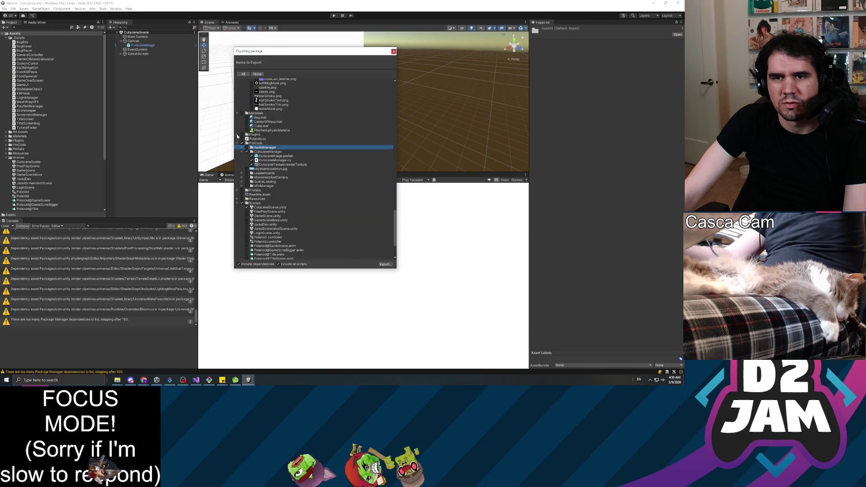
scroll(314, 135, up, 2)
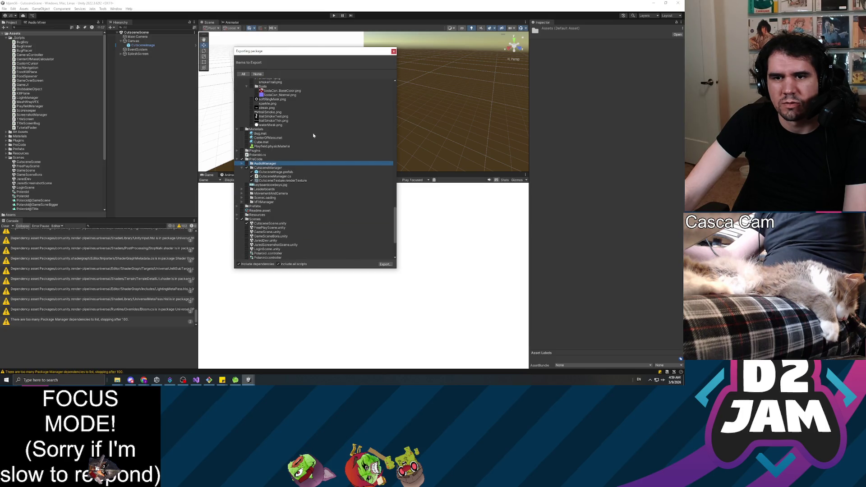
scroll(312, 135, up, 20)
scroll(292, 143, up, 20)
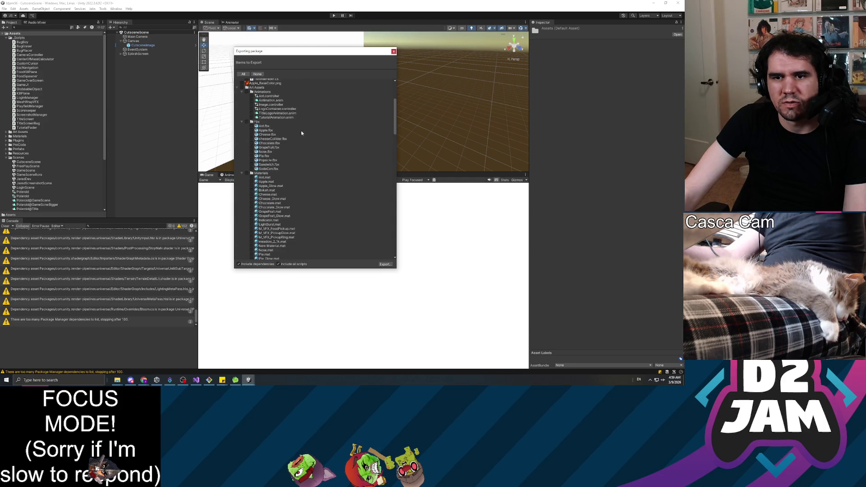
scroll(301, 132, down, 12)
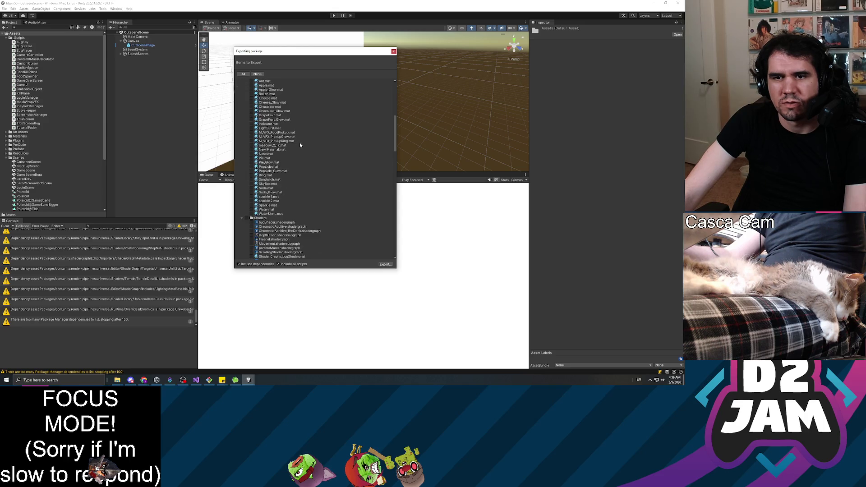
scroll(300, 145, up, 20)
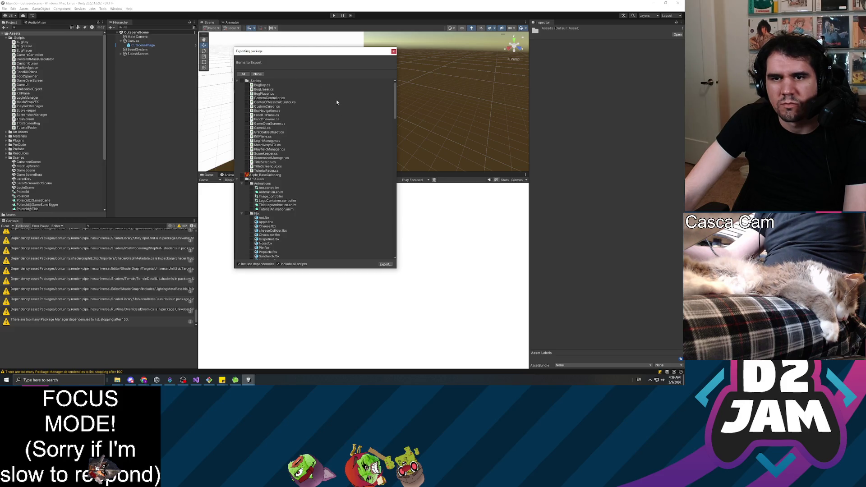
click(385, 265)
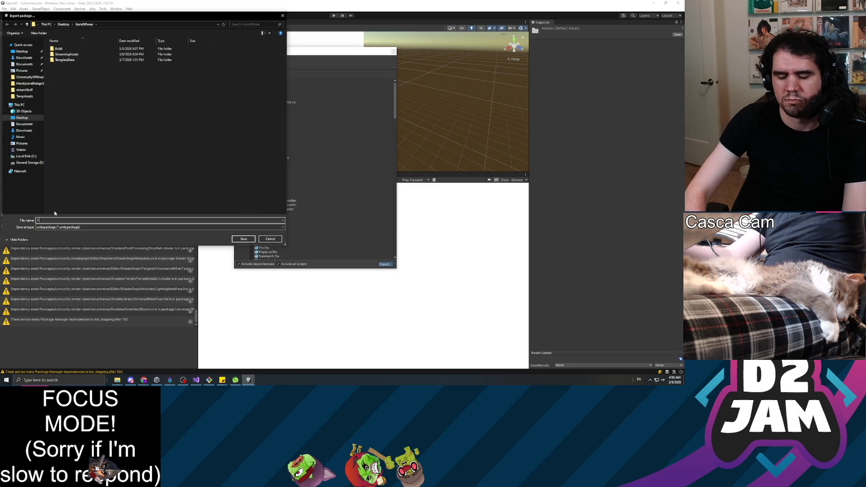
Save the package as CutsceneStuff in the Desktop's Useful_Unity_Packages folder.
text(Cyut)
key(BackSpace)
key(BackSpace)
key(BackSpace)
text(ut)
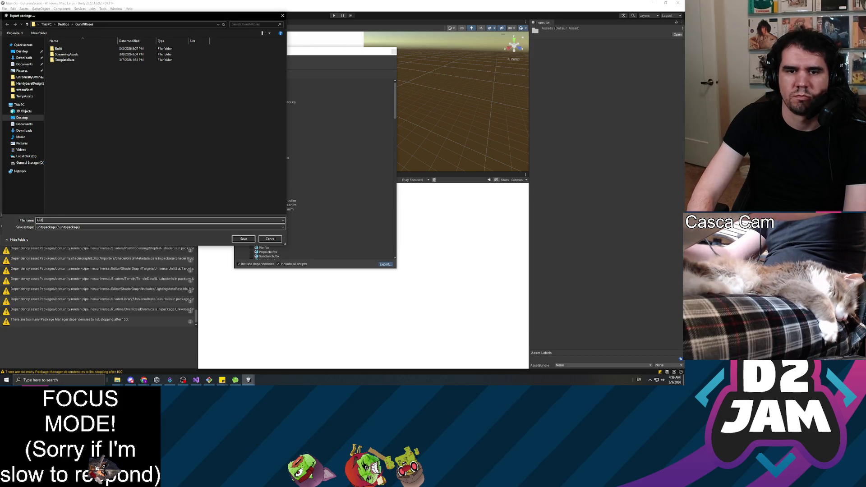
text(sceneStuff)
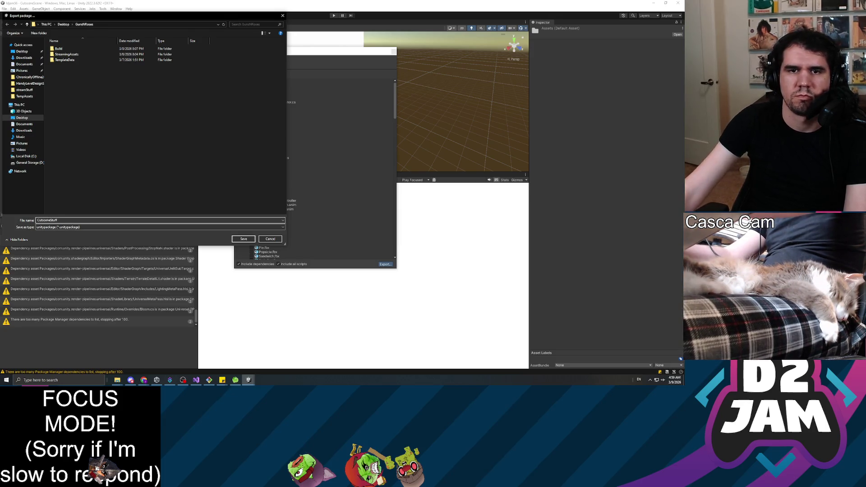
click(64, 24)
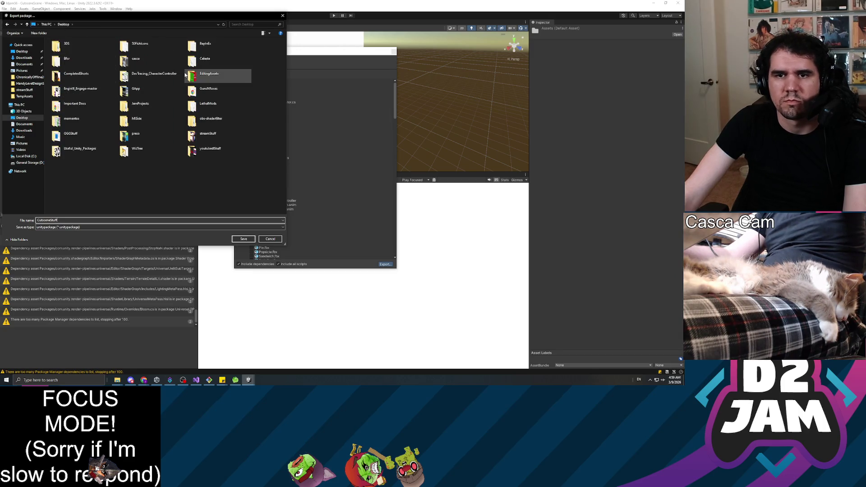
double_click(76, 154)
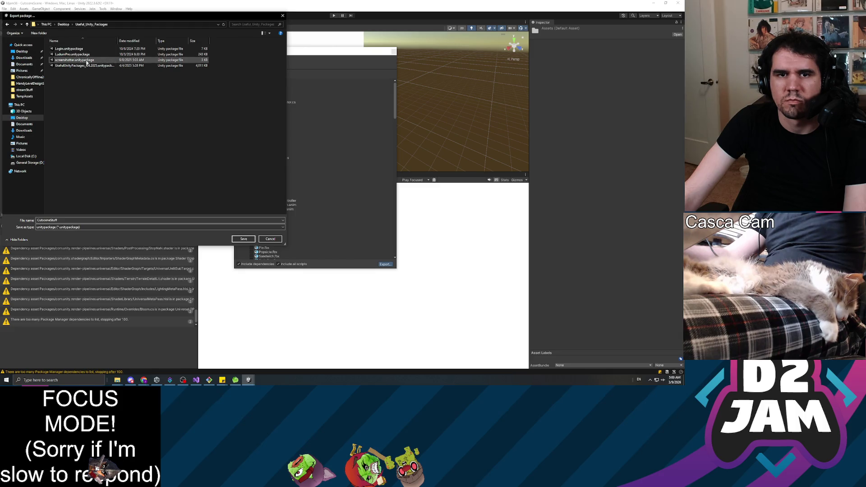
click(243, 239)
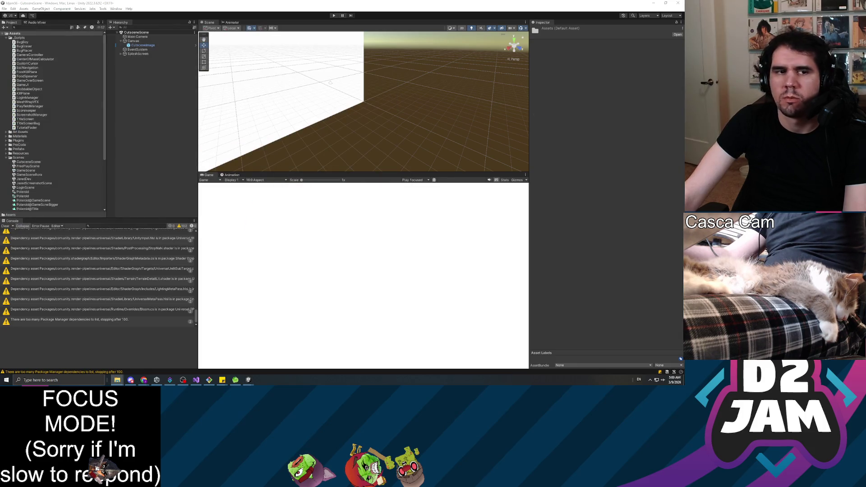
Select the Assets folder and start, then cancel, an Import New Asset.
click(454, 138)
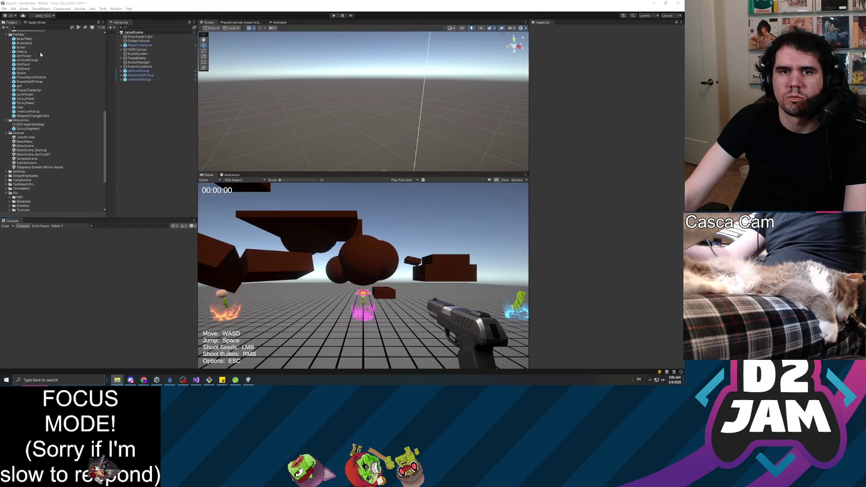
scroll(50, 72, up, 5)
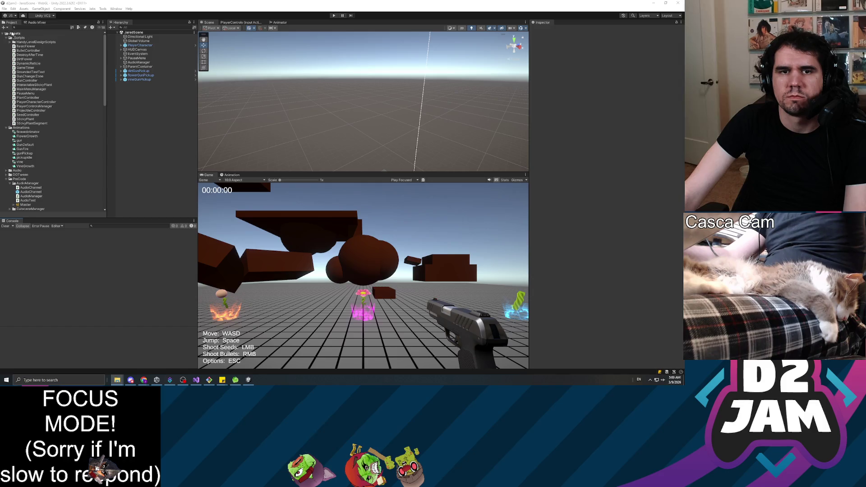
click(12, 34)
right_click(12, 34)
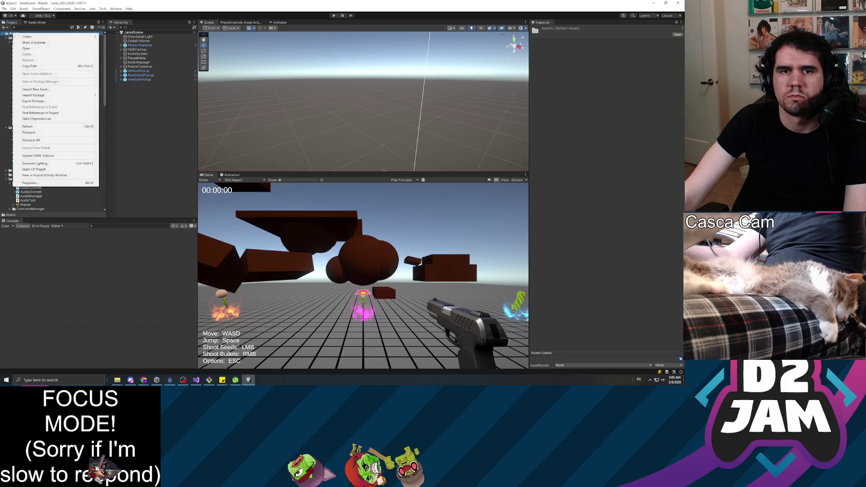
click(54, 90)
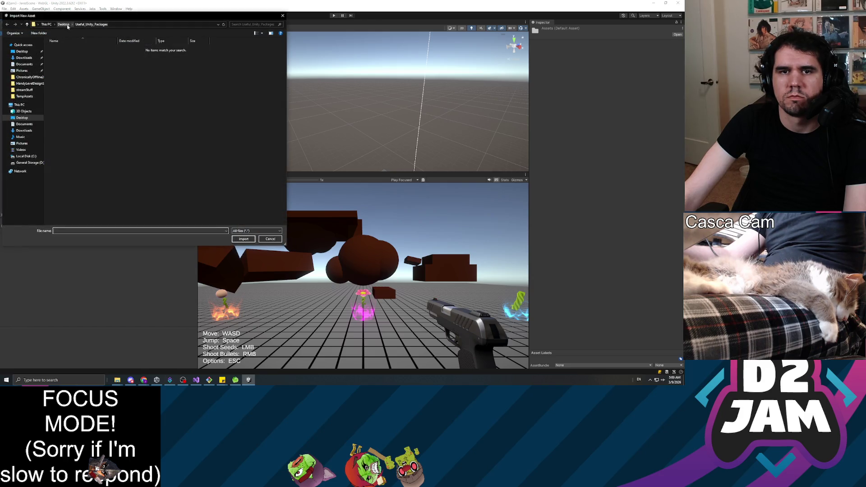
click(272, 240)
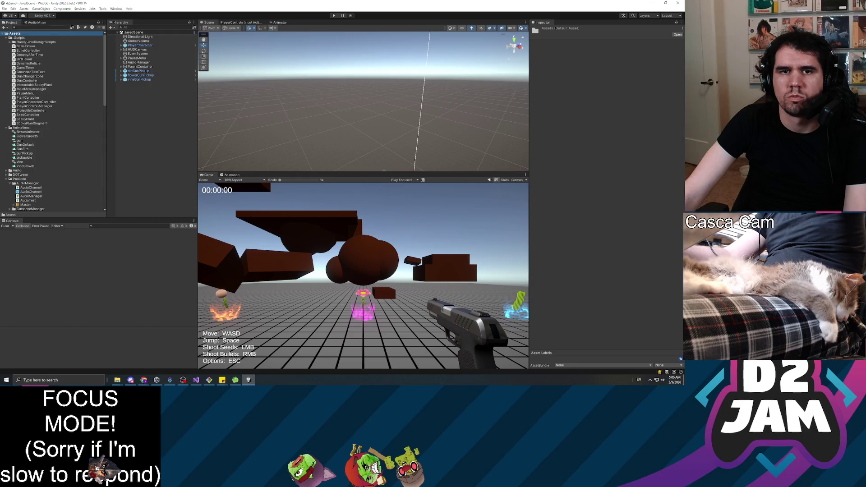
Preview CutsceneStuff.unitypackage through Import Package > Custom Package, then cancel the import.
right_click(14, 35)
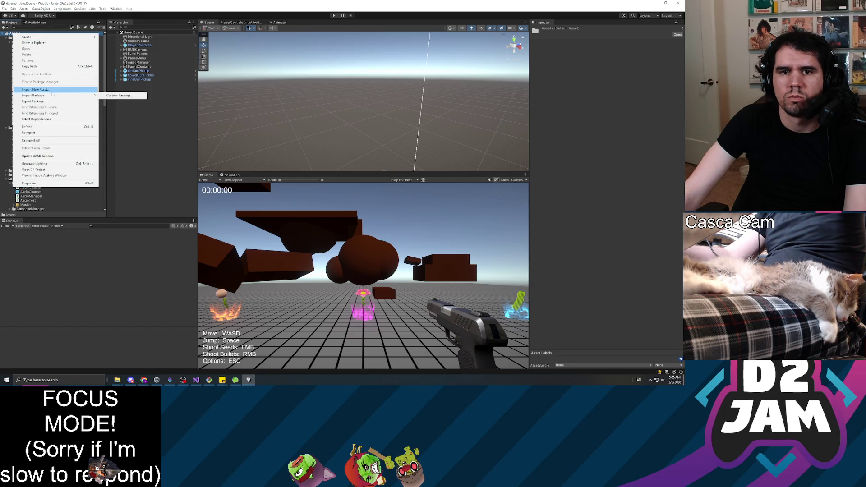
mouse_move(68, 95)
click(119, 95)
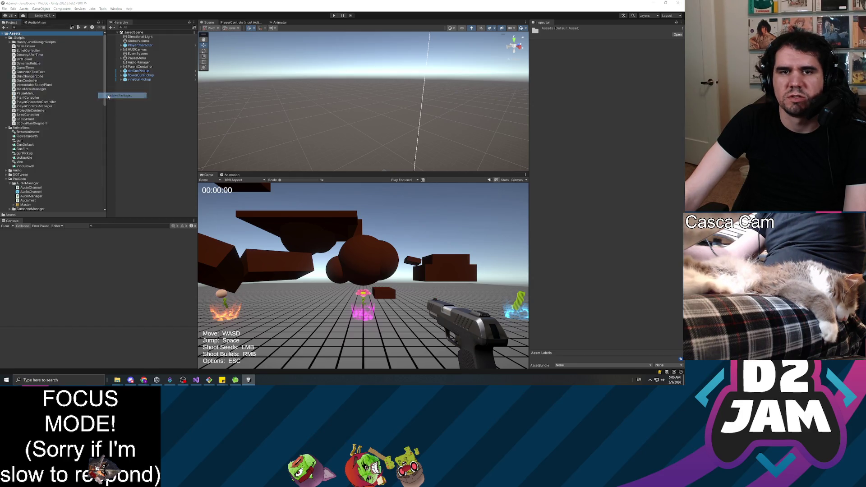
double_click(76, 48)
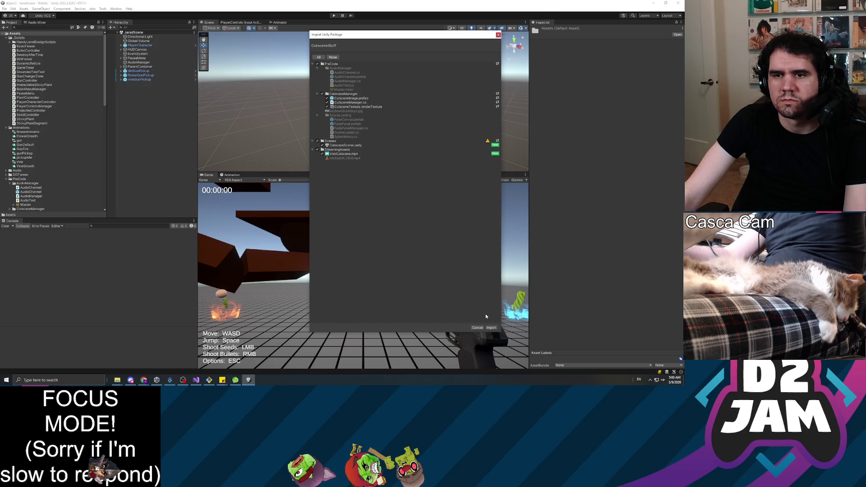
click(478, 328)
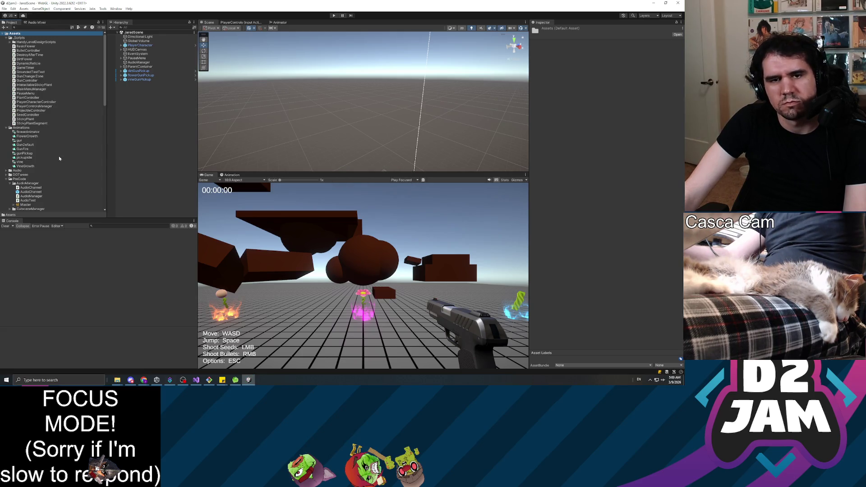
Expand StreamingAssets and open the IntroCutscene video to preview it.
scroll(54, 162, down, 10)
click(25, 146)
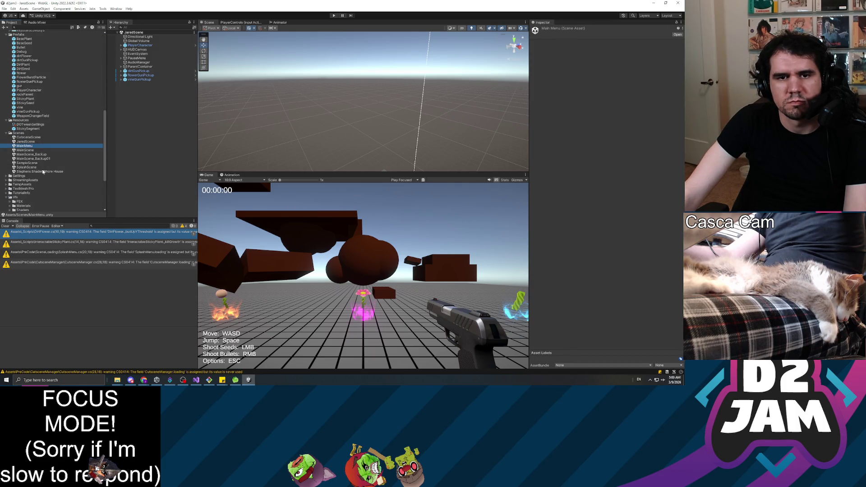
scroll(43, 171, down, 5)
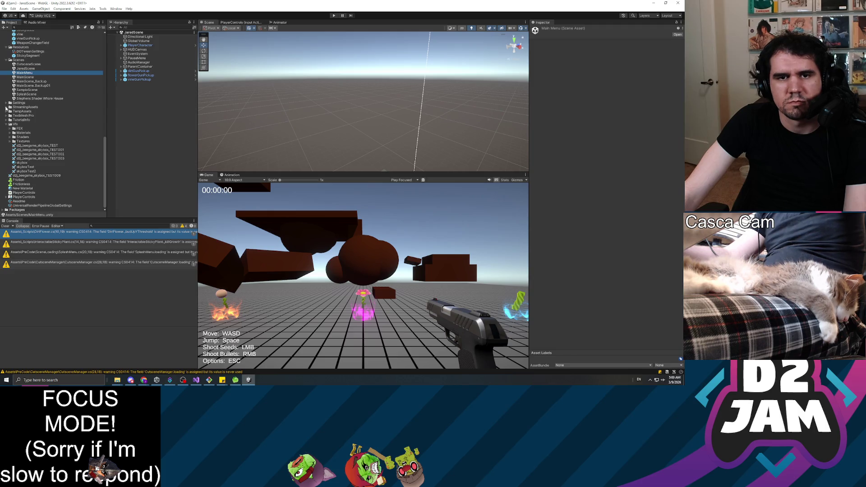
click(6, 107)
click(28, 116)
click(27, 111)
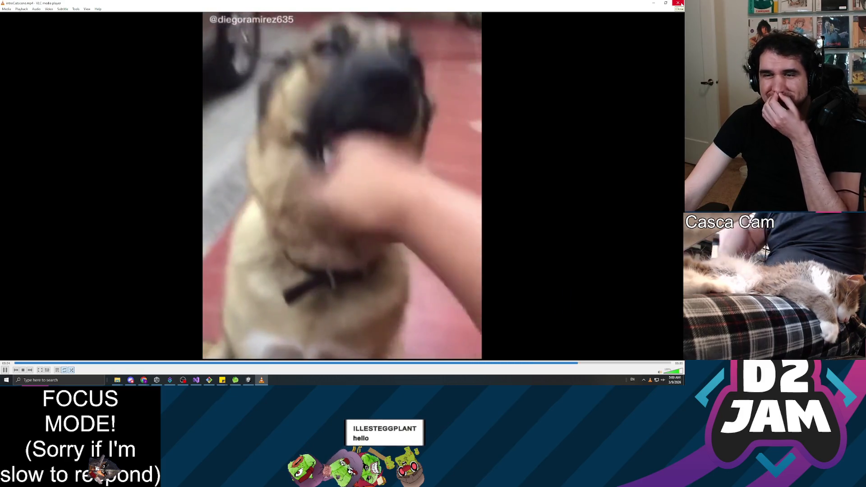
Close the VLC window playing introCutscene.mp4.
click(682, 3)
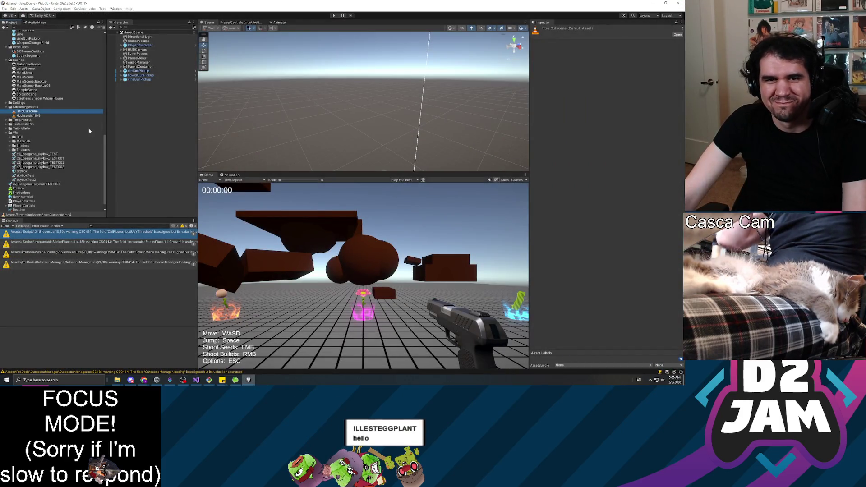
Import a video from Desktop > mementos > ChronicallyOffline2026 > Videos into StreamingAssets.
right_click(31, 107)
mouse_move(50, 111)
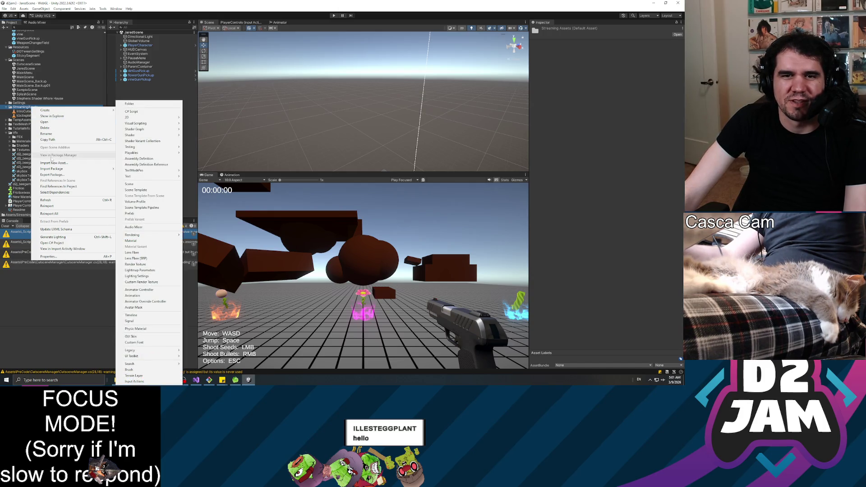
click(71, 164)
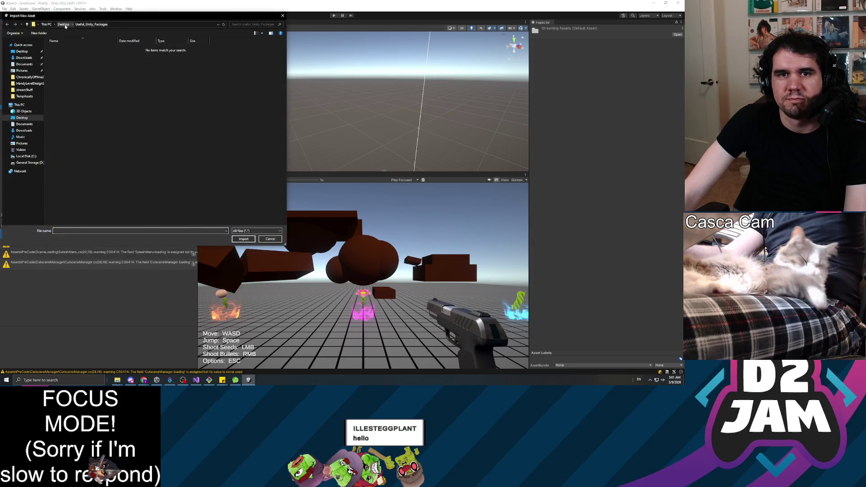
click(63, 24)
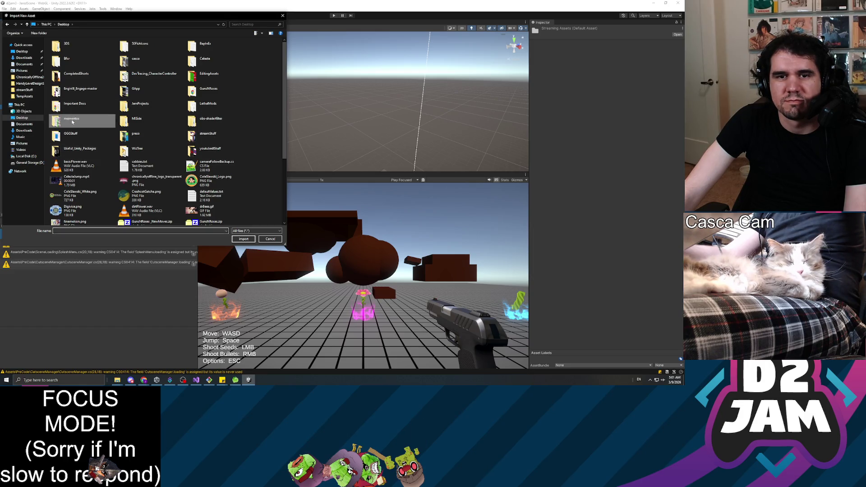
double_click(72, 121)
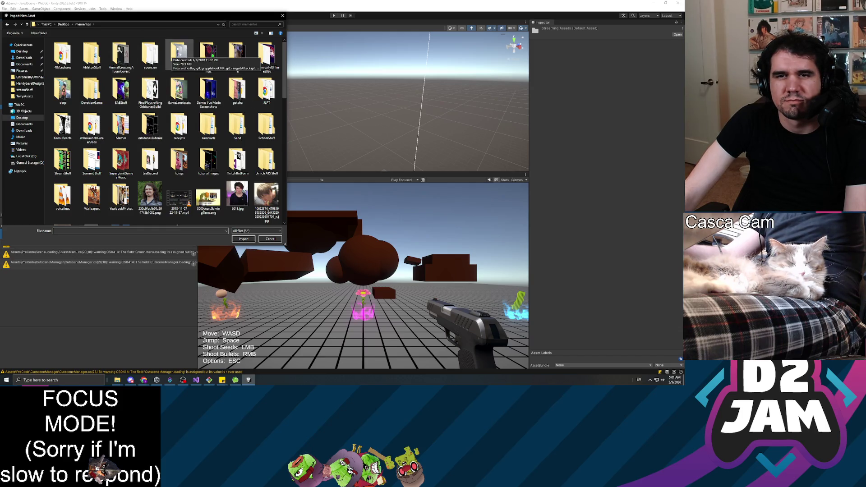
double_click(266, 57)
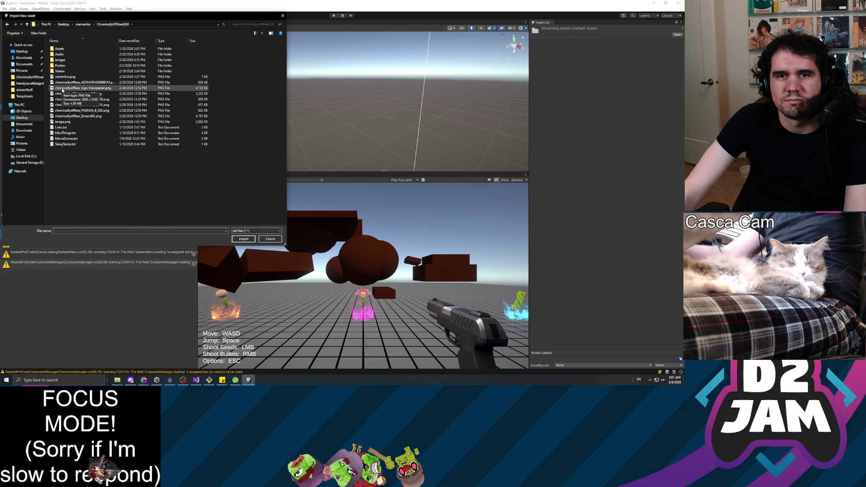
double_click(61, 72)
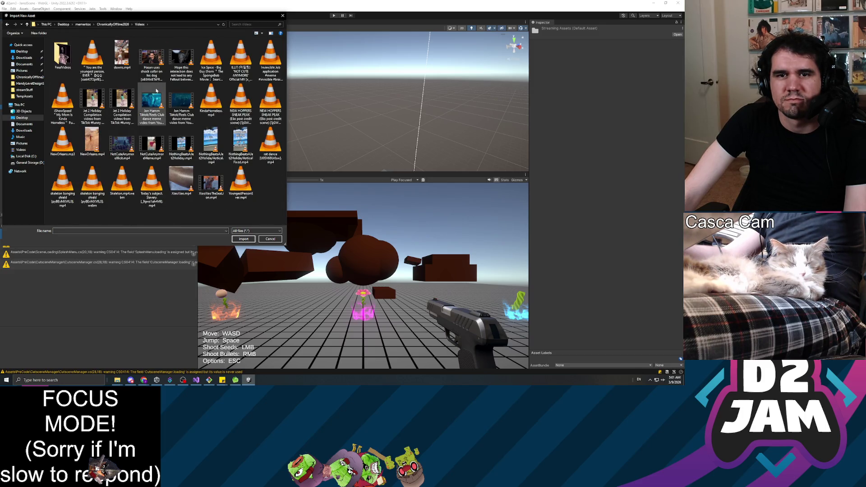
double_click(181, 57)
Rename the imported video to FalloutNewVegas and reselect introCutscene.
key(F2)
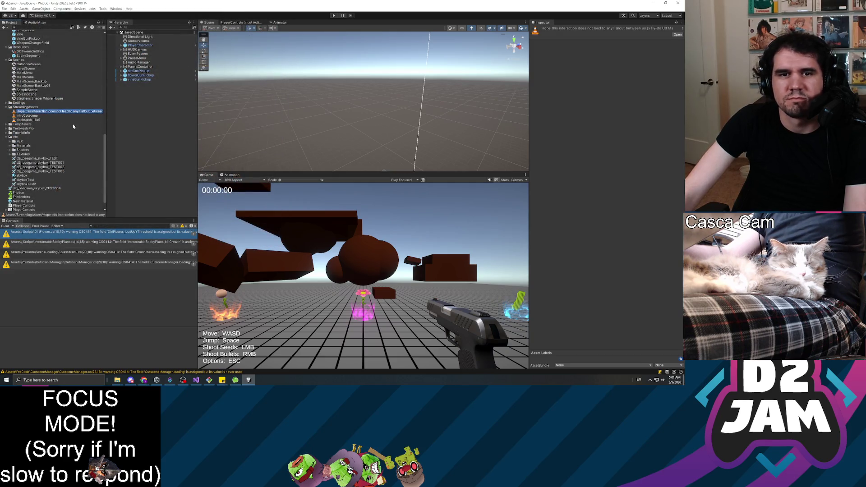
text(FalloutNewVegas)
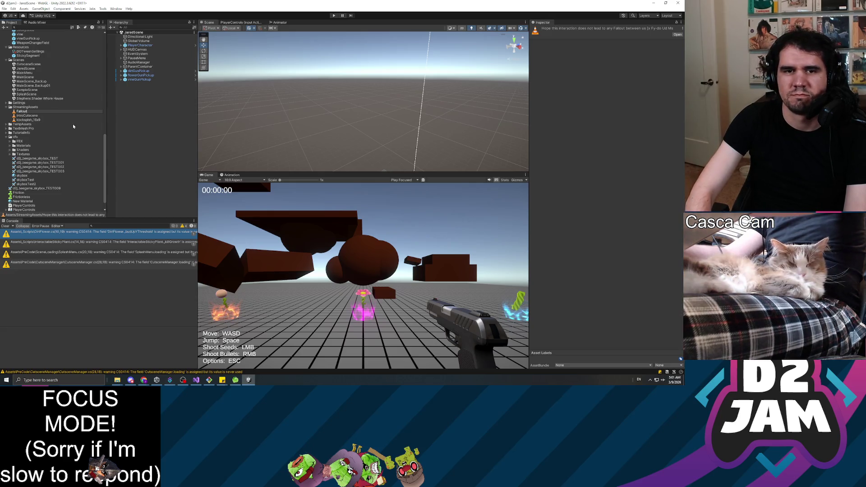
key(Return)
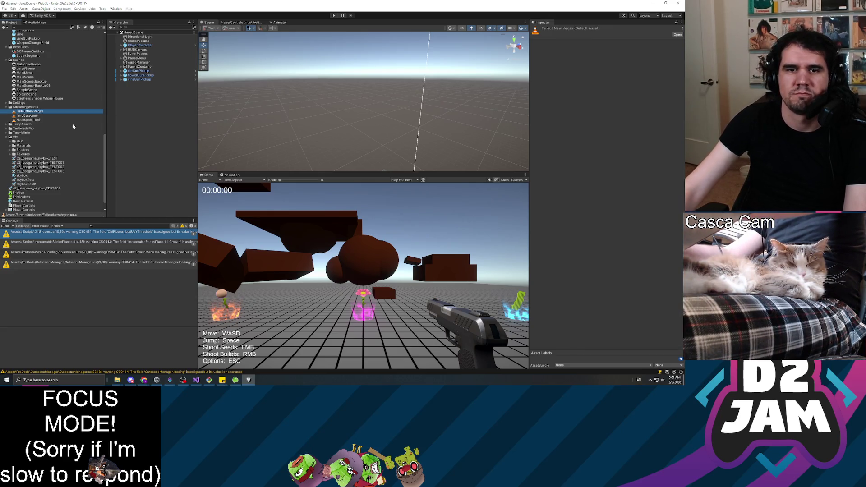
click(28, 116)
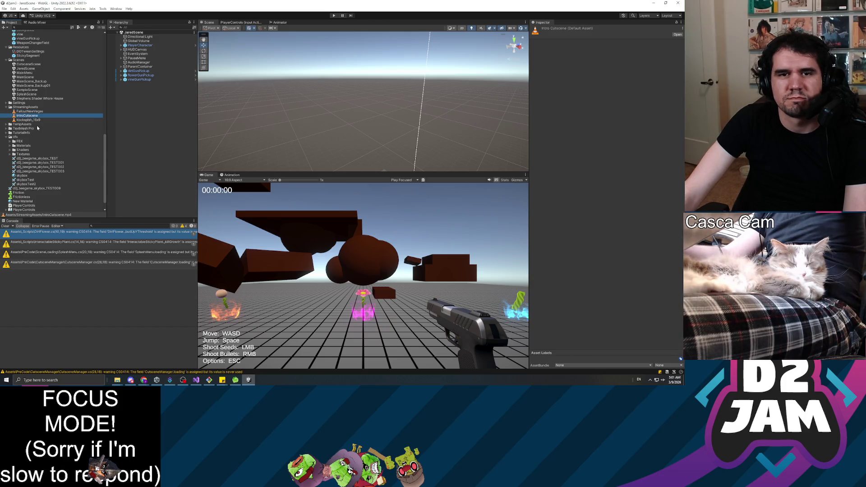
scroll(72, 104, up, 5)
Open CutsceneScene and select CutsceneImage under the Canvas.
double_click(28, 128)
click(136, 41)
key(Right)
key(Down)
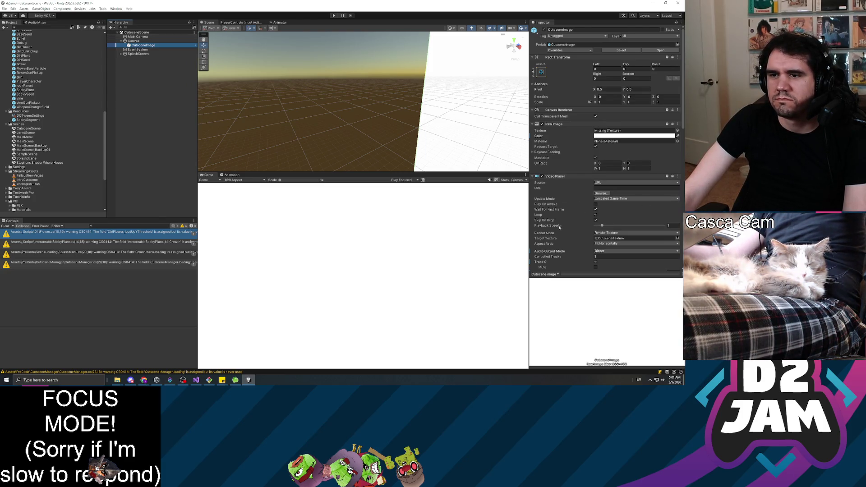
Try a Video Clip source on CutsceneImage's Video Player, then switch it back to URL.
click(603, 183)
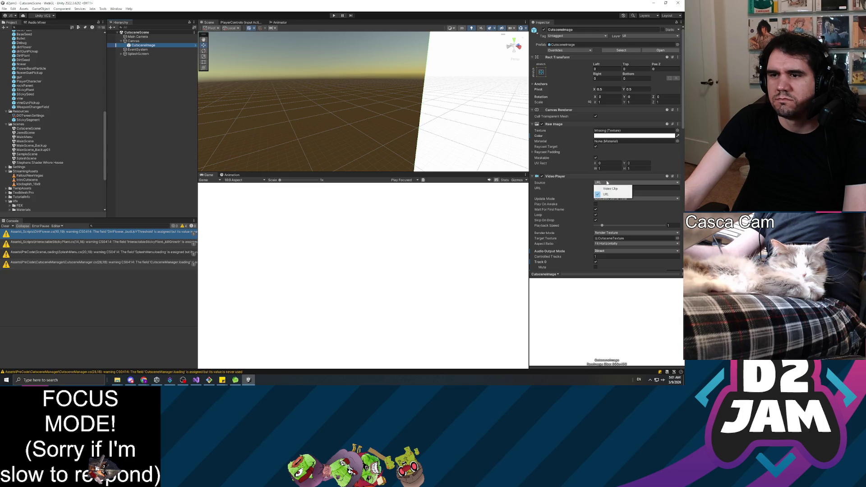
click(605, 186)
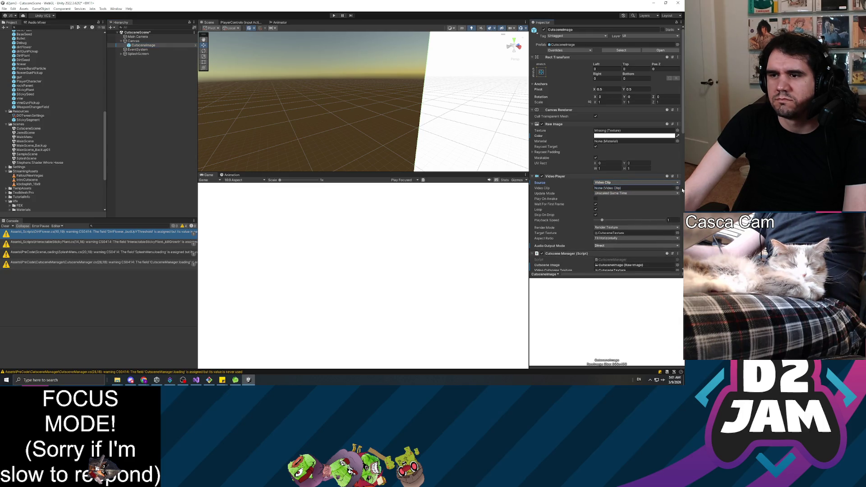
click(677, 188)
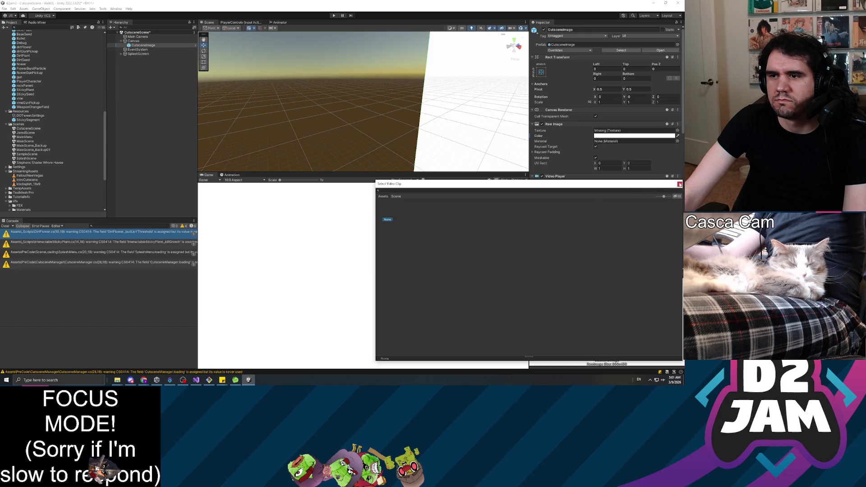
click(680, 184)
click(604, 183)
click(604, 191)
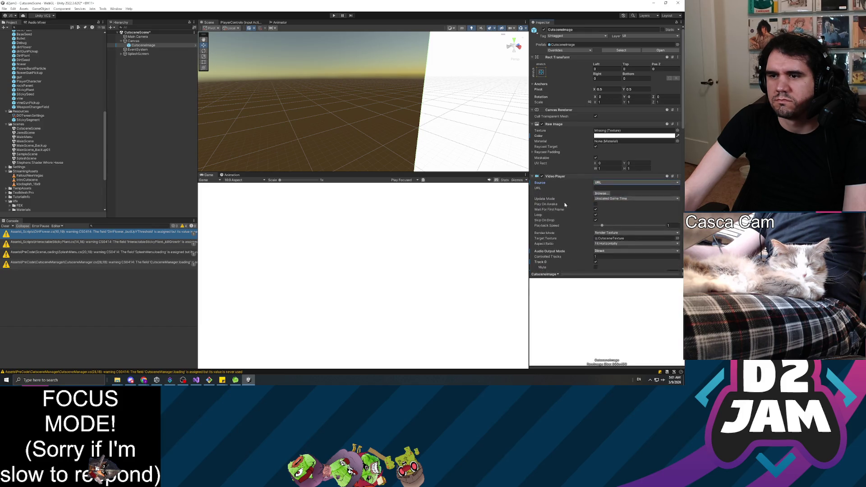
Collapse CutsceneImage's Audio Source component in the Inspector.
scroll(565, 204, down, 8)
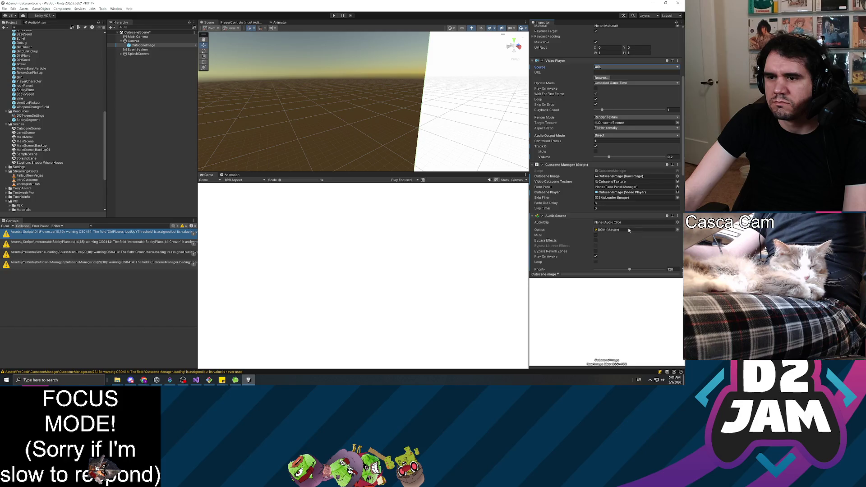
scroll(616, 202, down, 4)
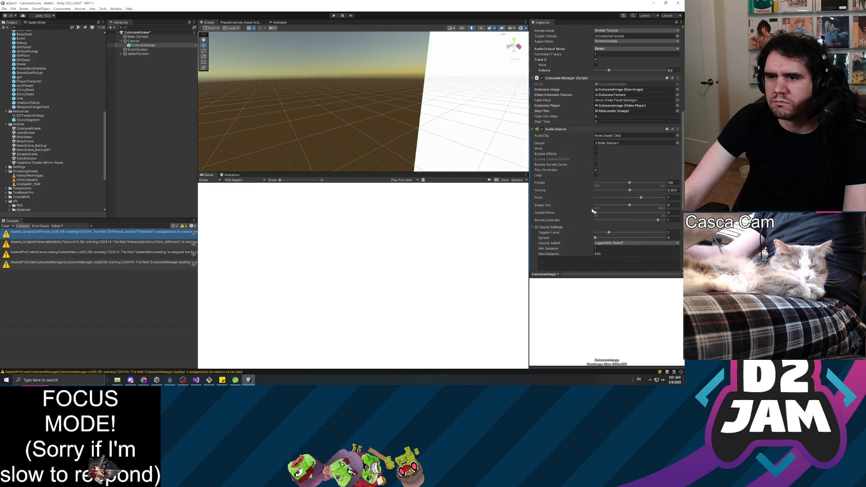
click(535, 130)
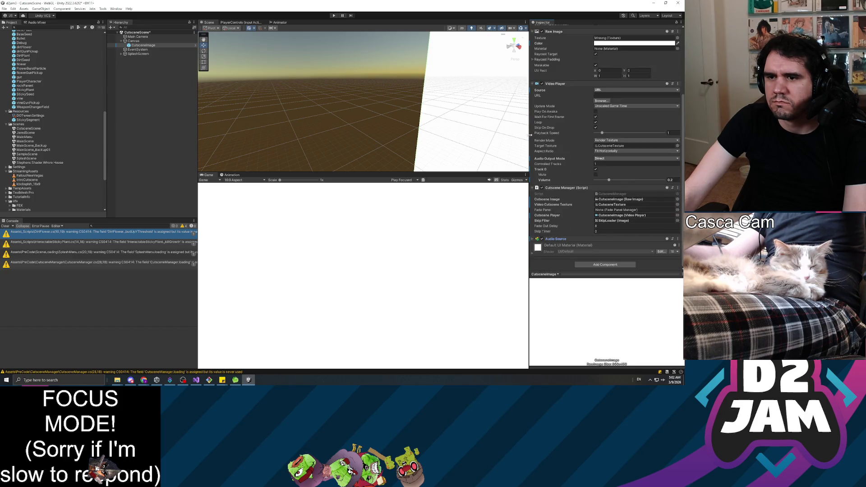
Assign the white circle sprite as SkipLoader's Source Image.
click(126, 54)
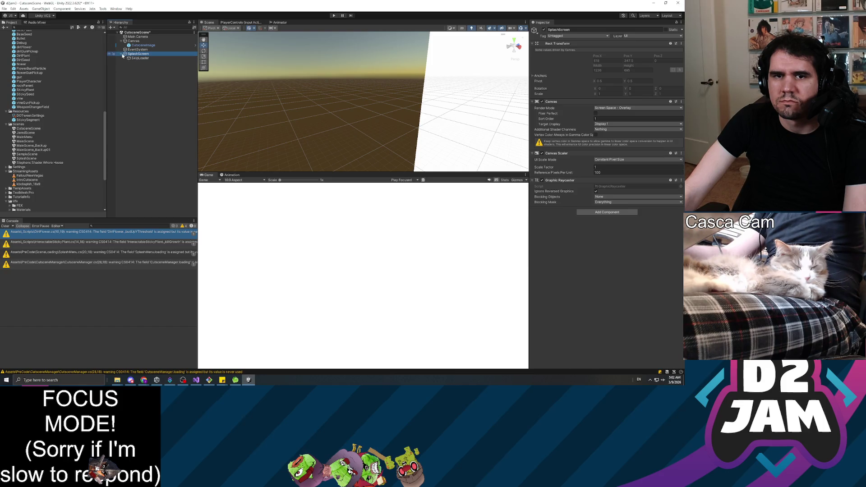
click(142, 58)
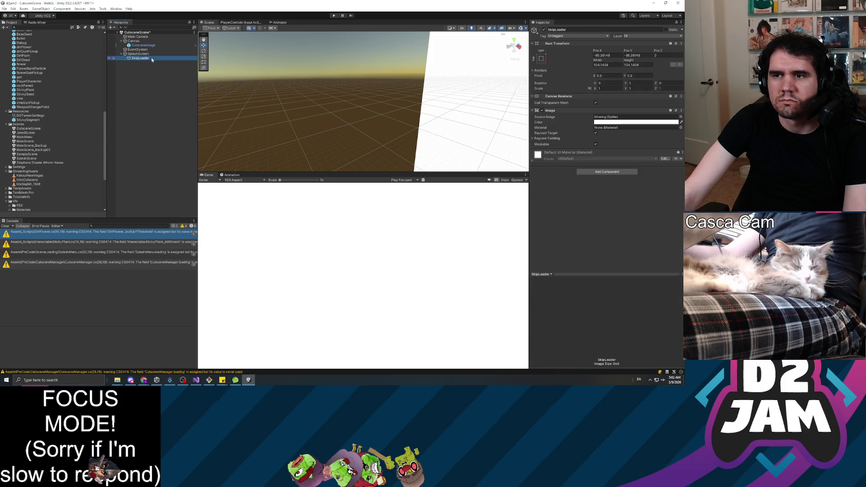
click(680, 117)
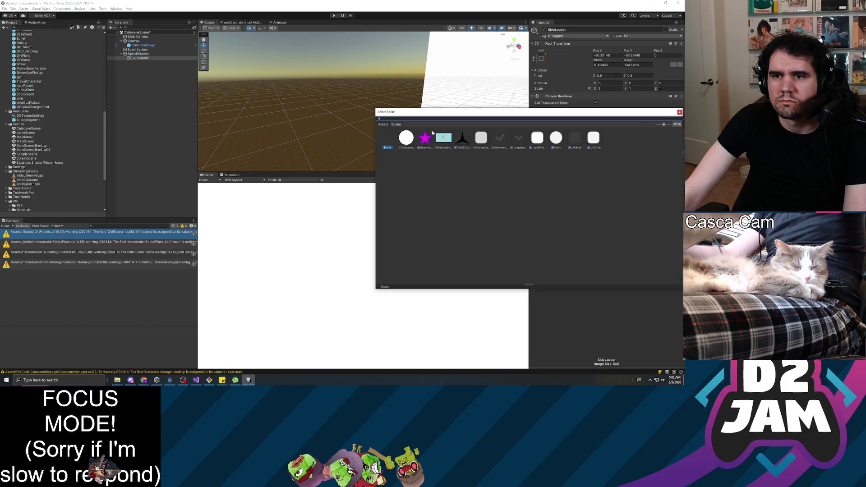
double_click(407, 137)
Reselect CutsceneImage and dismiss its Texture picker without assigning a texture.
click(144, 45)
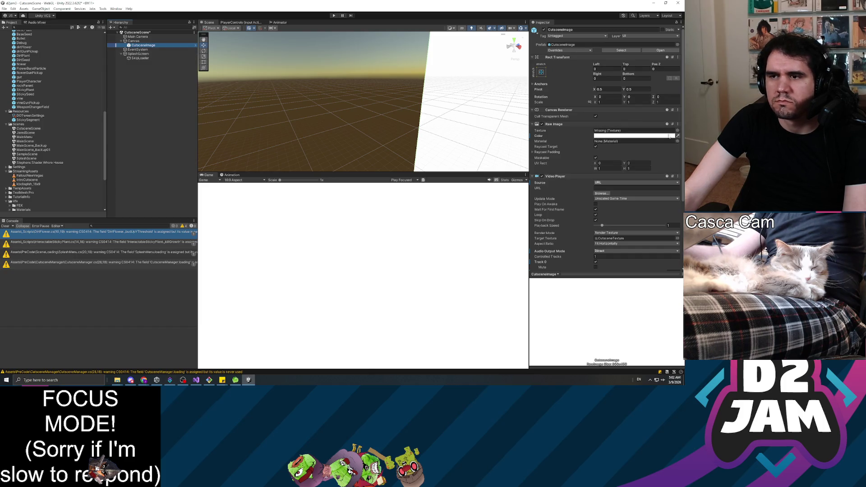
click(677, 131)
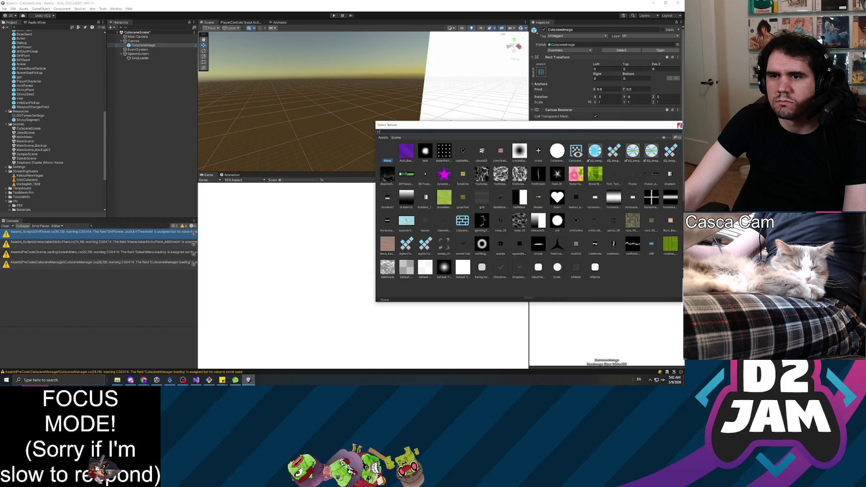
key(Escape)
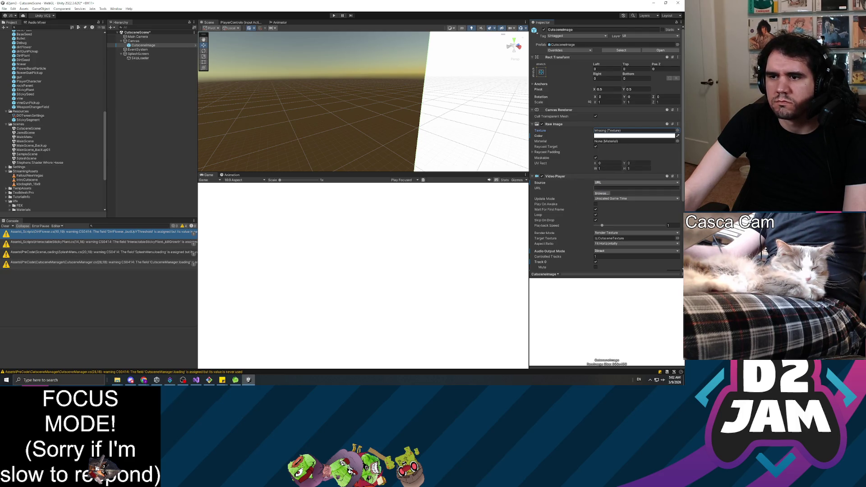
Expand the CutsceneManager folder and inspect the CutsceneTexture render texture.
click(601, 194)
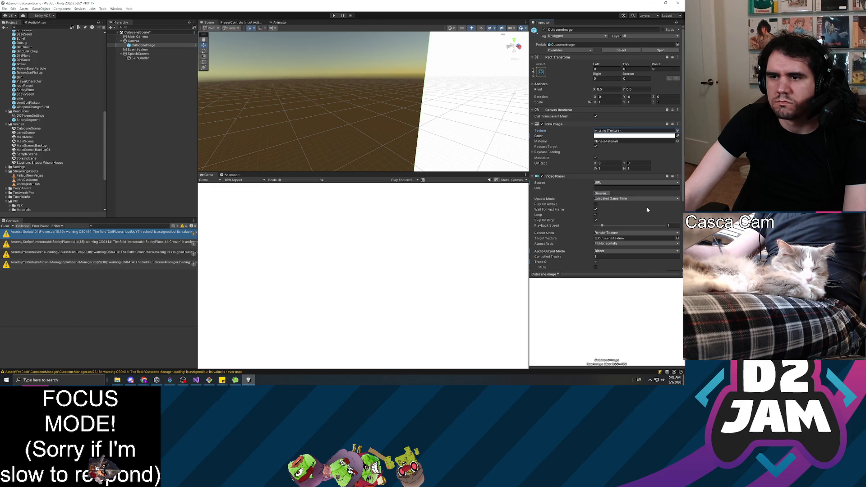
scroll(51, 147, down, 5)
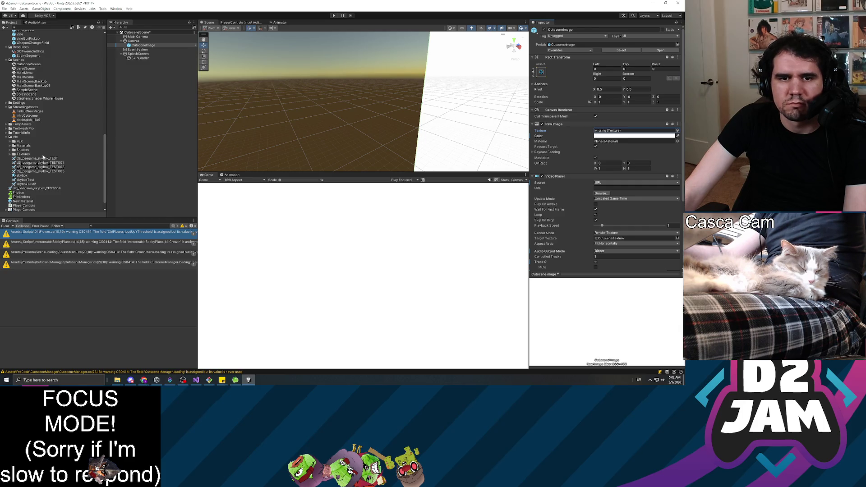
scroll(42, 157, up, 10)
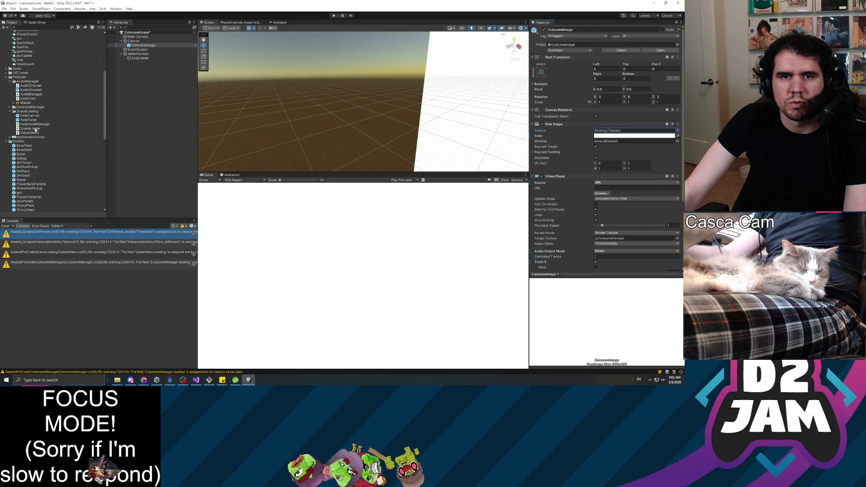
scroll(27, 135, up, 5)
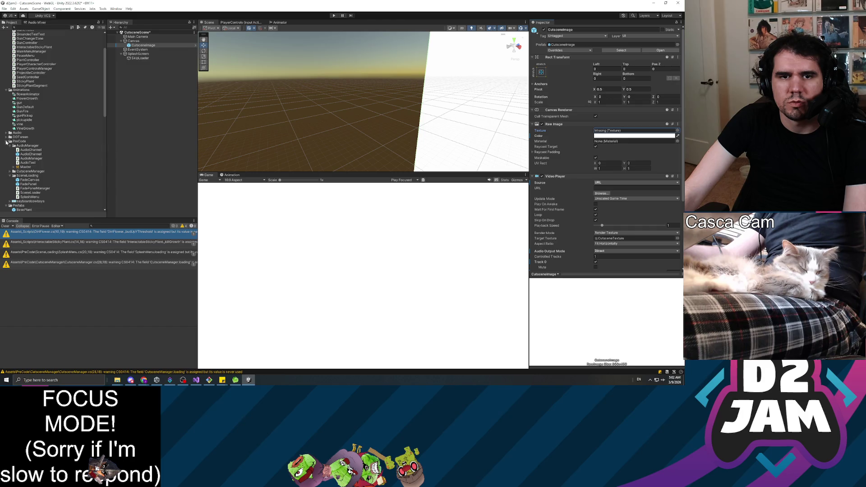
click(11, 172)
click(32, 184)
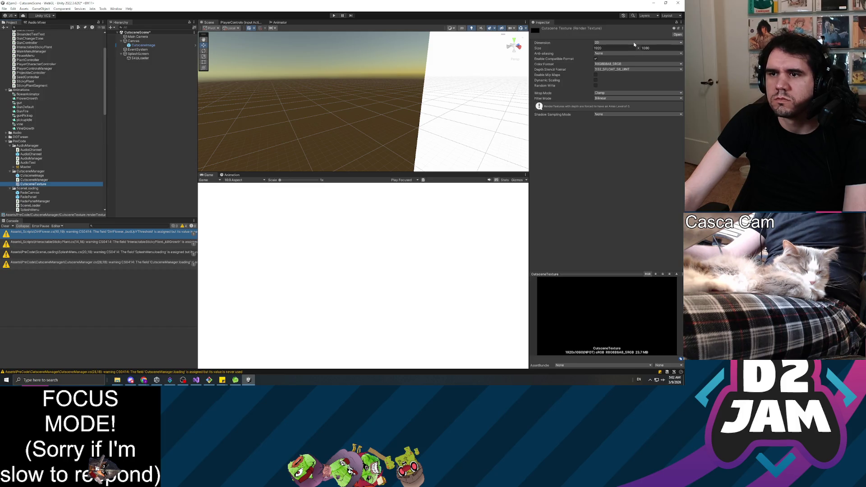
Open the CutsceneManager script in Visual Studio.
click(41, 179)
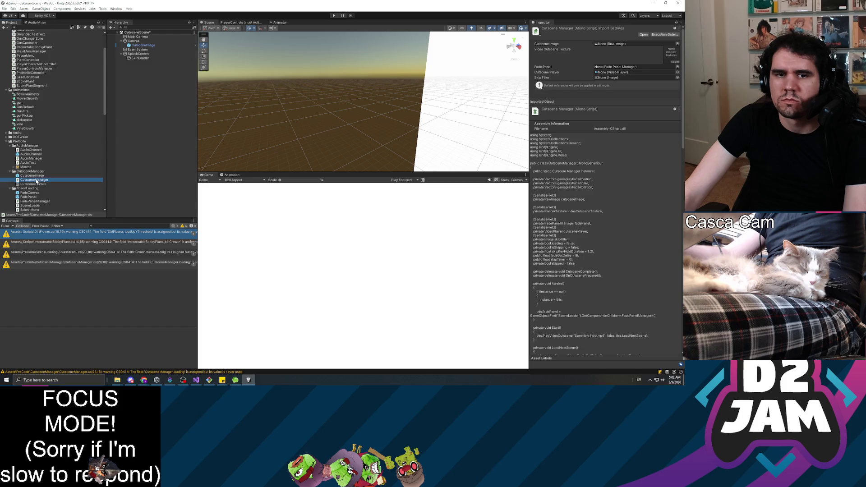
double_click(36, 180)
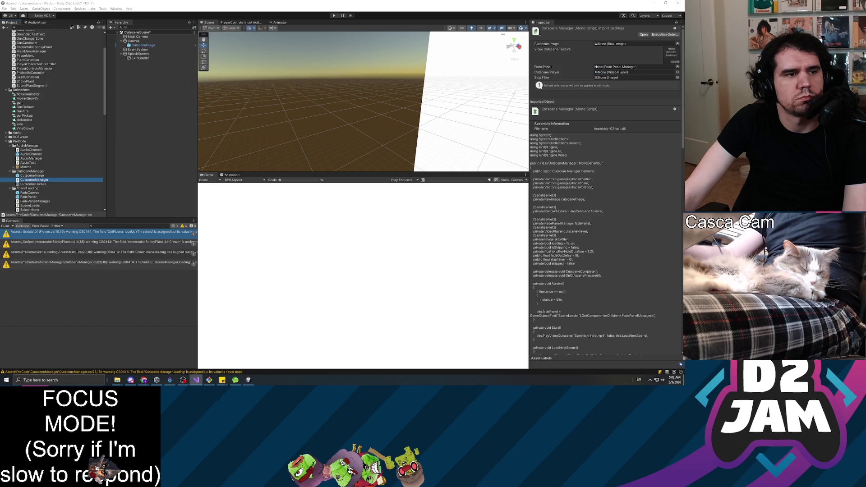
scroll(28, 162, down, 10)
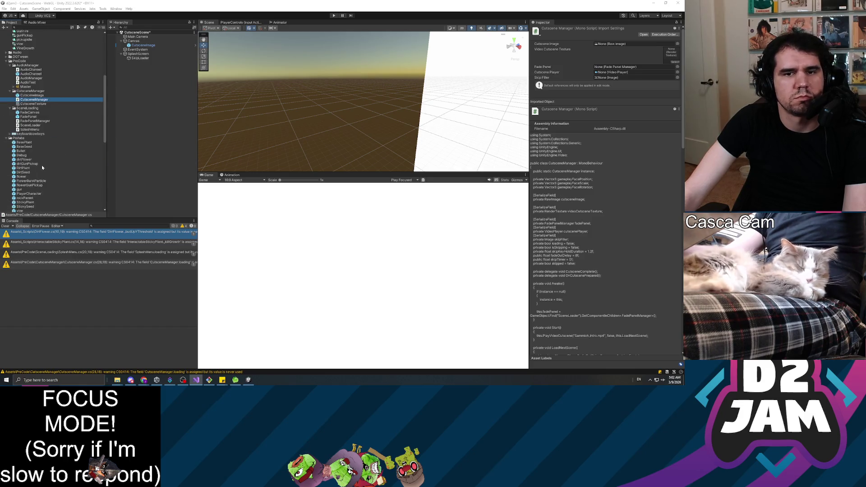
scroll(28, 163, down, 6)
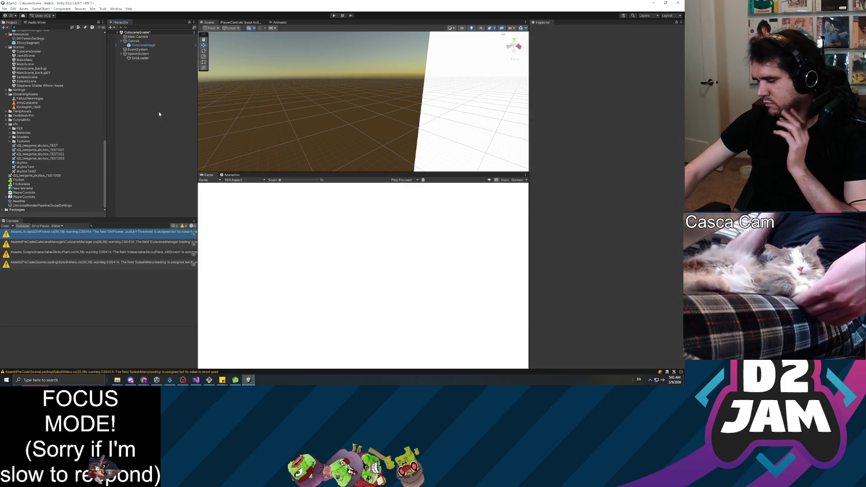
Save CutsceneScene and open SplashScene.
key(ctrl+s)
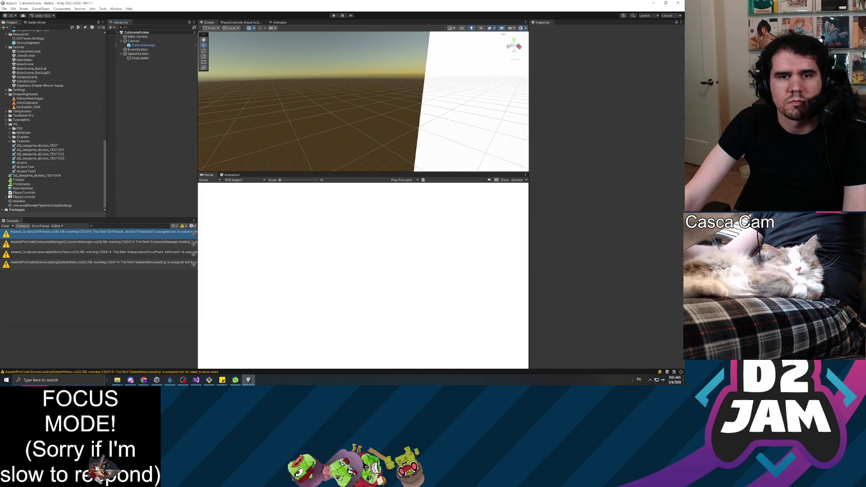
click(5, 124)
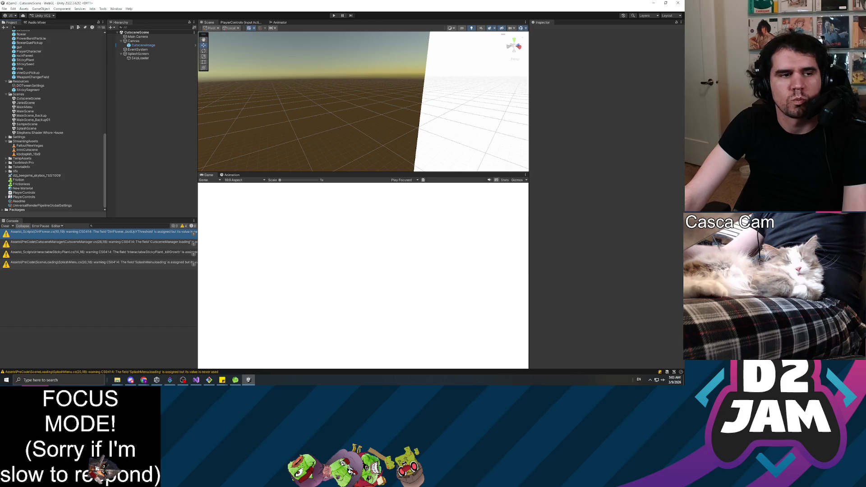
double_click(26, 128)
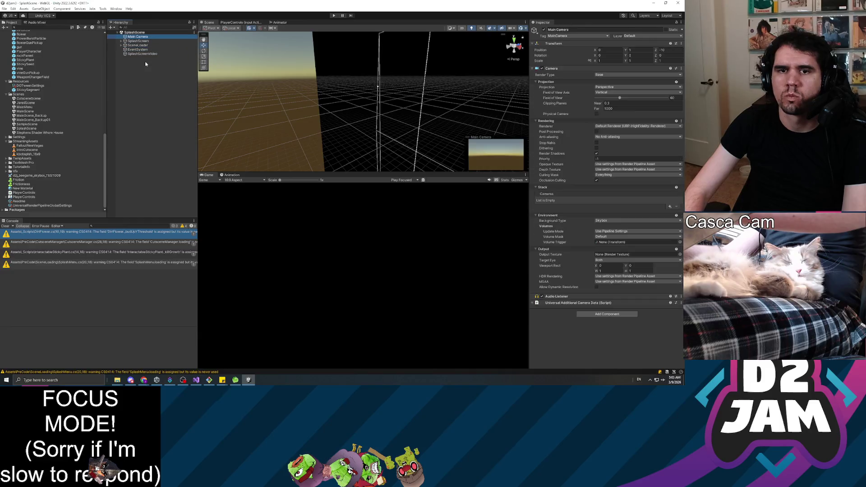
Set SplashScreen's Splash Menu Next Scene Name to 'CutsceneScene' and save the scene.
click(135, 45)
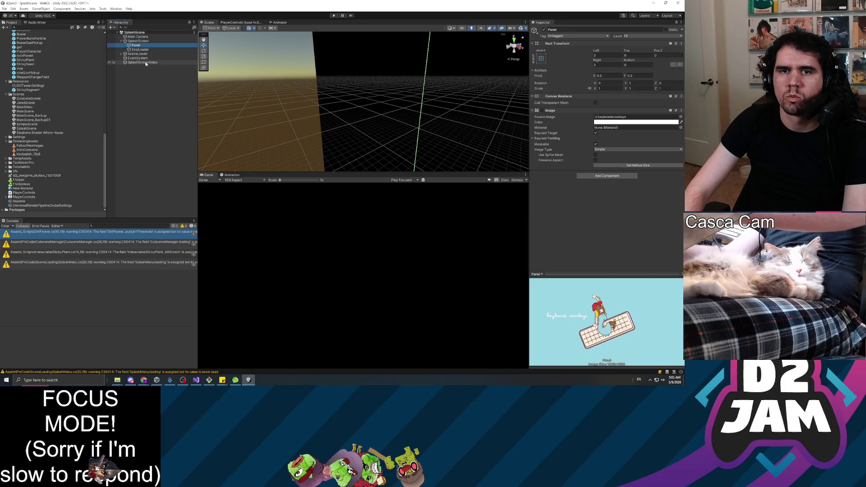
click(138, 41)
click(612, 226)
text(CutsceneScene)
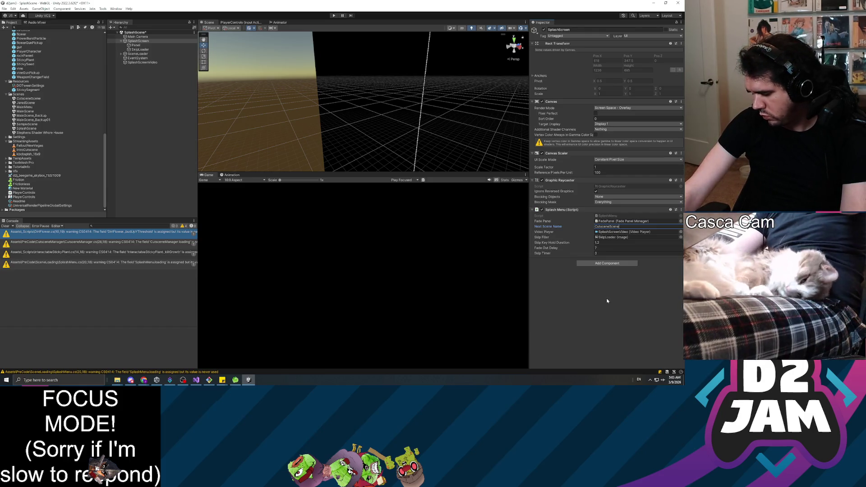
key(ctrl+s)
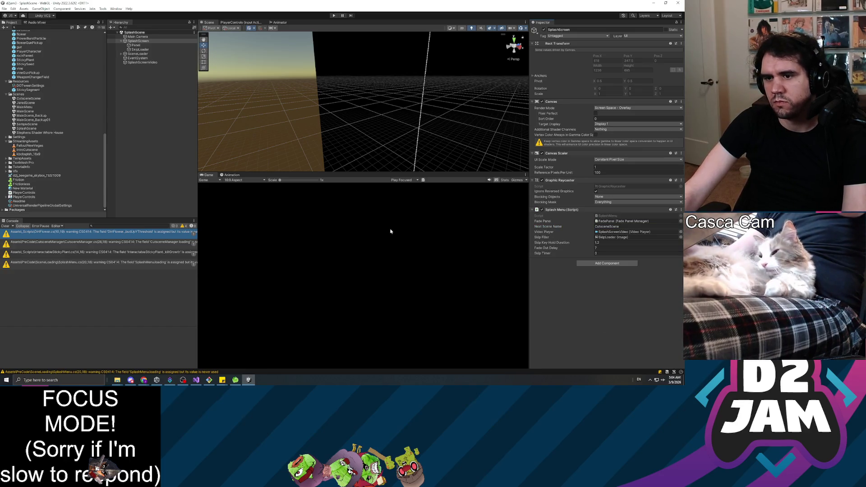
click(175, 153)
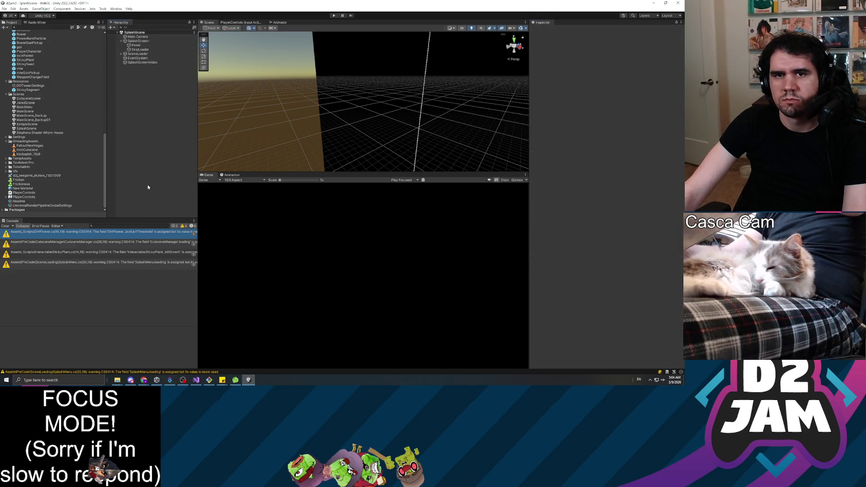
Playtest the splash scene, then open CutsceneScene and its Build Settings scene list.
click(333, 16)
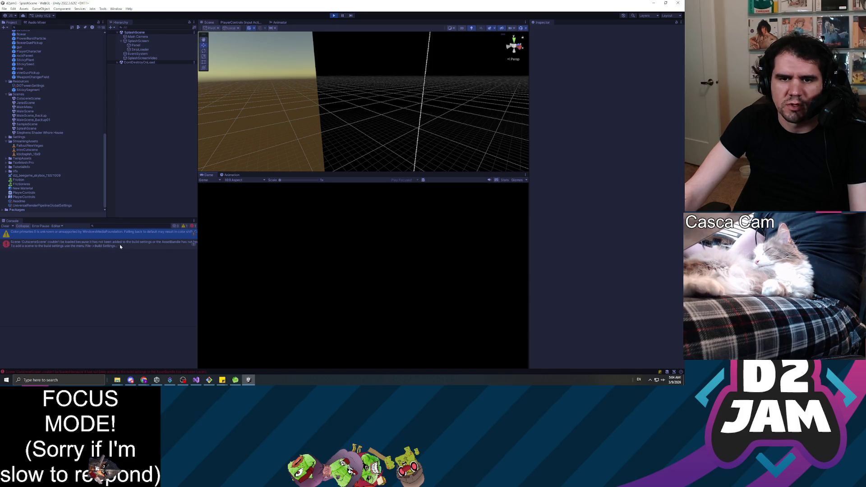
click(334, 16)
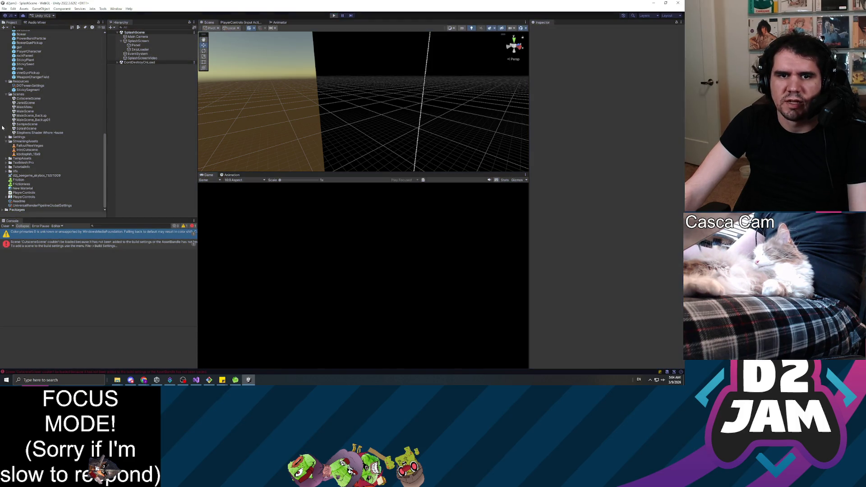
double_click(33, 100)
click(4, 8)
click(27, 73)
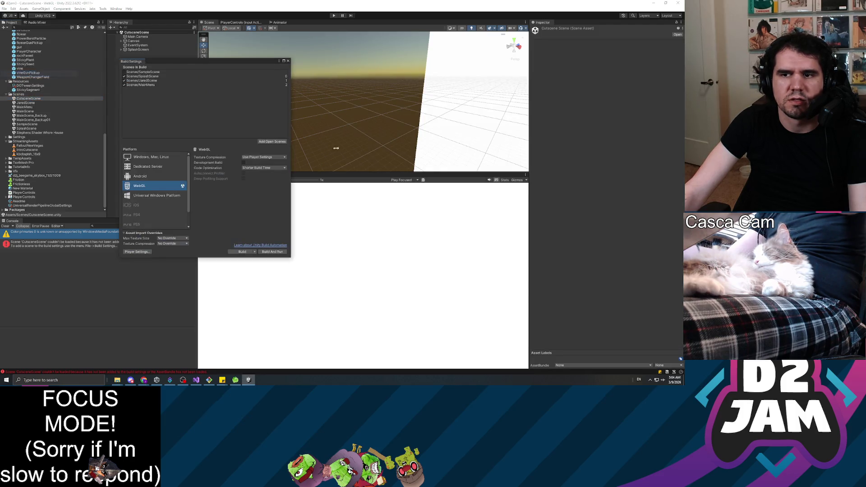
Add CutsceneScene to the build and move it up to position 1 in build order.
click(272, 142)
click(152, 90)
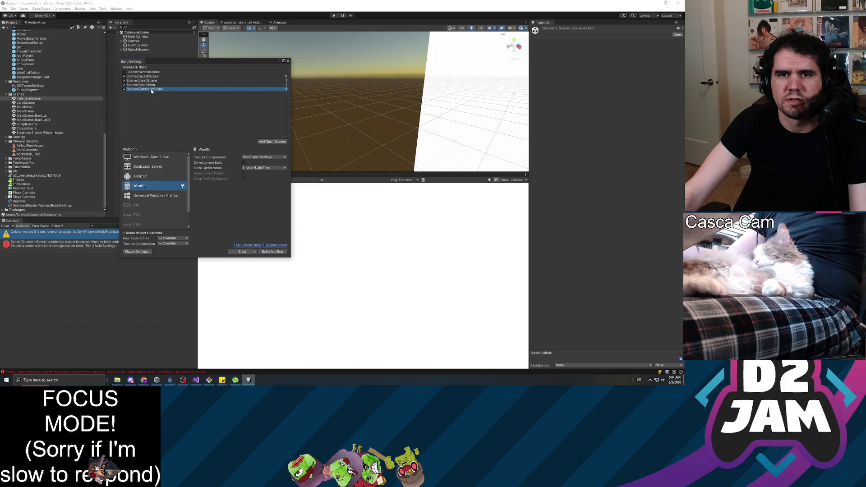
drag(159, 81, 162, 82)
click(152, 90)
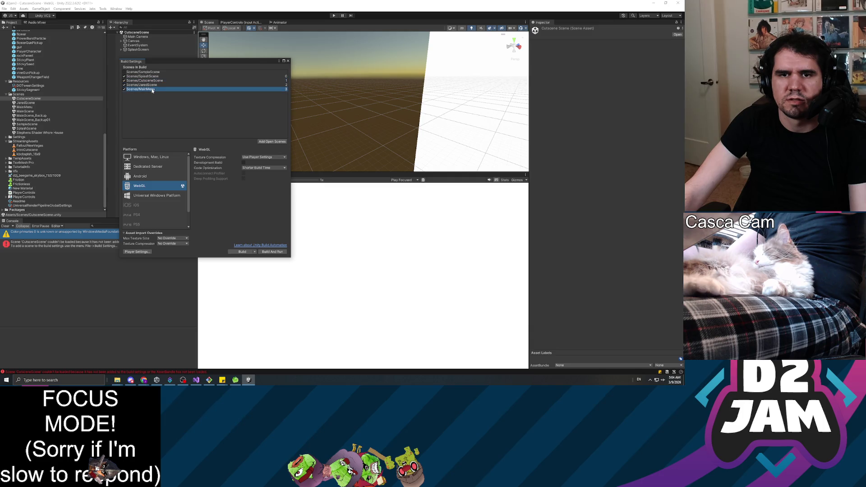
click(288, 60)
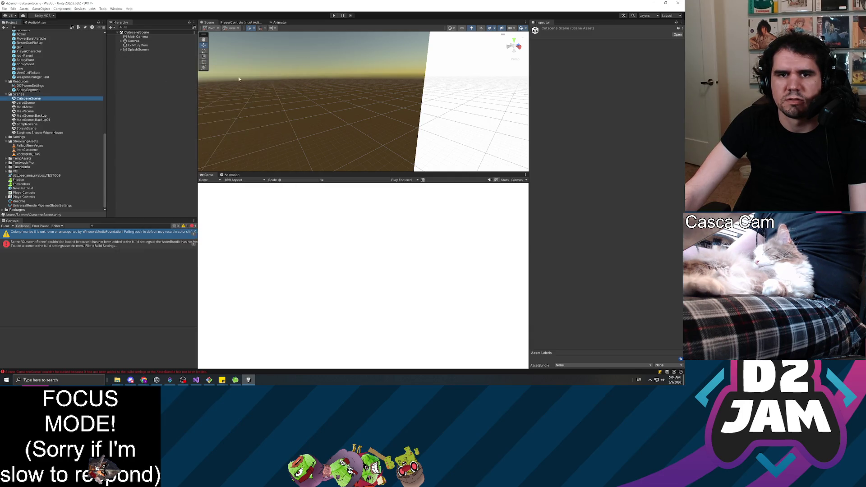
Open MainScene and add it to the Build Settings scene list.
double_click(25, 111)
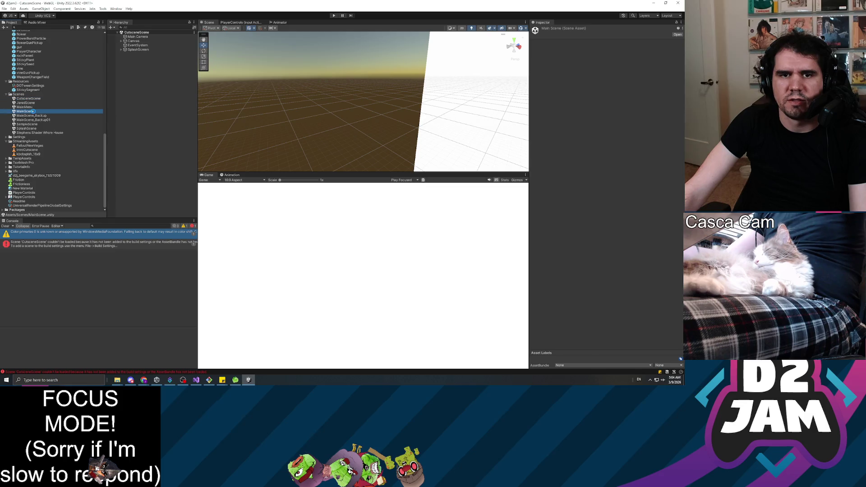
click(5, 9)
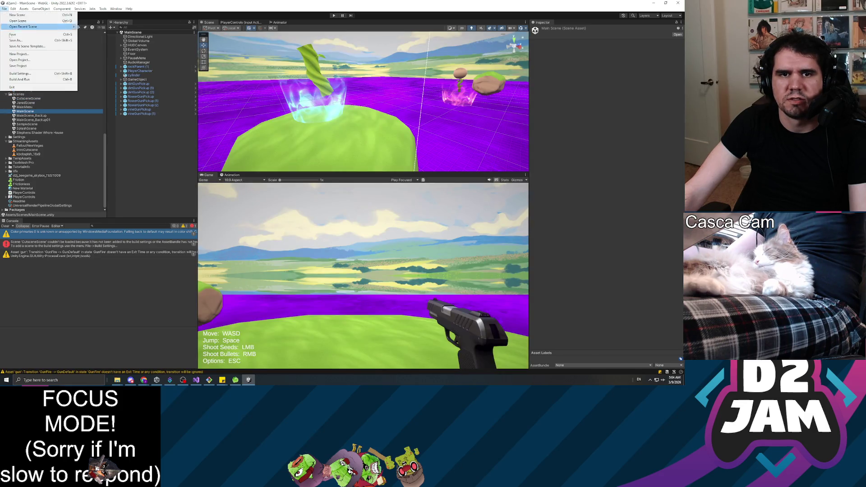
click(20, 75)
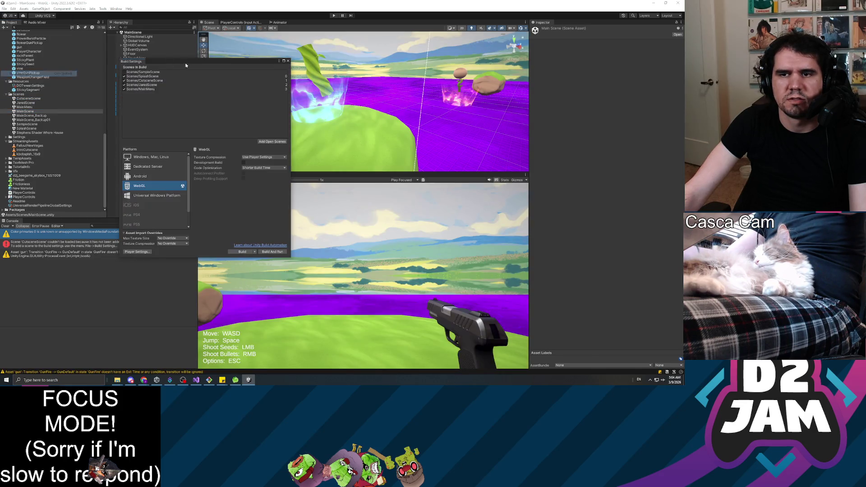
click(273, 142)
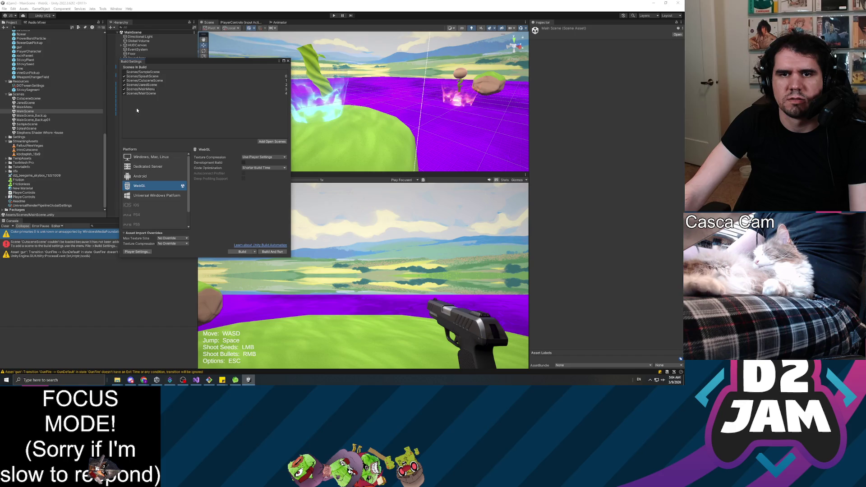
click(288, 61)
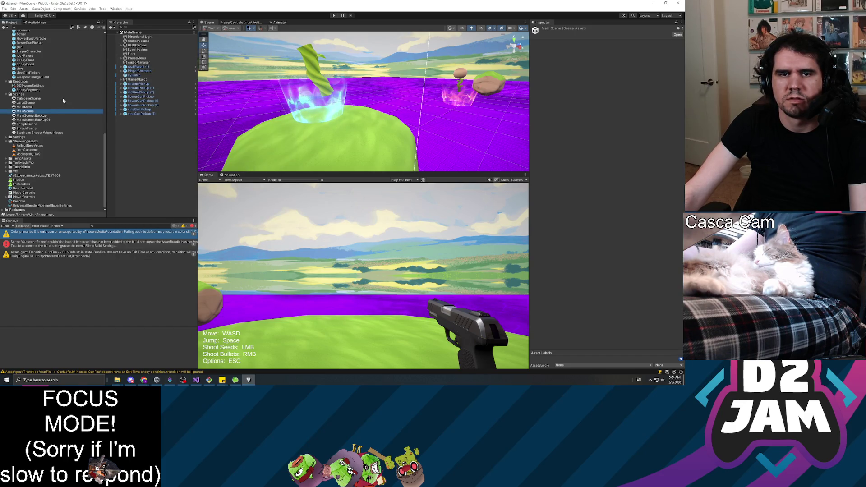
Open the MainMenu scene, cancelling an accidental rename of its asset.
key(Down)
click(29, 107)
click(30, 107)
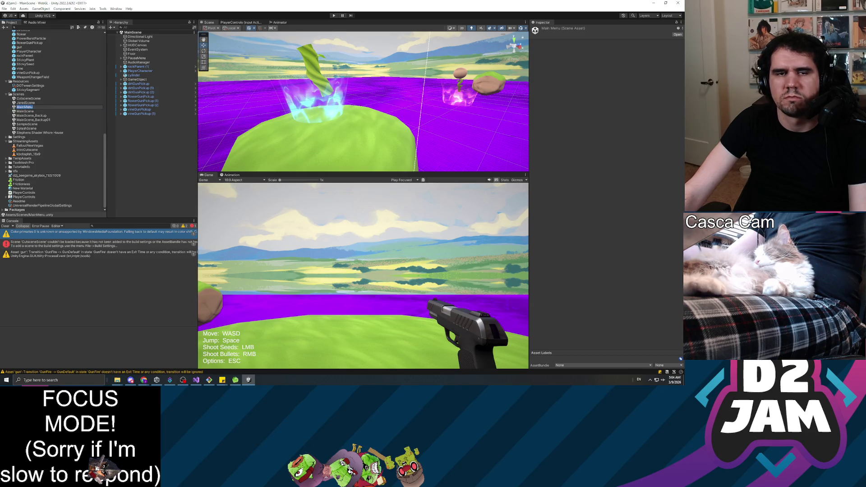
key(alt+Tab)
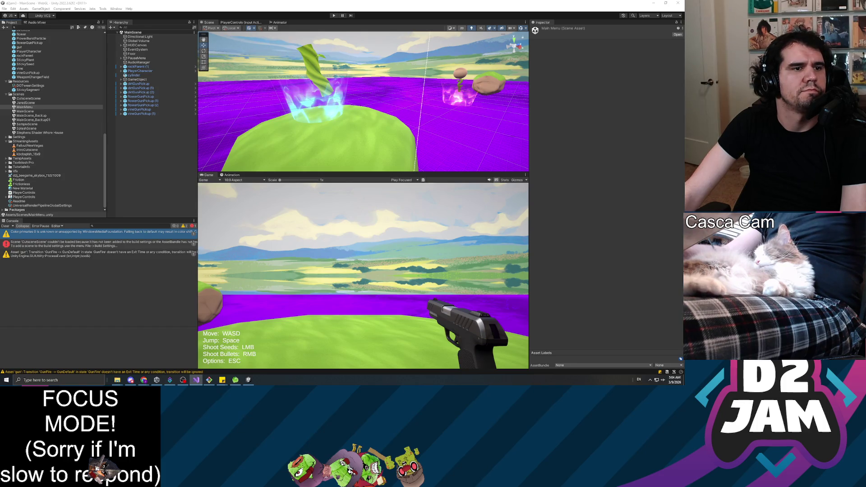
double_click(25, 107)
Set the Canvas's Next Scene To Load to 'MainScene', save, and reopen SplashScene.
click(140, 45)
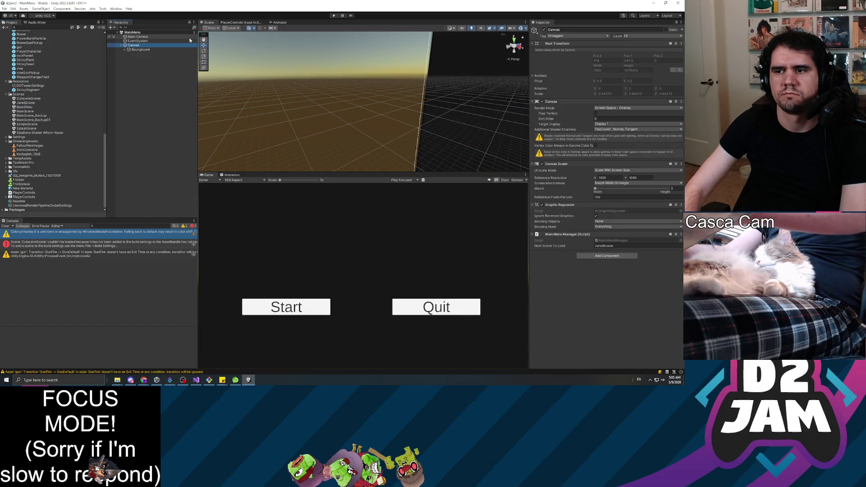
click(613, 246)
text(MainScene)
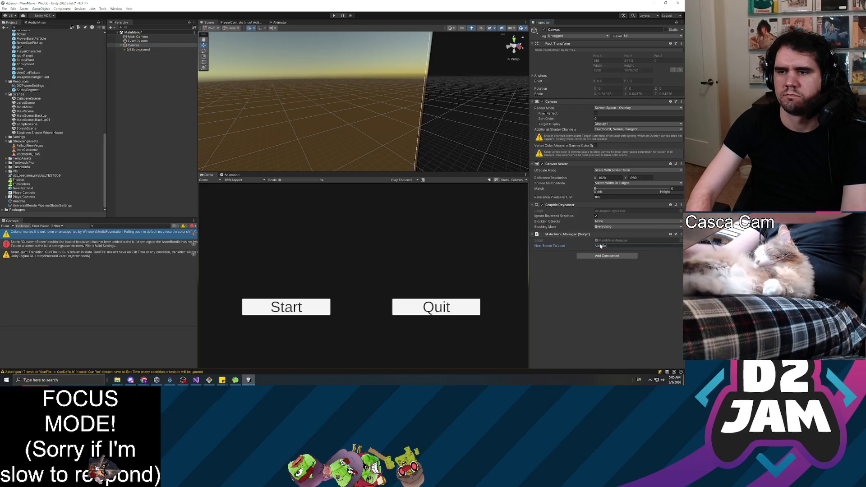
key(ctrl+s)
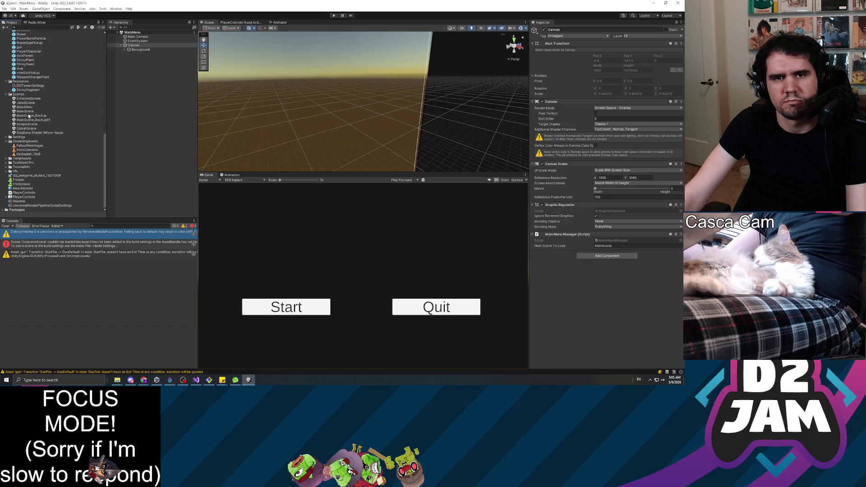
double_click(28, 128)
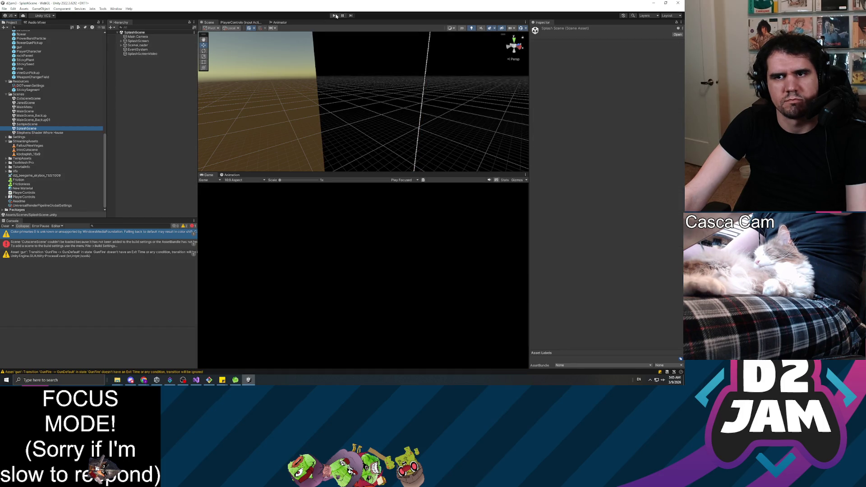
Playtest from SplashScene through the cutscene to the Start/Quit menu, then reopen CutsceneScene.
click(334, 15)
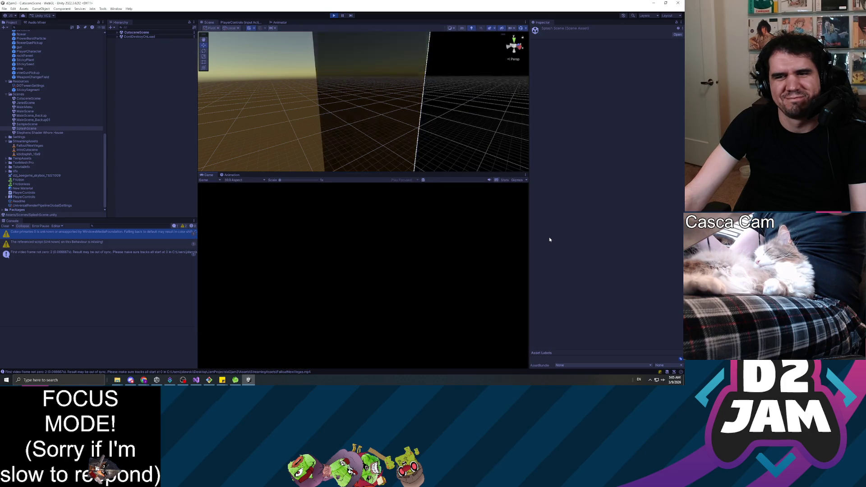
key(ctrl+p)
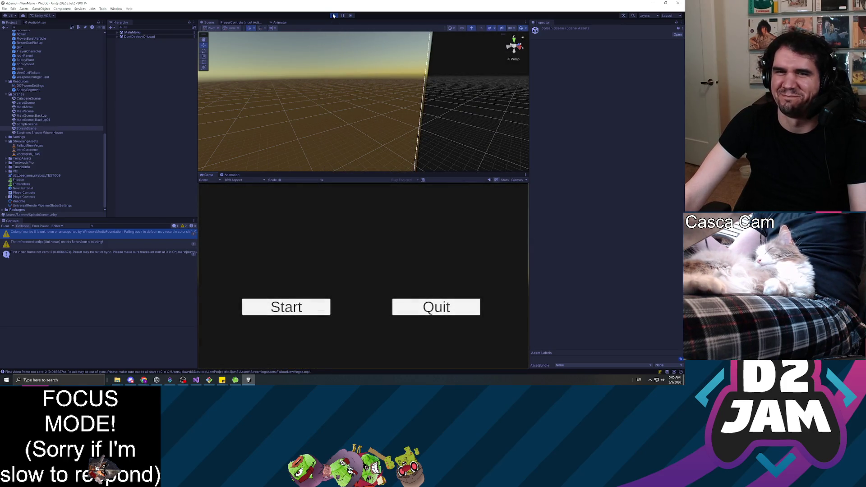
click(92, 99)
ctrl+click(54, 98)
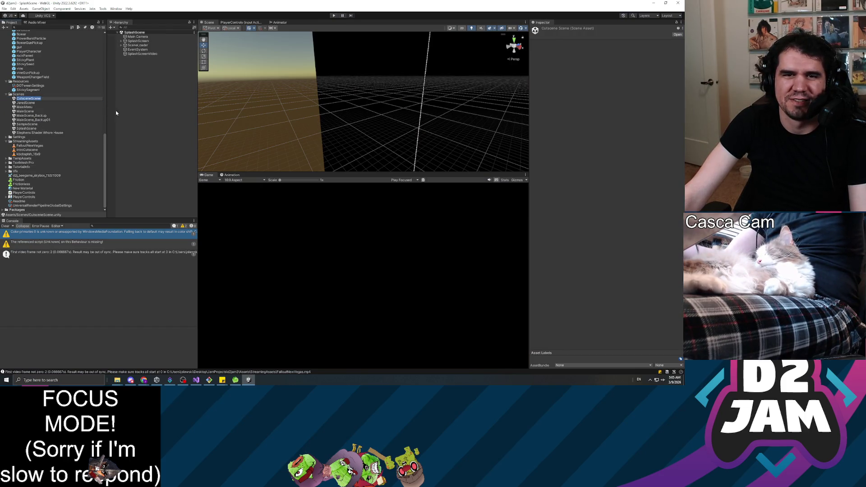
double_click(32, 98)
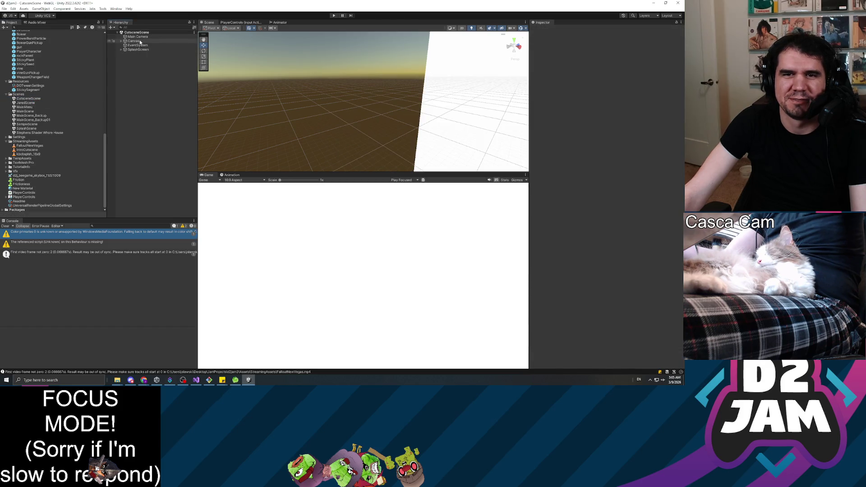
Set the CutsceneScene Main Camera's Background Type to Solid Color and save the scene.
click(139, 37)
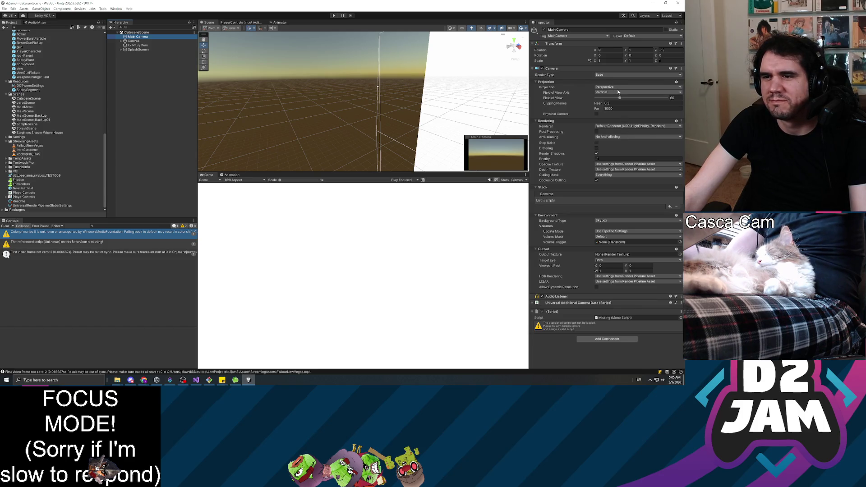
click(630, 222)
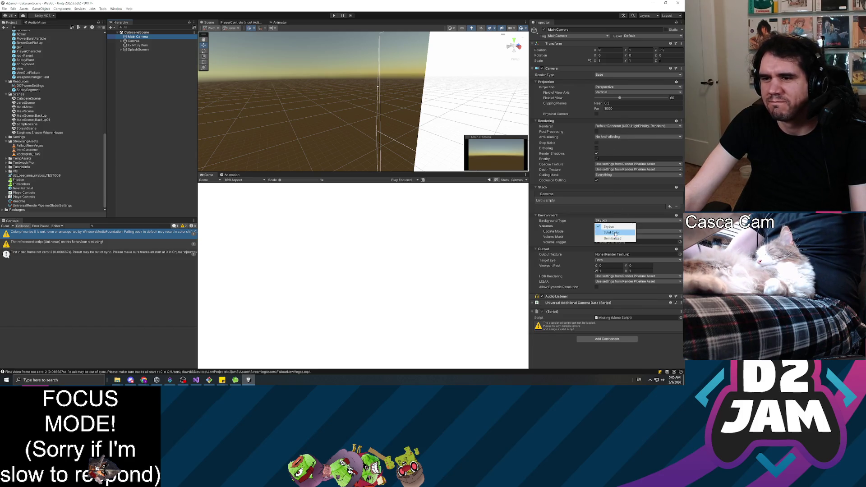
click(619, 228)
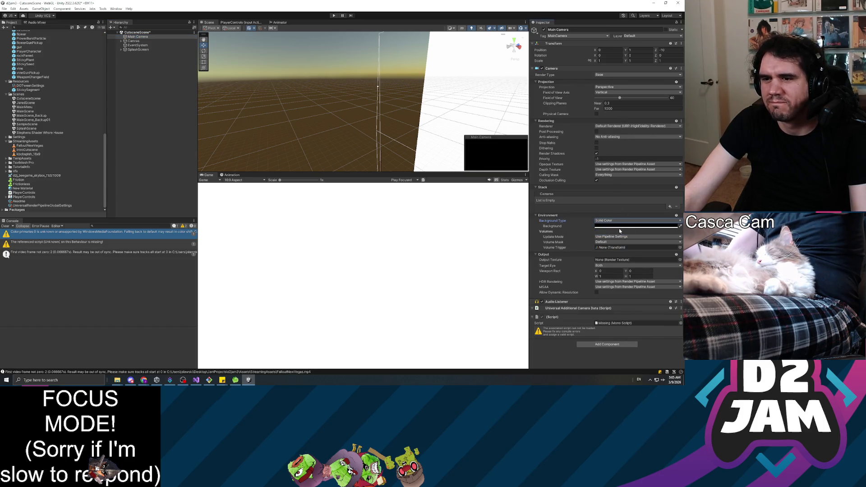
click(140, 128)
key(ctrl+s)
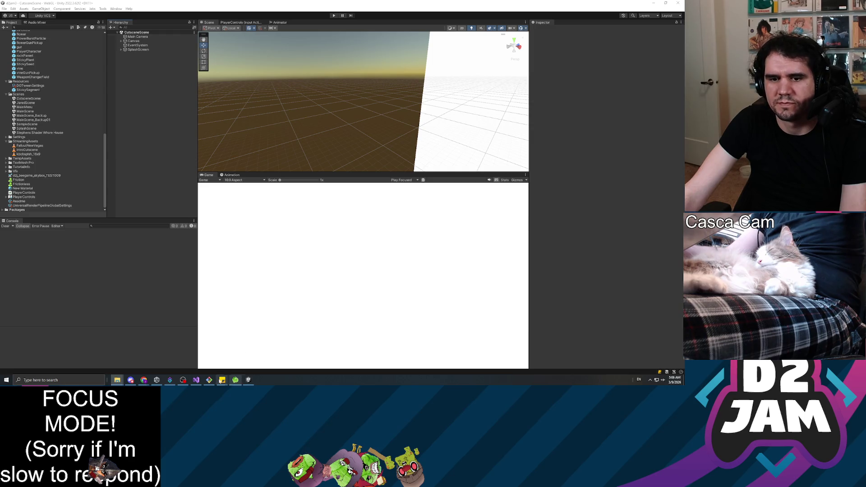
Dismiss the sticky notes previews and return to the Unity Editor.
mouse_move(222, 380)
click(231, 355)
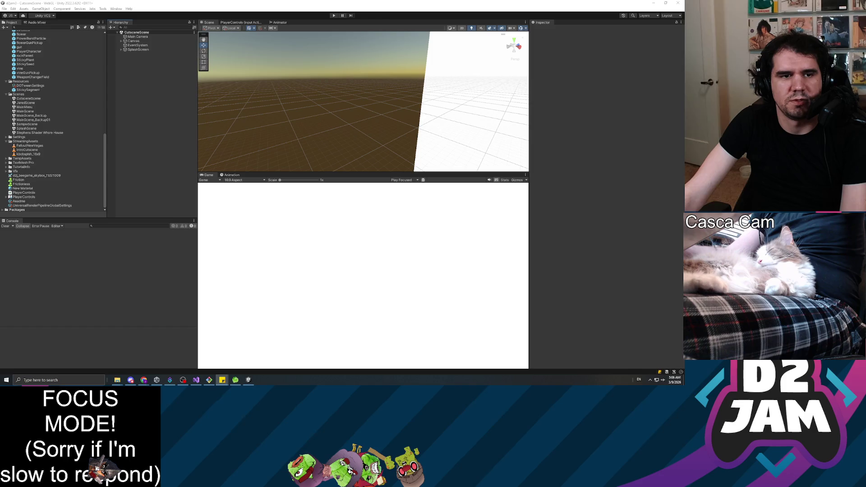
click(145, 133)
Collapse the StreamingAssets, Prefabs, SceneLoading, CutsceneManager, PreCode and AudioManager folders in Project.
scroll(44, 155, up, 3)
scroll(45, 155, down, 3)
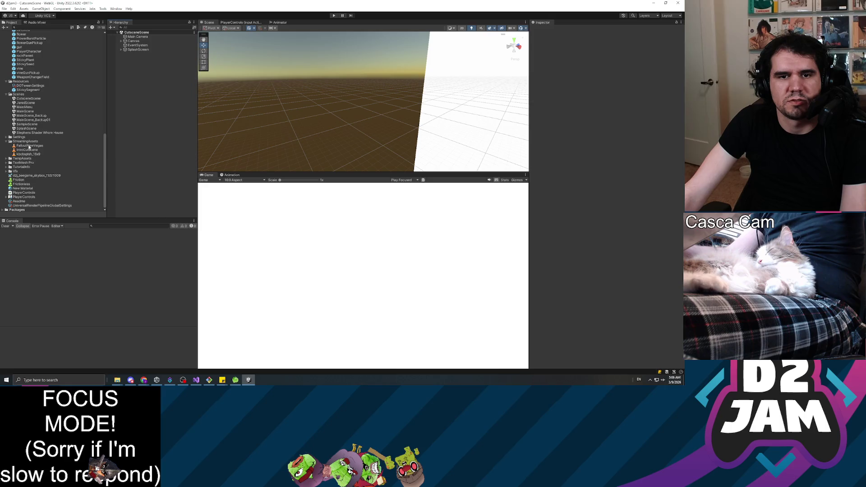
click(7, 142)
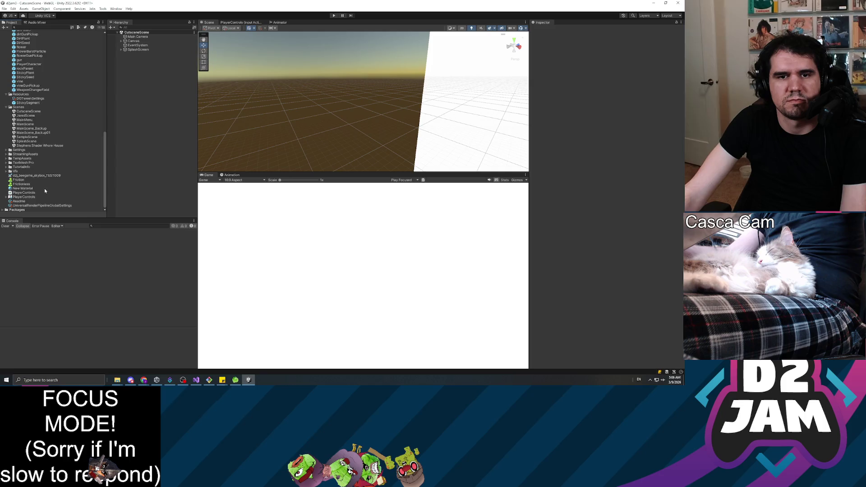
scroll(58, 189, up, 6)
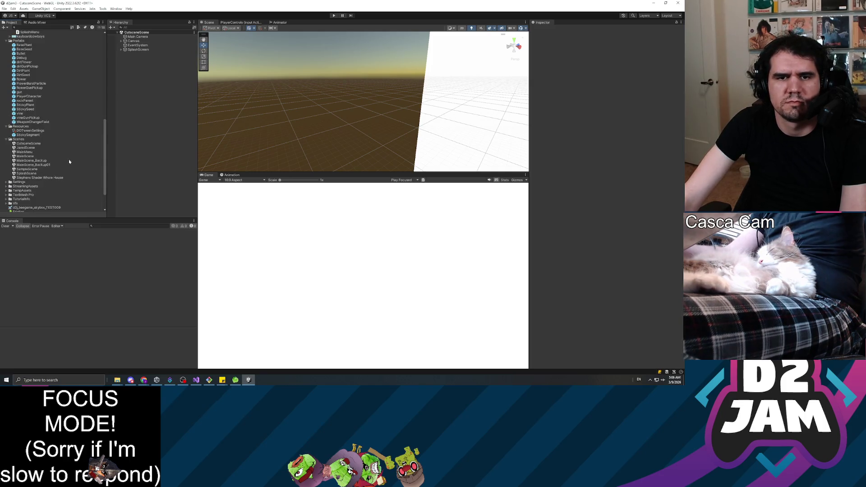
click(8, 107)
click(8, 106)
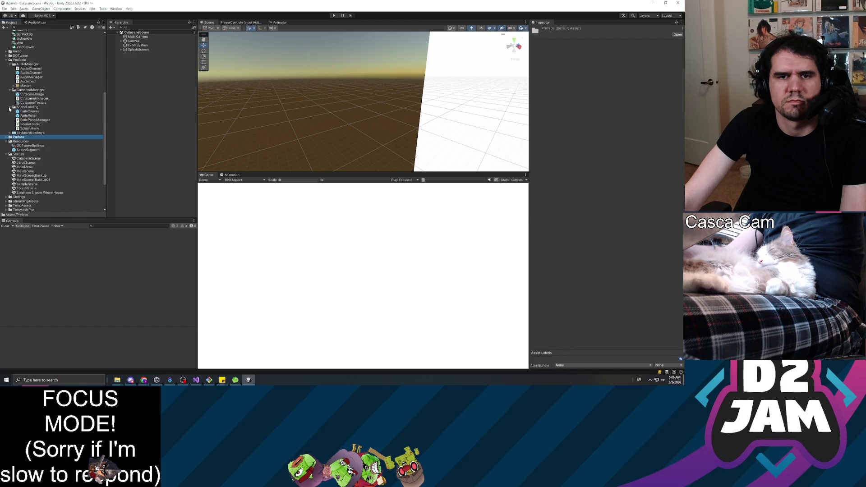
click(11, 107)
click(9, 90)
click(13, 65)
click(7, 64)
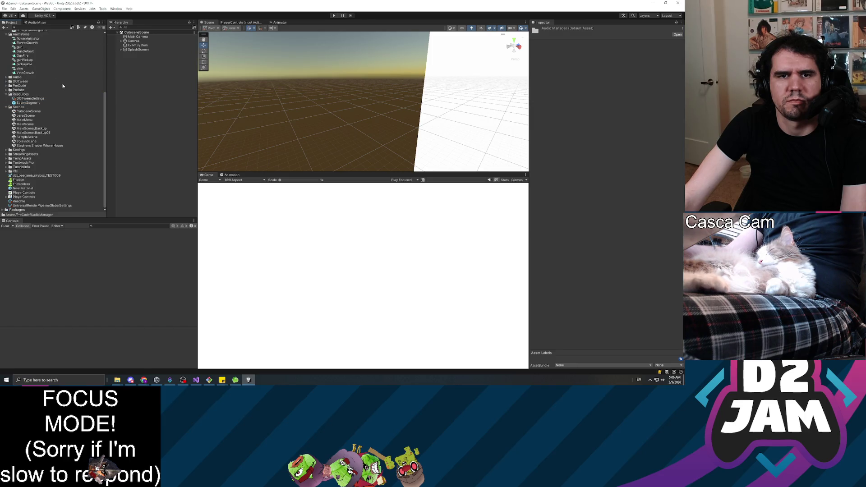
scroll(59, 88, up, 3)
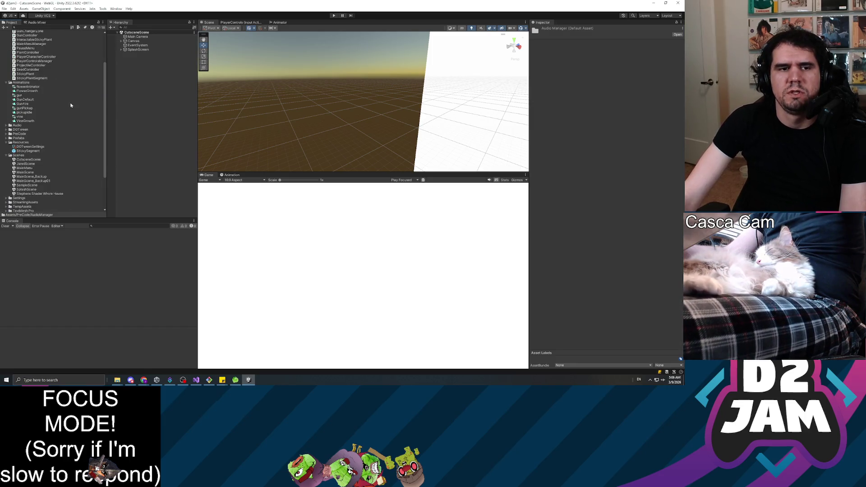
scroll(71, 104, up, 2)
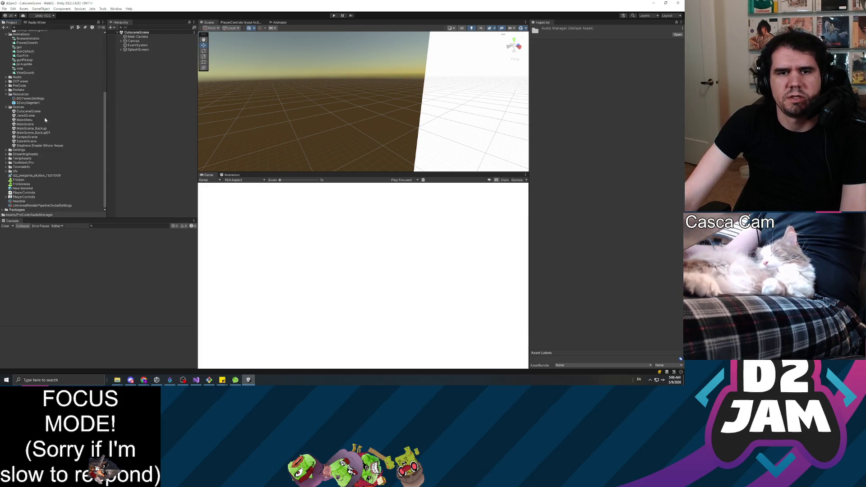
scroll(49, 117, up, 2)
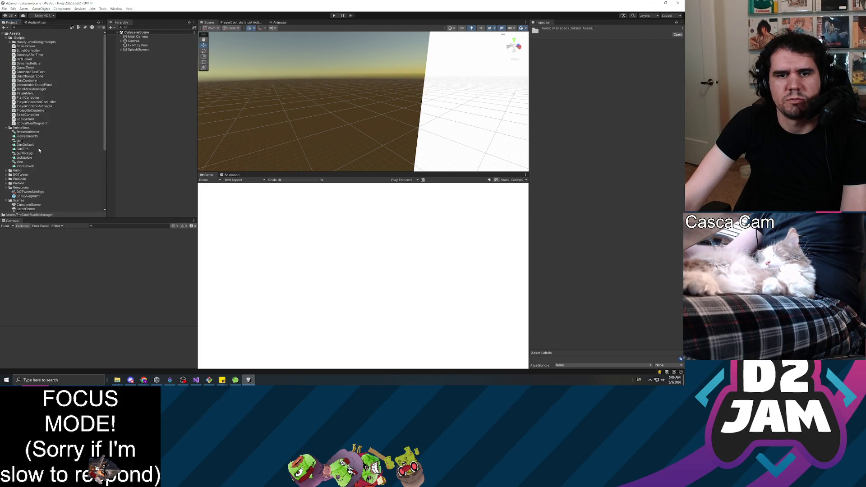
scroll(45, 144, down, 3)
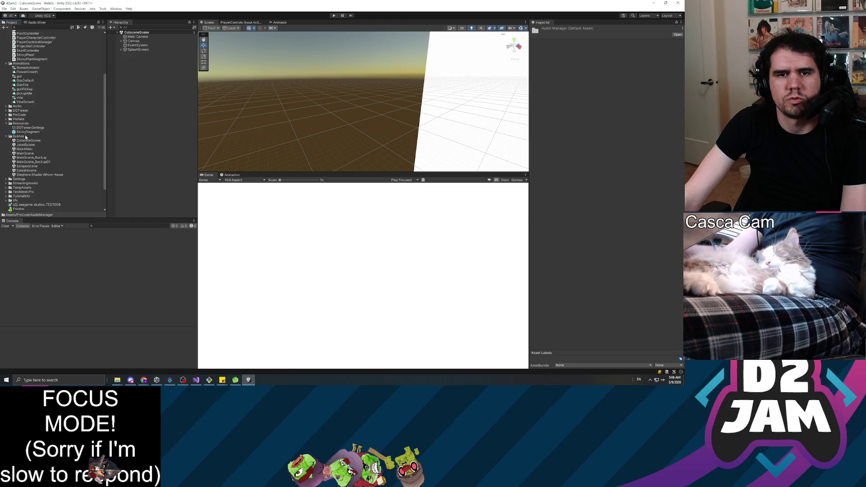
Expand the Prefabs folder and open the PlayerCharacter prefab for editing.
click(6, 119)
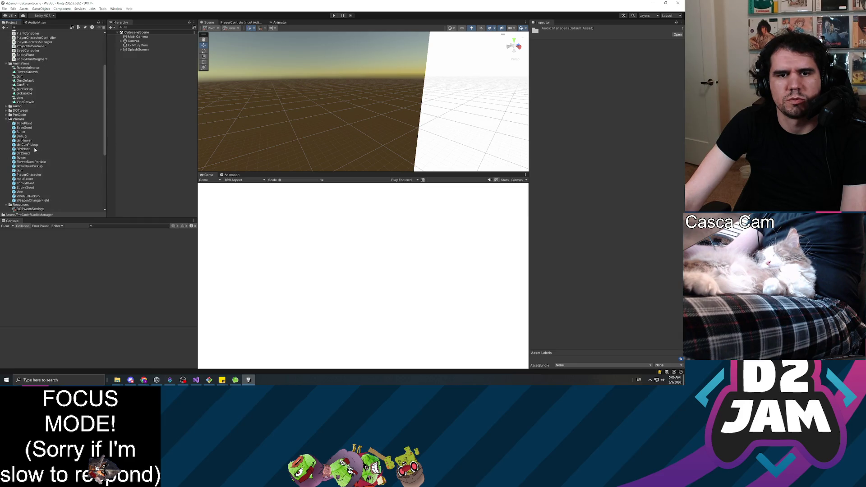
click(34, 176)
double_click(34, 176)
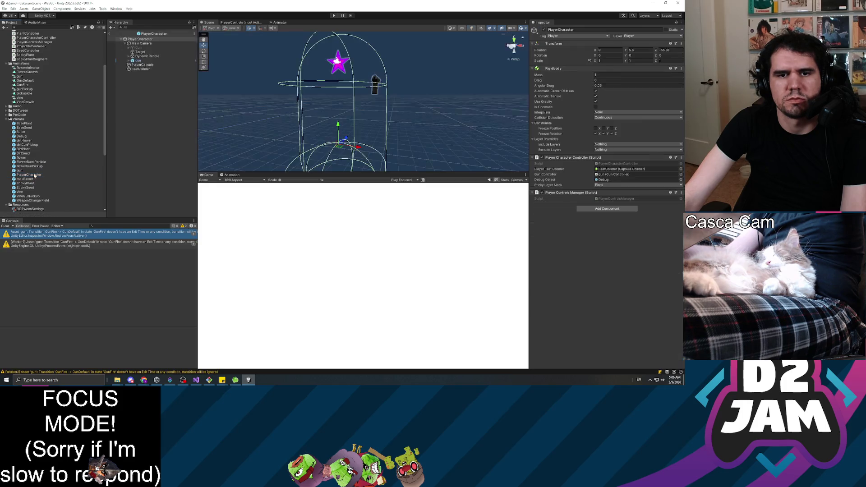
Select the gun, search Add Component for audio, and open its GunController script in Visual Studio.
scroll(77, 161, down, 3)
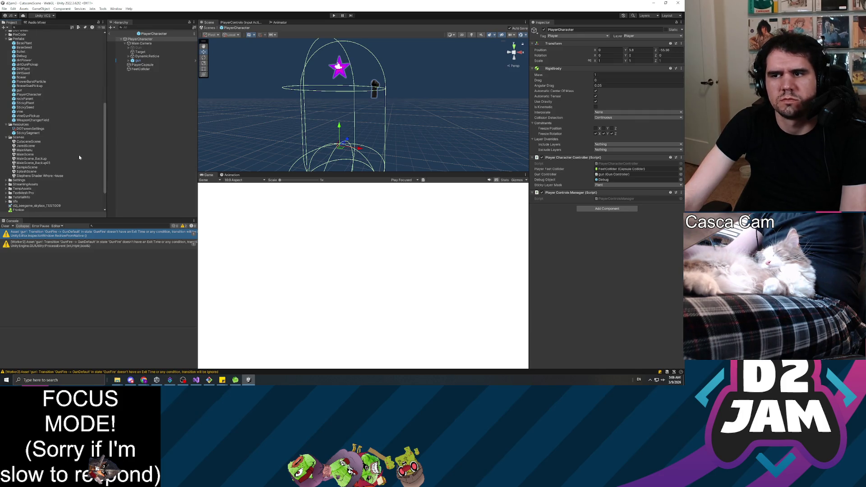
click(138, 61)
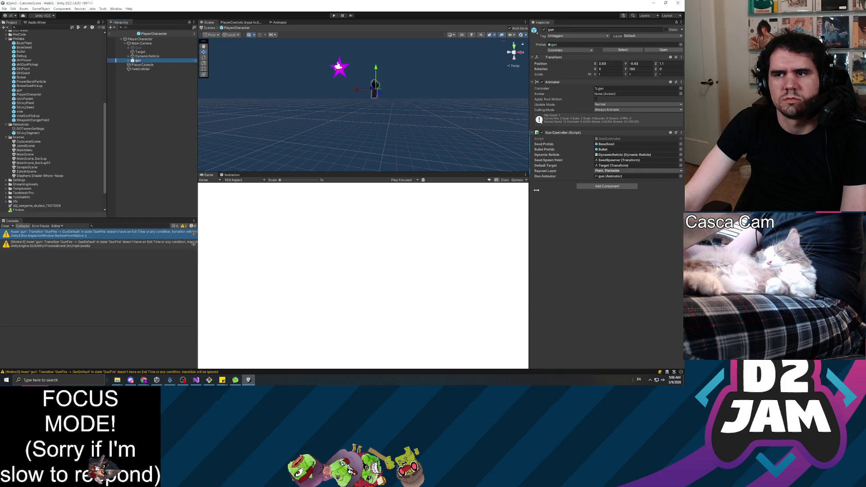
click(607, 186)
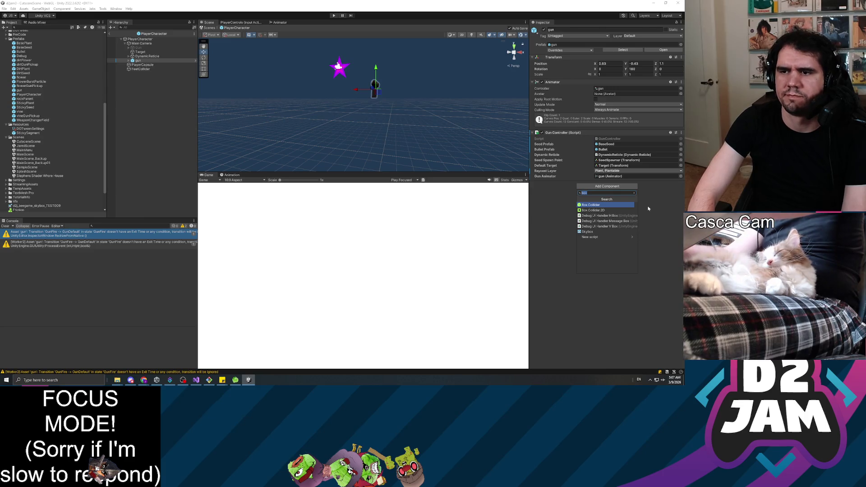
text(audioclip)
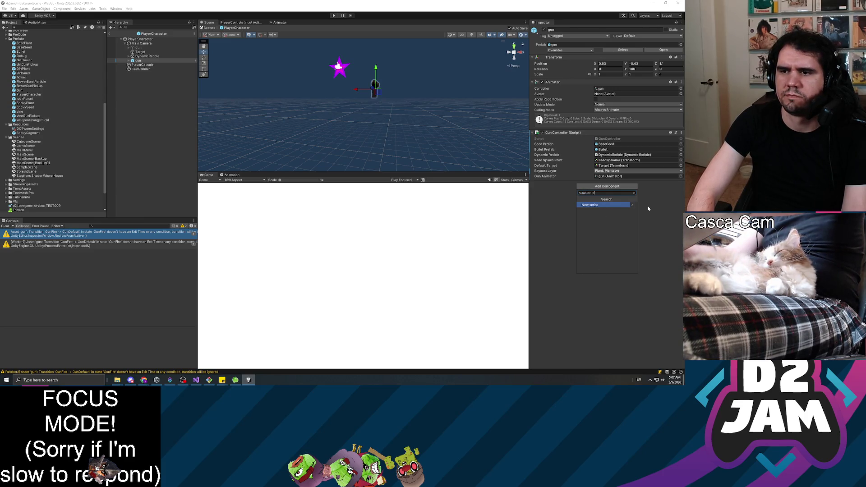
key(BackSpace)
key(BackSpace)
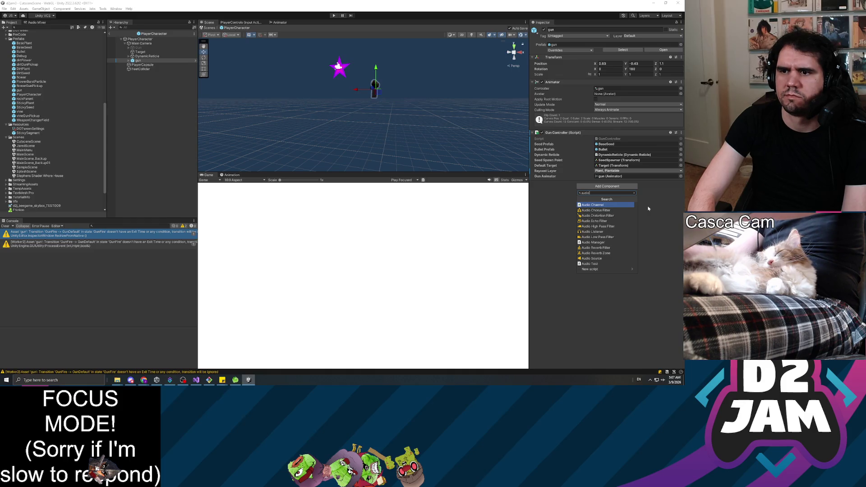
key(BackSpace)
key(BackSpace)
key(BackSpace)
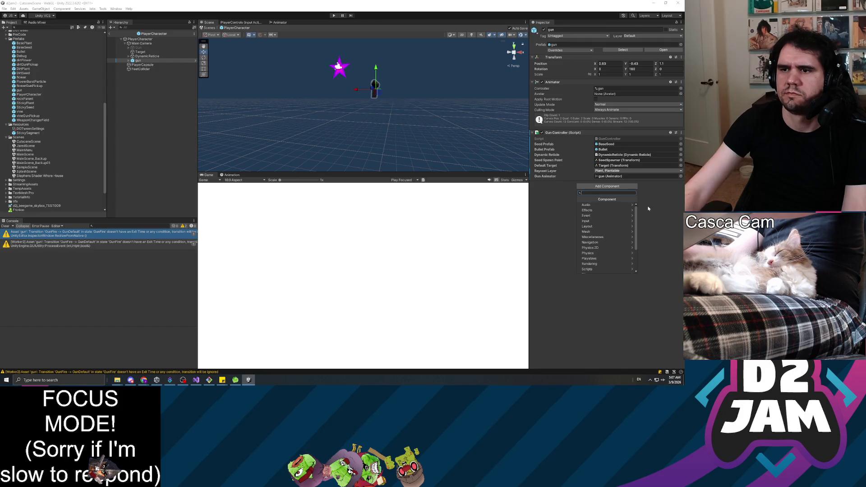
double_click(598, 139)
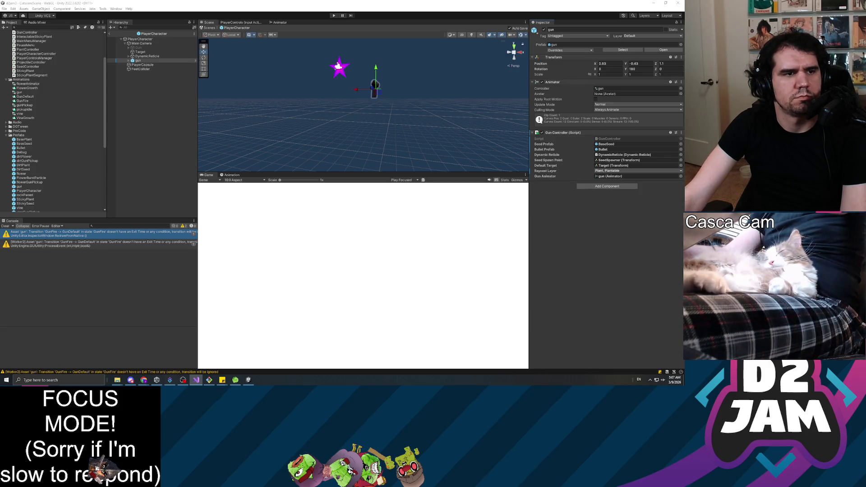
key(alt+Tab)
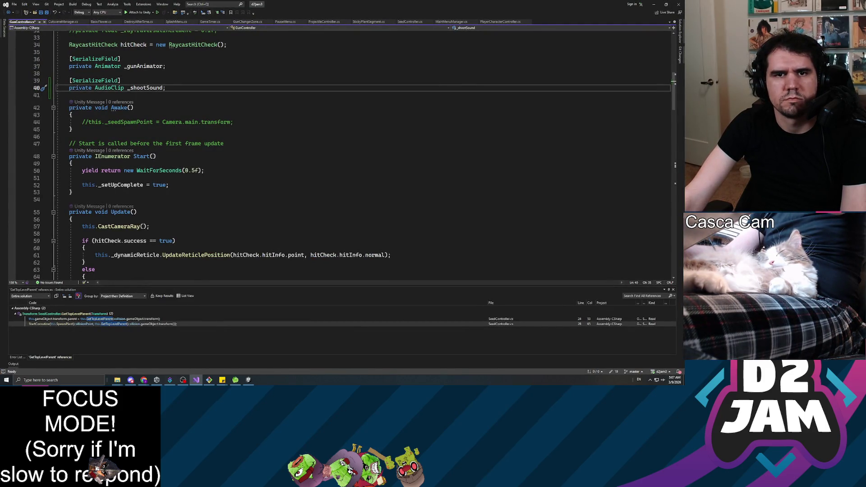
Save GunController and copy the two sound-playing lines from GunChangerZone.cs.
key(Down)
key(Down)
key(ctrl+s)
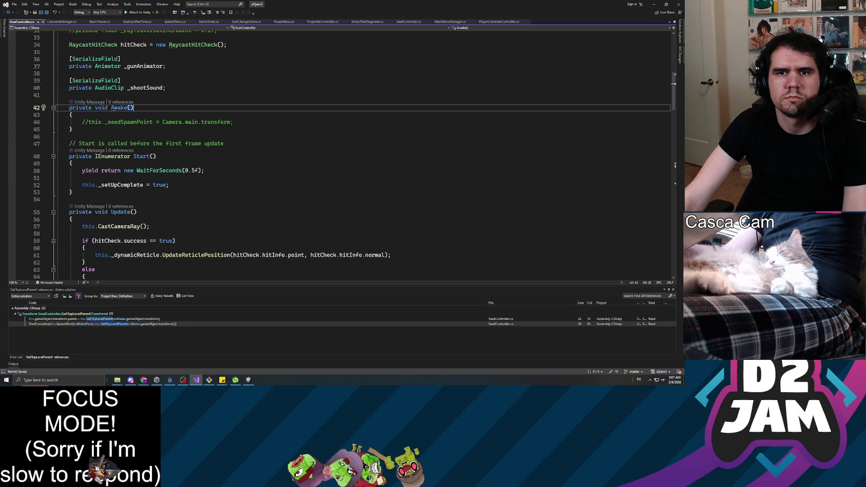
click(241, 22)
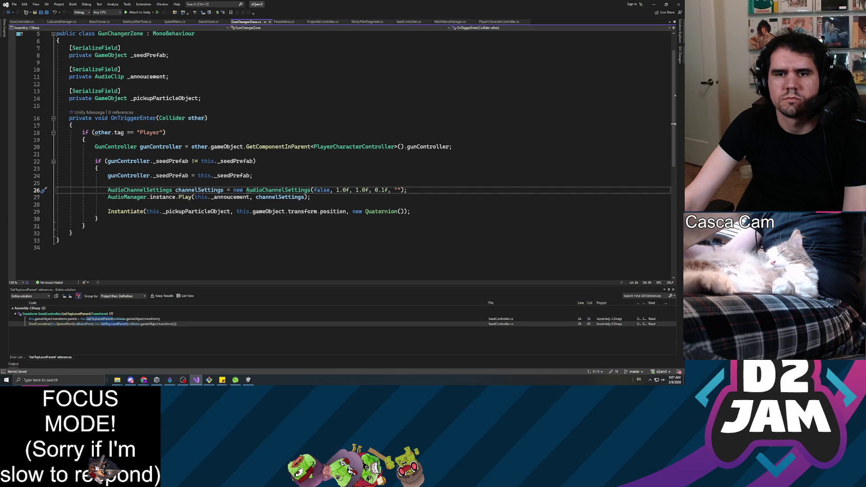
drag(311, 197, 107, 191)
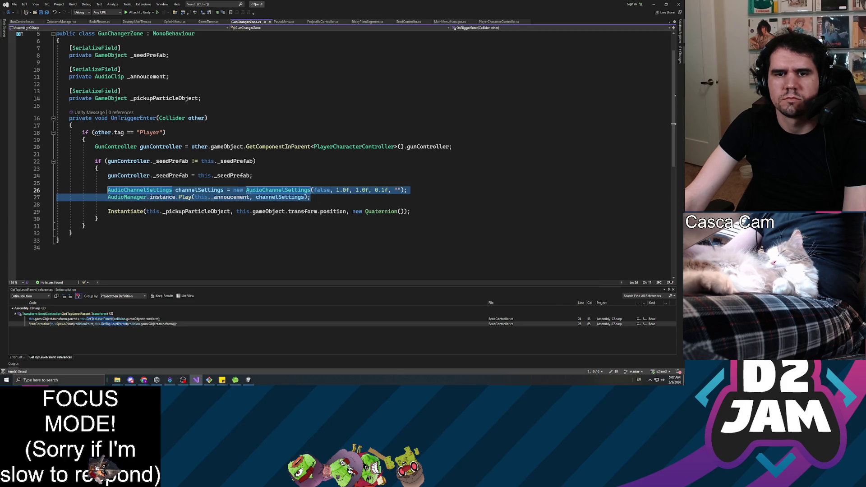
click(27, 22)
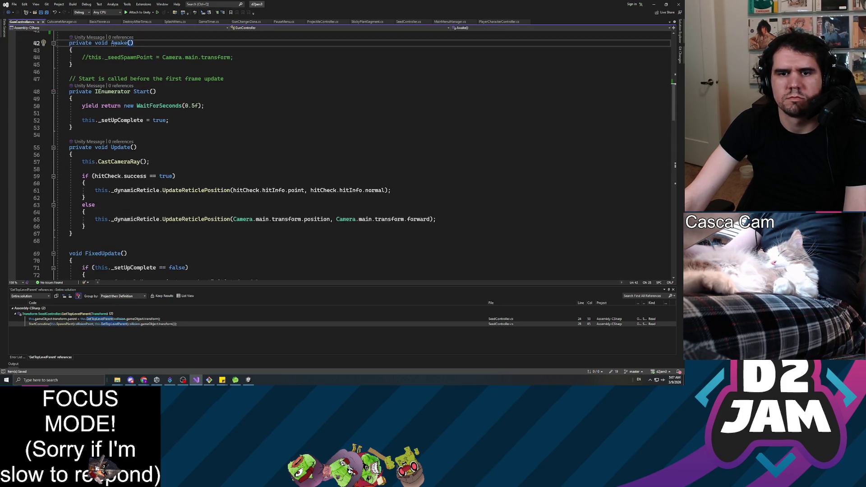
Paste the sound lines into ShootProjectile after the Fire trigger, playing _shootSound.
scroll(352, 154, up, 3)
scroll(352, 153, down, 5)
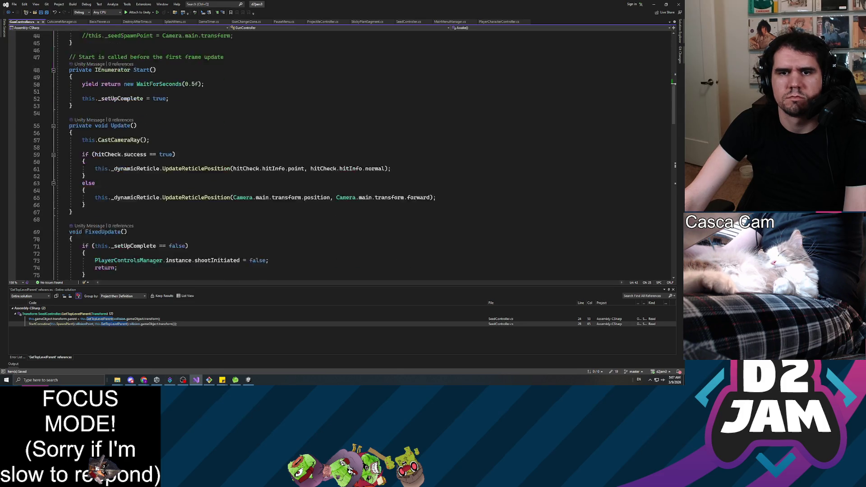
scroll(352, 154, down, 13)
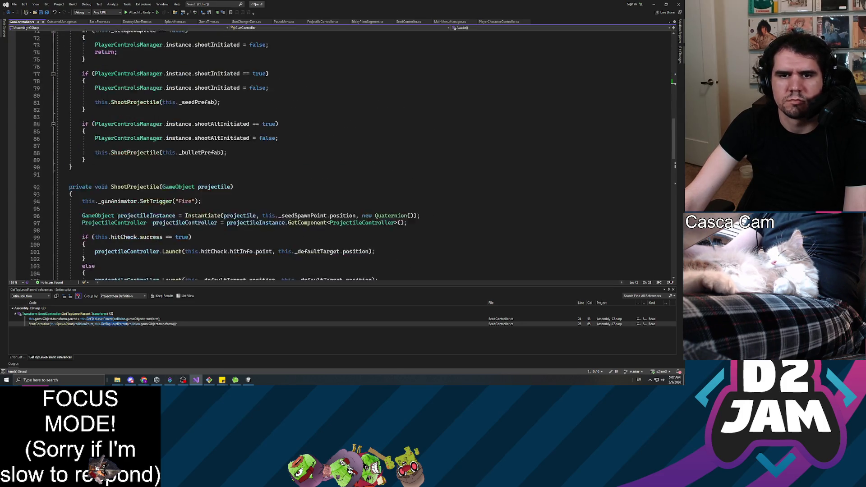
click(135, 100)
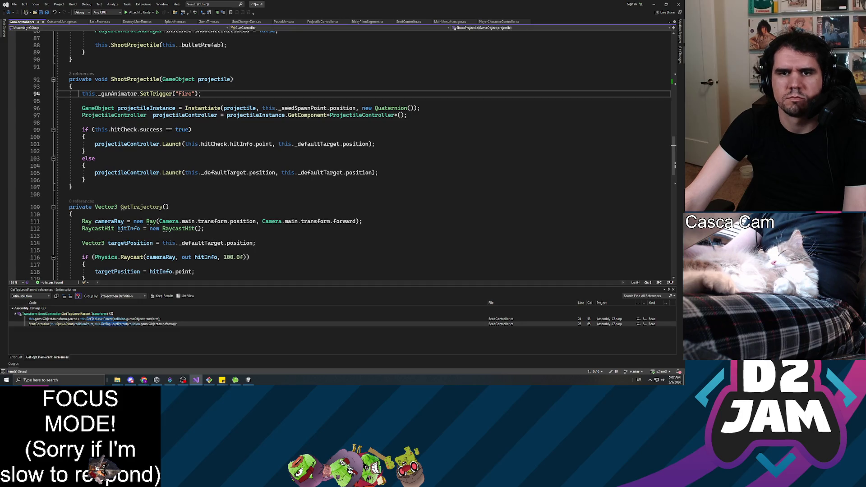
key(Return)
key(ctrl+v)
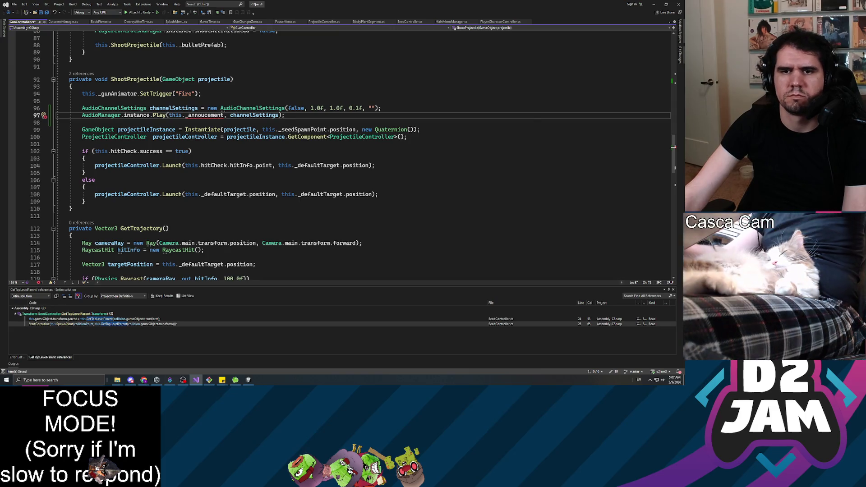
double_click(205, 115)
text(_shoo)
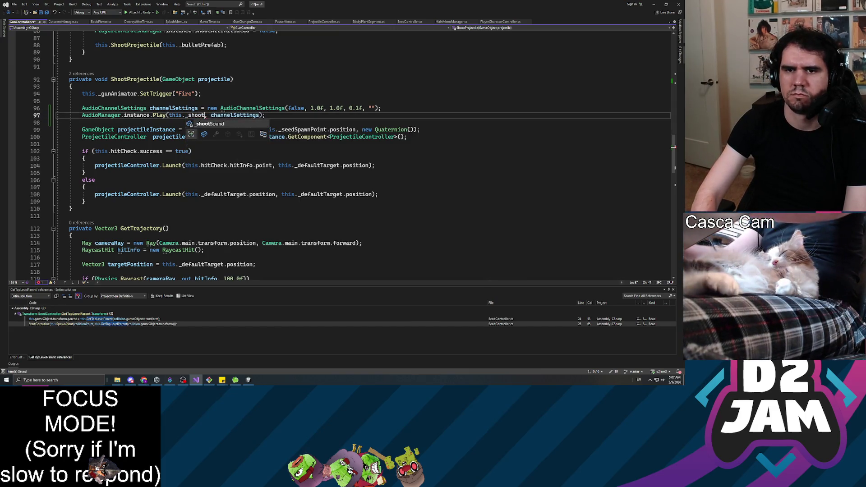
key(Tab)
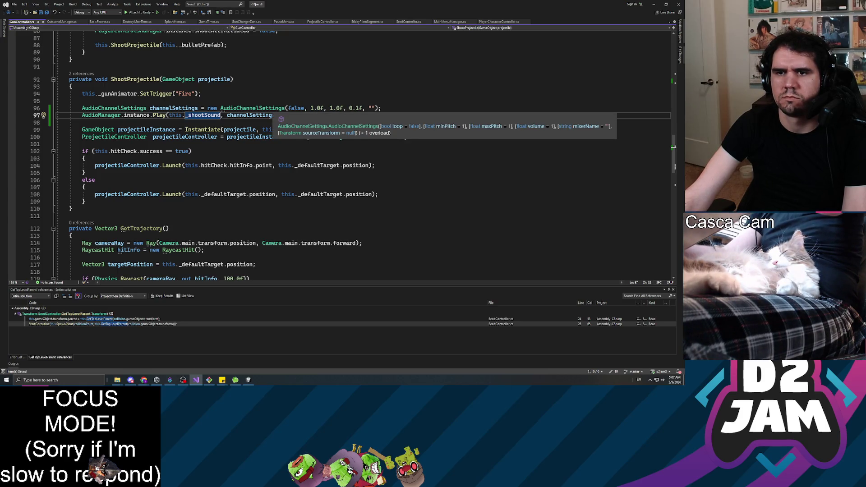
Set the channel values to 0.9f, 1.1f and 0.05f, save, and return to Unity.
click(322, 108)
key(BackSpace)
key(BackSpace)
key(BackSpace)
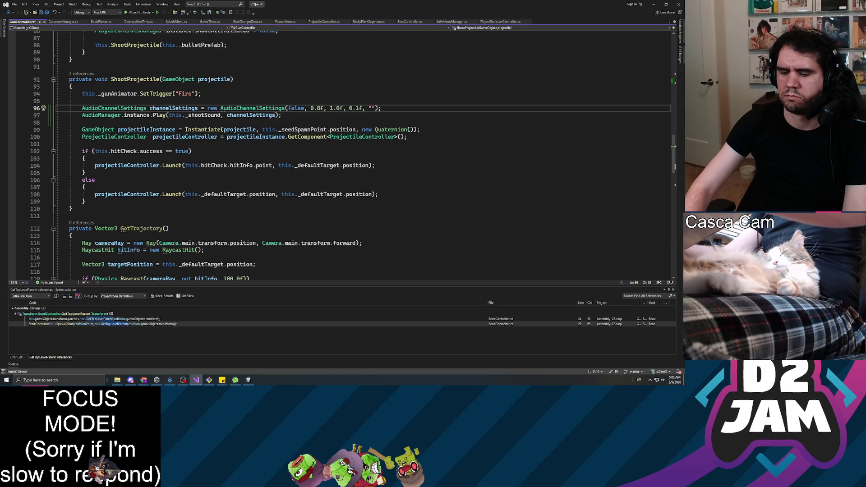
text(9)
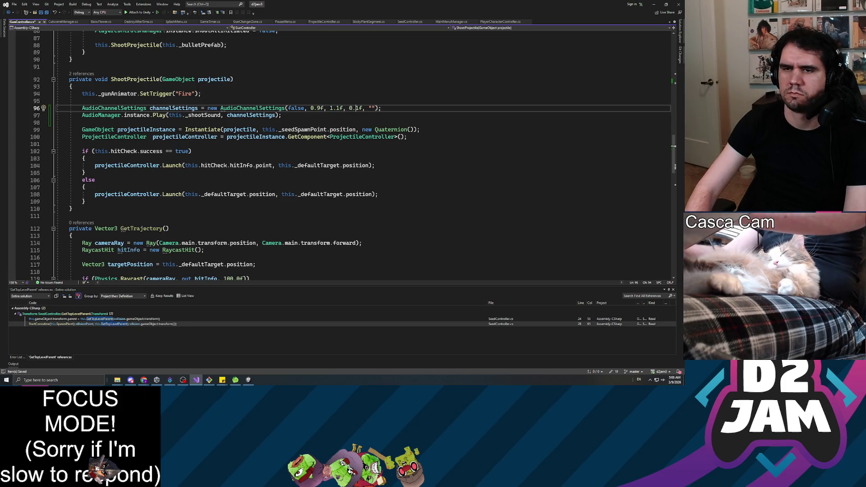
text(05)
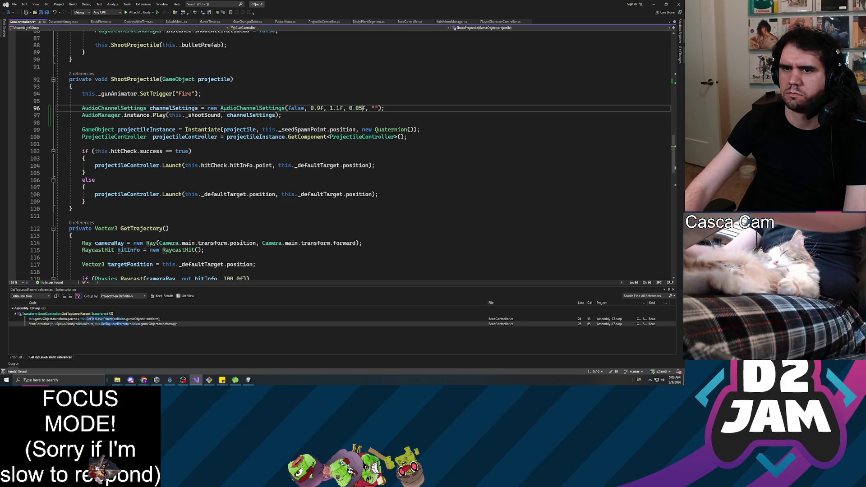
click(83, 143)
key(ctrl+s)
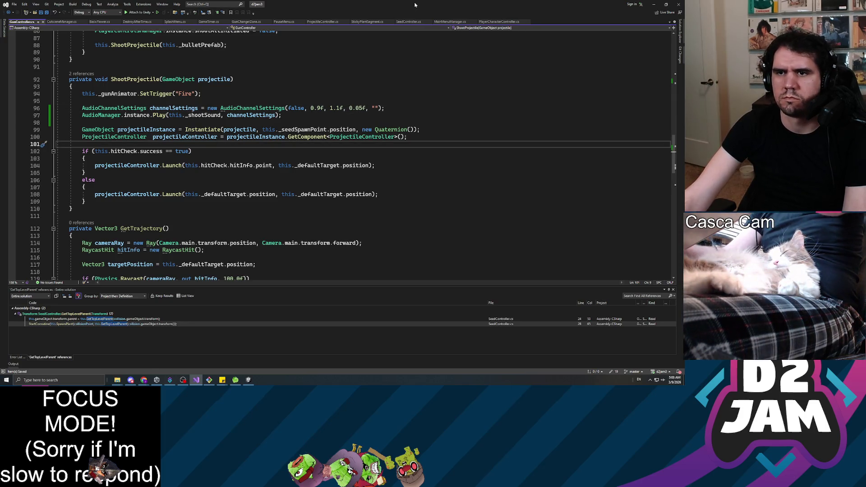
key(alt+Tab)
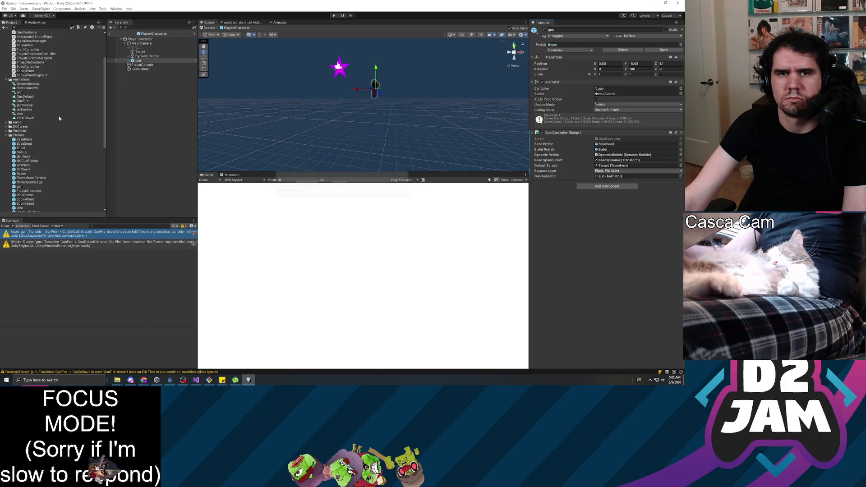
Expand the Audio folder in the Project panel and select the gun to show its Gun Controller.
scroll(6, 124, down, 3)
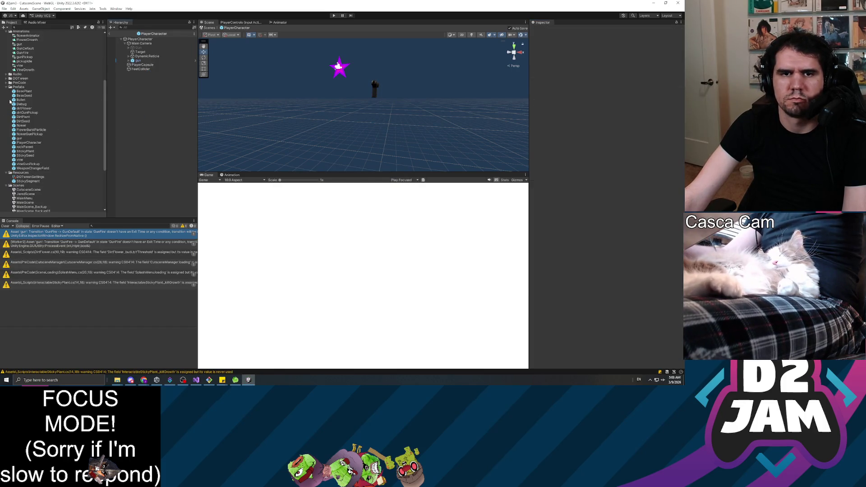
click(7, 74)
click(144, 61)
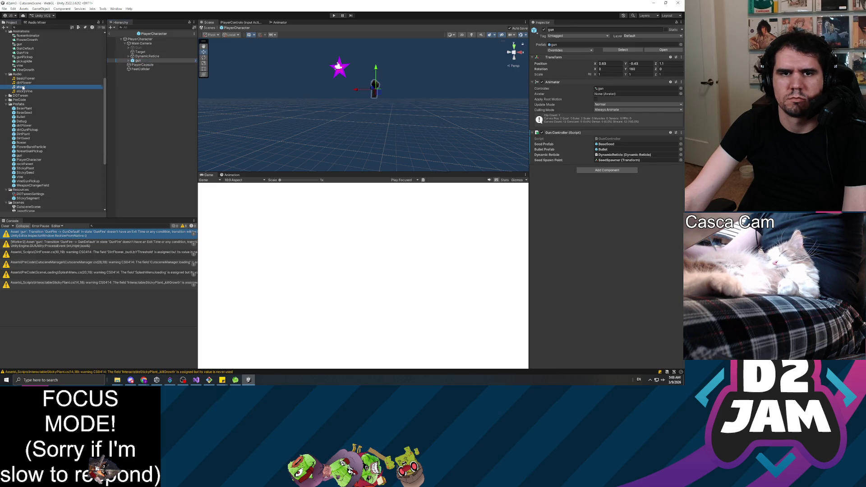
drag(560, 152, 611, 149)
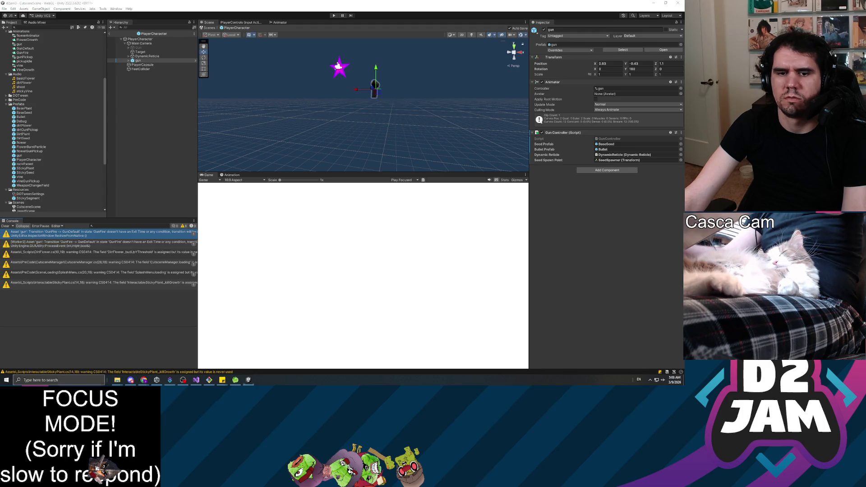
click(41, 379)
key(Escape)
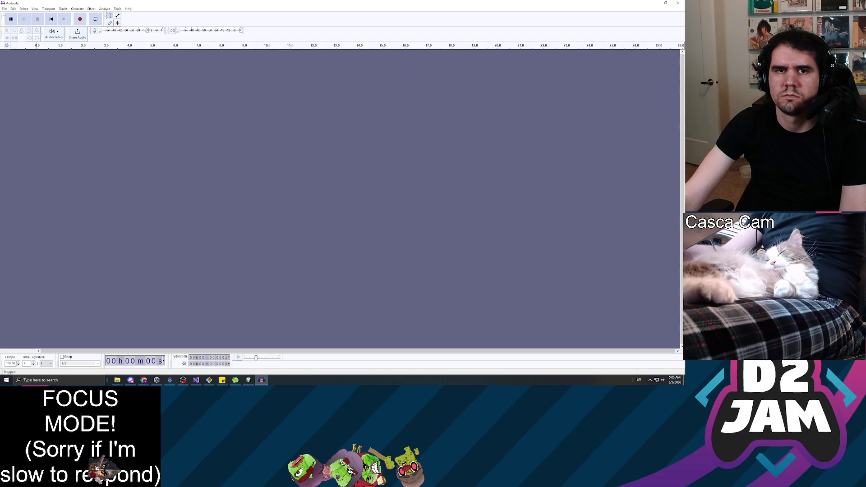
Open shoot.mp3 from JamProjects/d2jam3/Assets/Audio in Audacity.
click(4, 8)
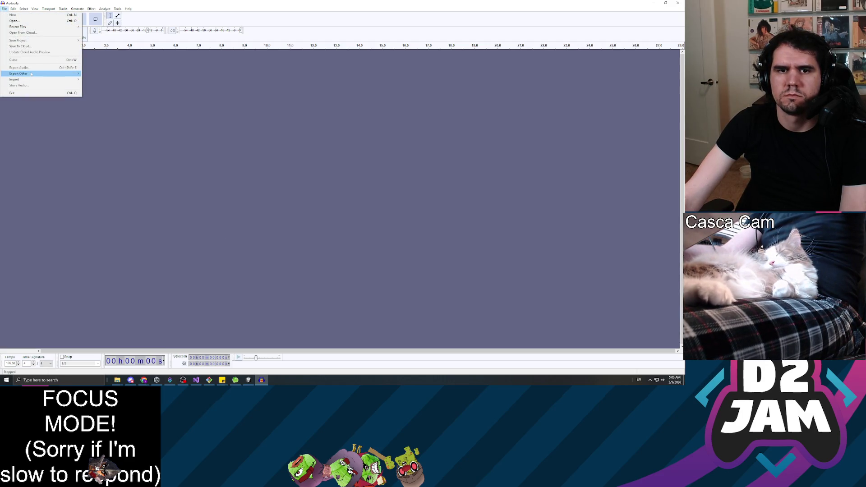
click(28, 21)
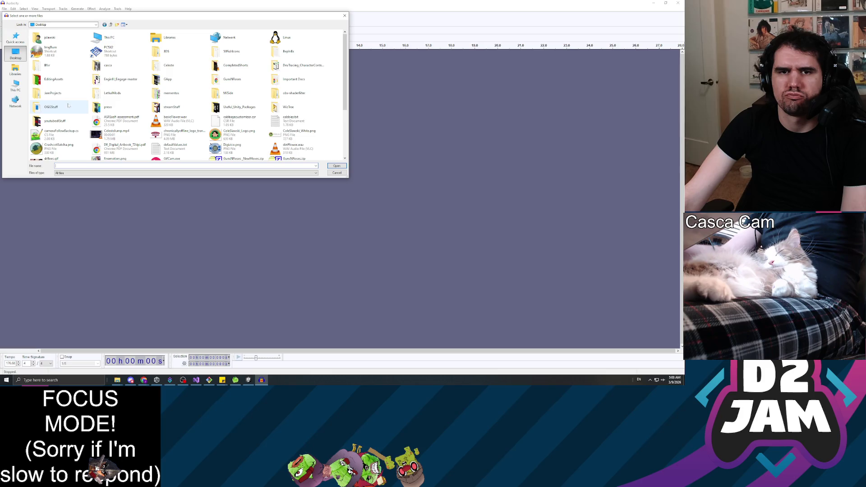
double_click(52, 93)
click(49, 49)
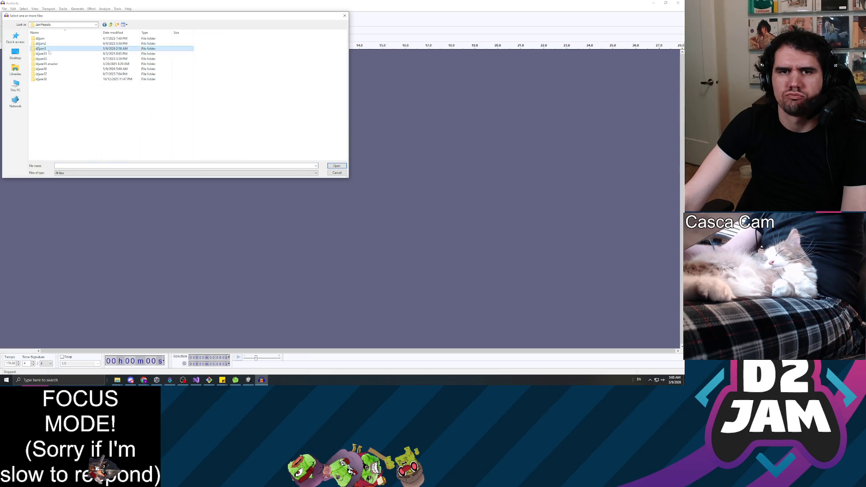
double_click(50, 49)
double_click(49, 48)
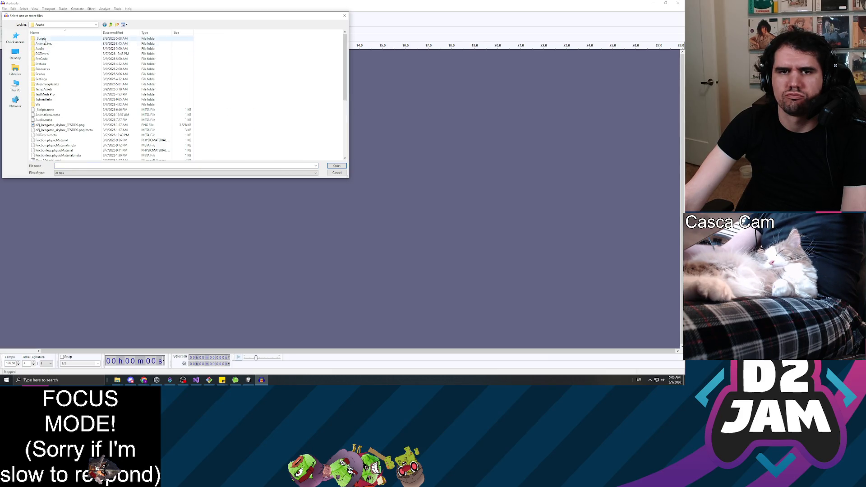
double_click(42, 48)
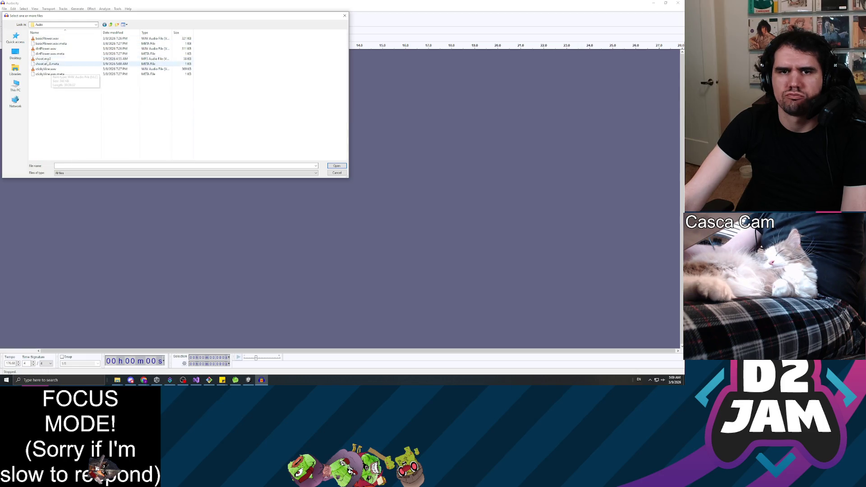
double_click(43, 59)
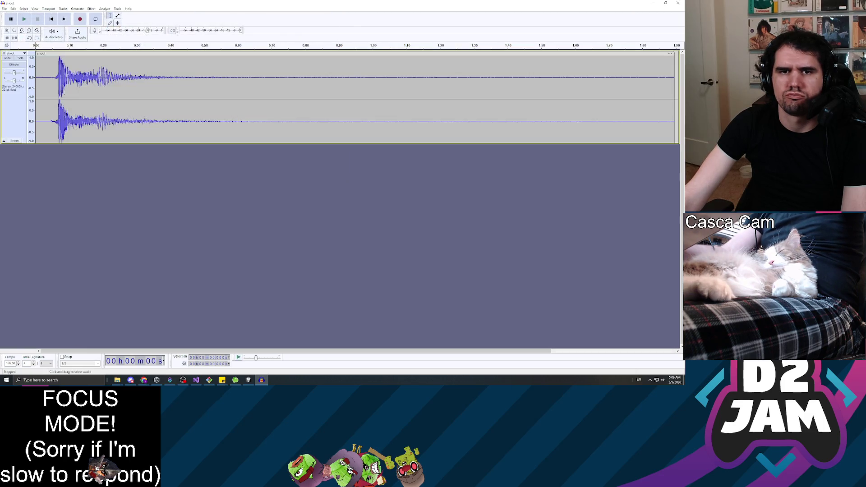
Delete the silent lead-in before the shot and play back the trimmed sound.
drag(52, 75, 36, 75)
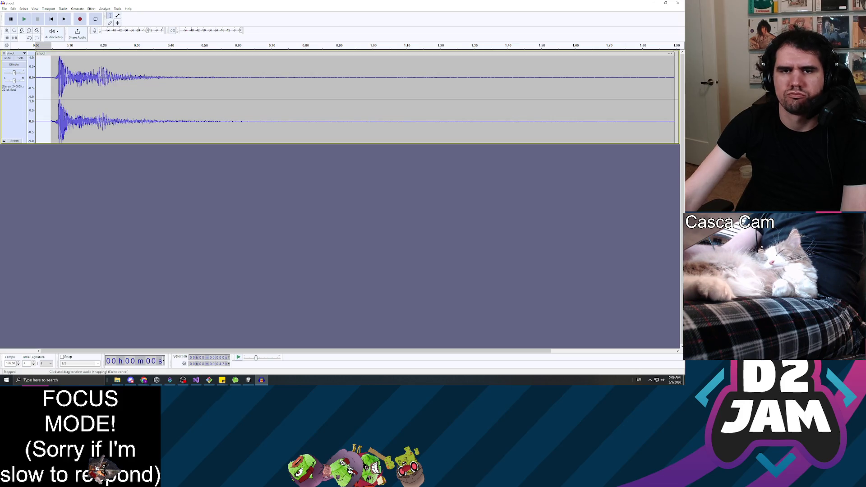
key(Delete)
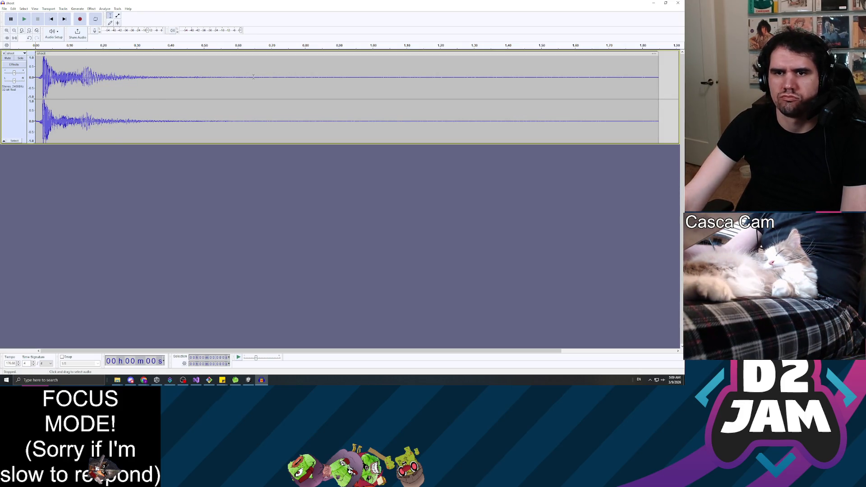
click(24, 19)
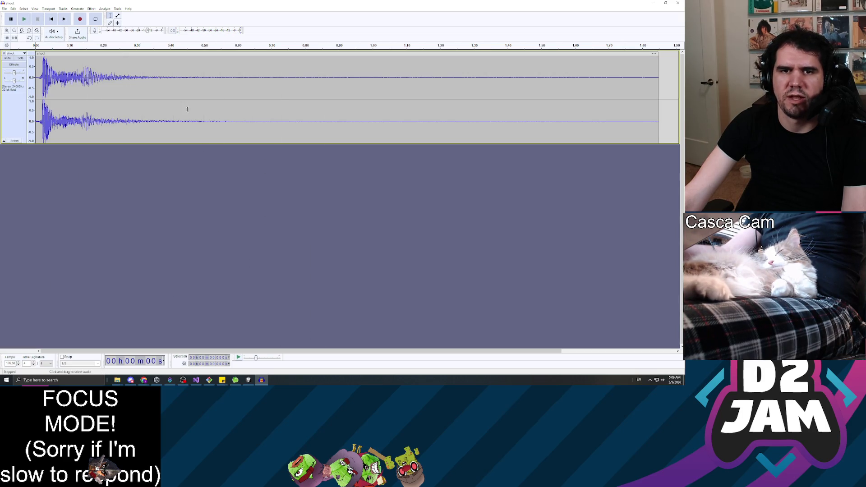
click(4, 9)
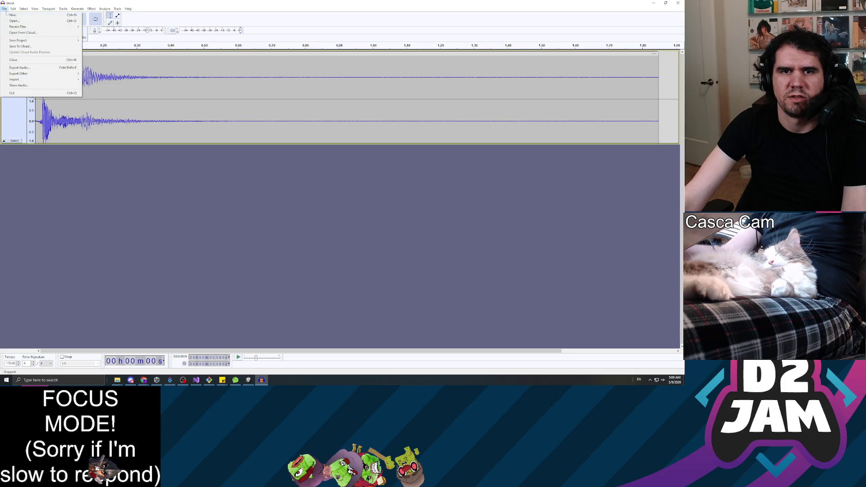
Export the trimmed audio as shoot.wav into the d2jam3/Assets/Audio folder.
click(19, 68)
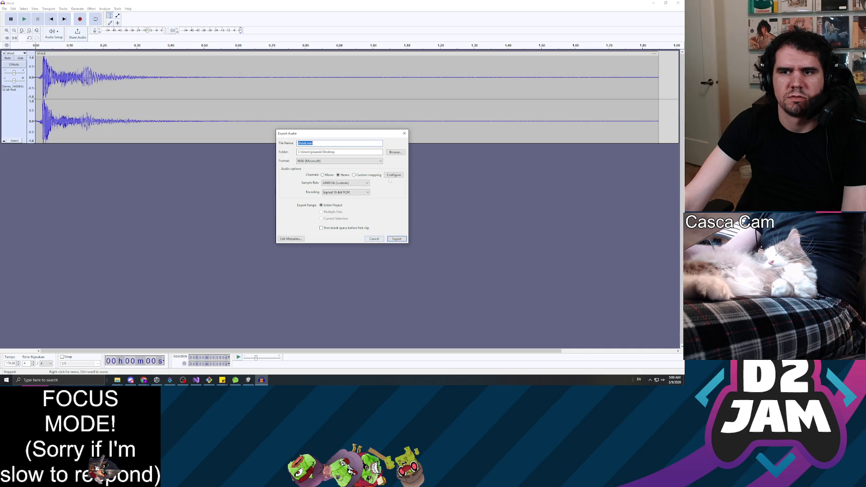
click(396, 152)
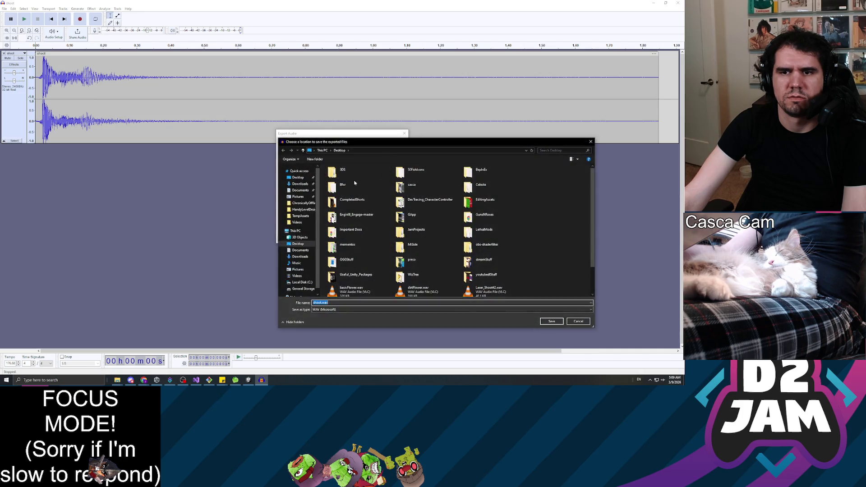
click(298, 178)
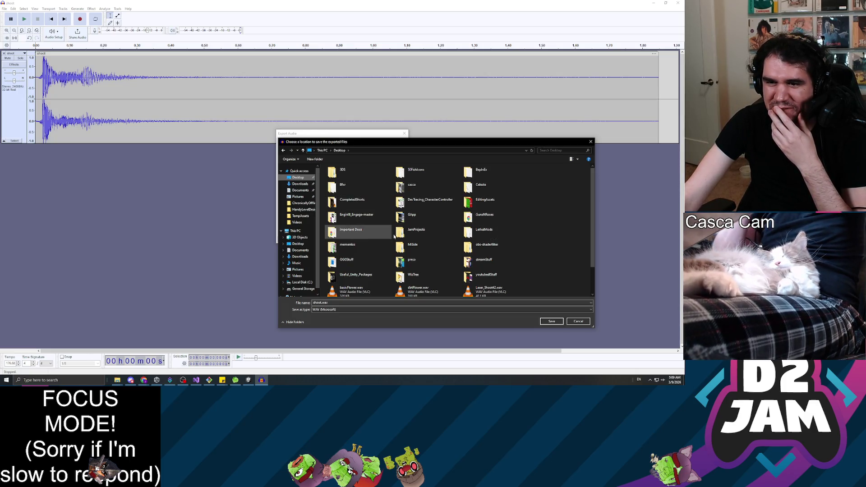
double_click(411, 230)
double_click(345, 185)
double_click(343, 185)
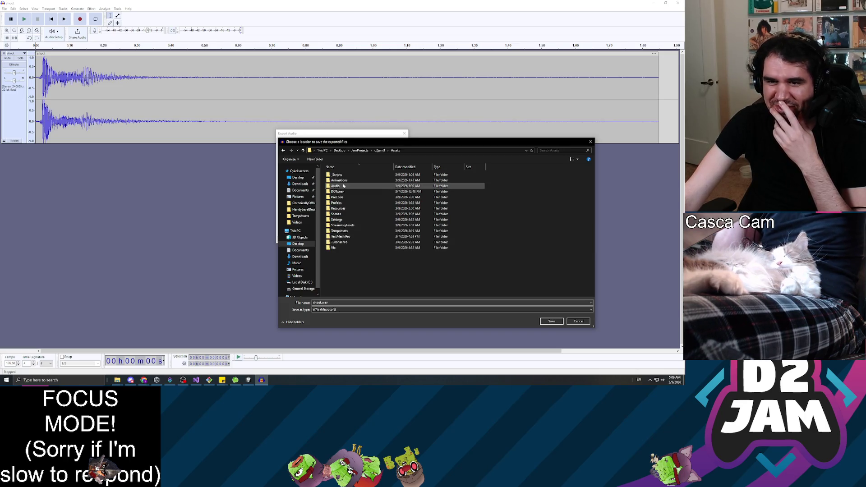
double_click(342, 186)
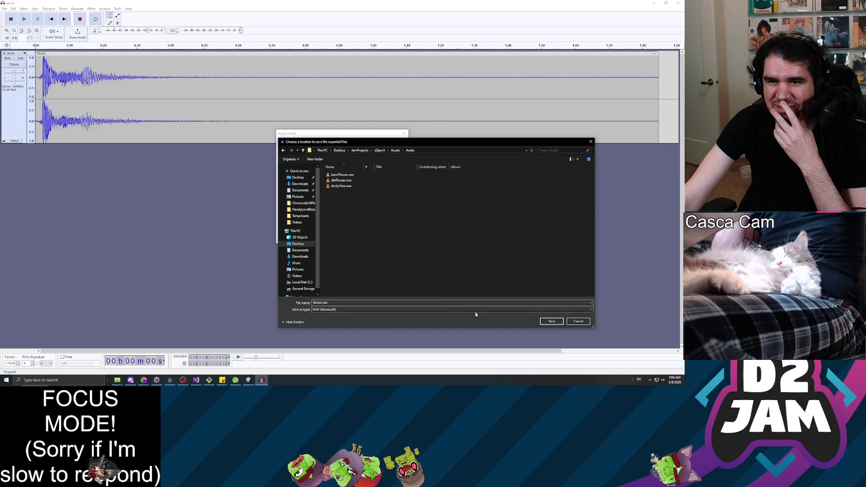
click(550, 322)
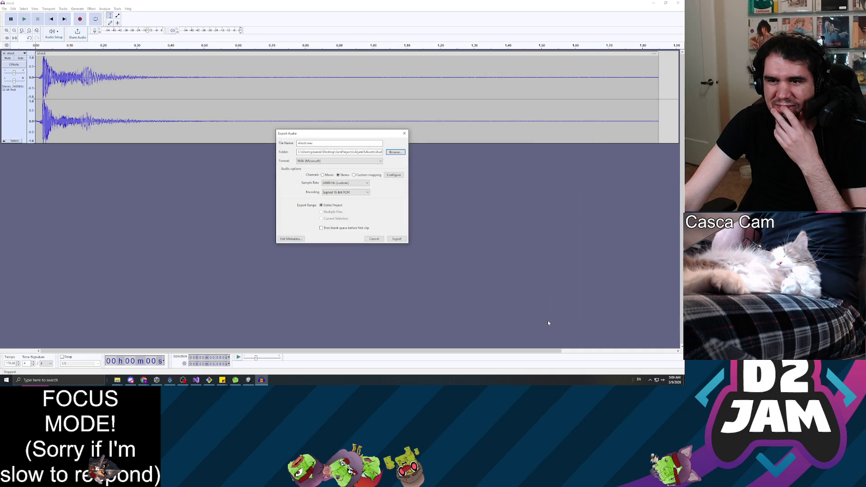
click(395, 240)
key(alt+Tab)
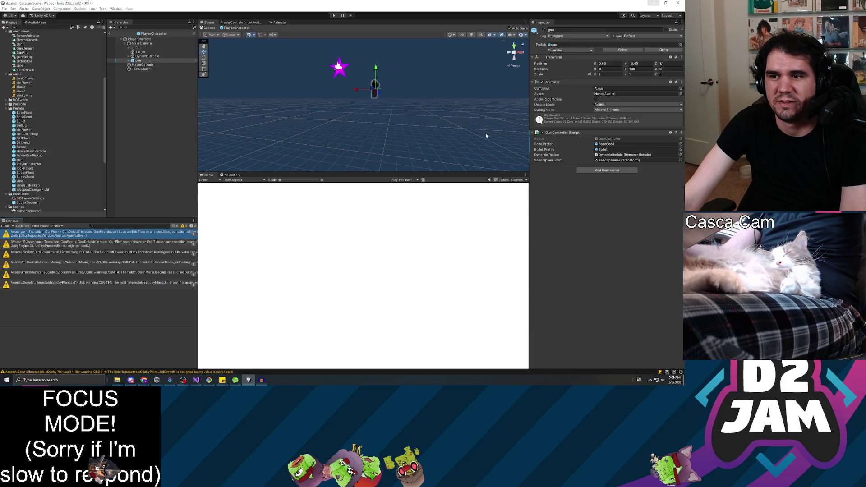
Delete the old shoot.mp3 asset from the Audio folder.
click(146, 66)
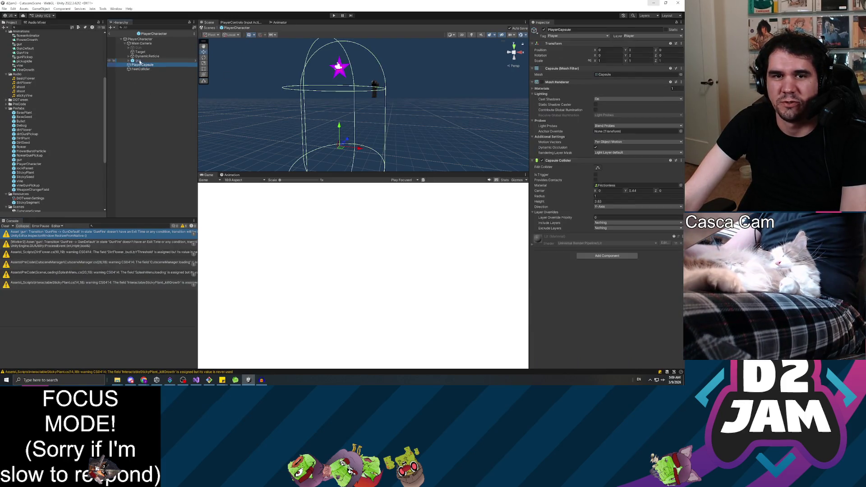
click(136, 61)
click(23, 91)
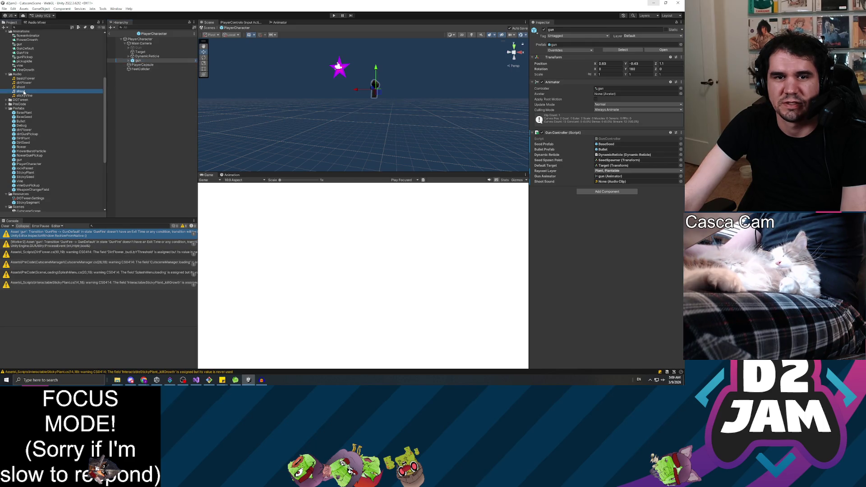
click(22, 87)
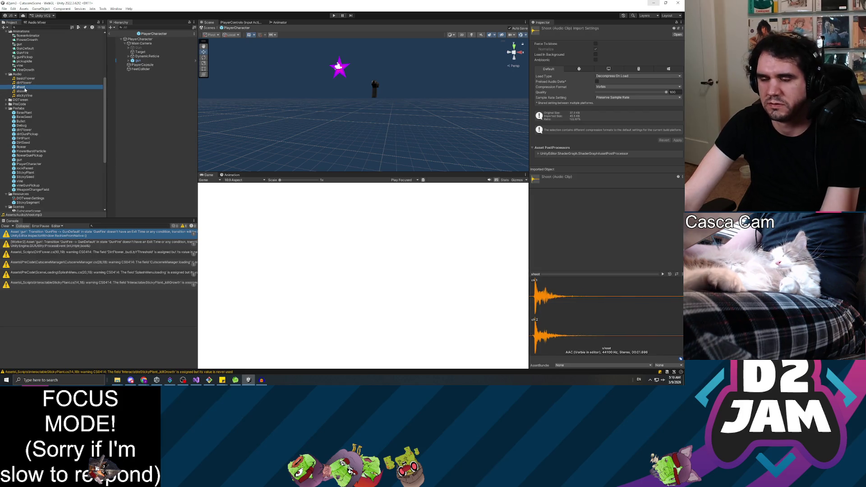
key(Delete)
click(350, 200)
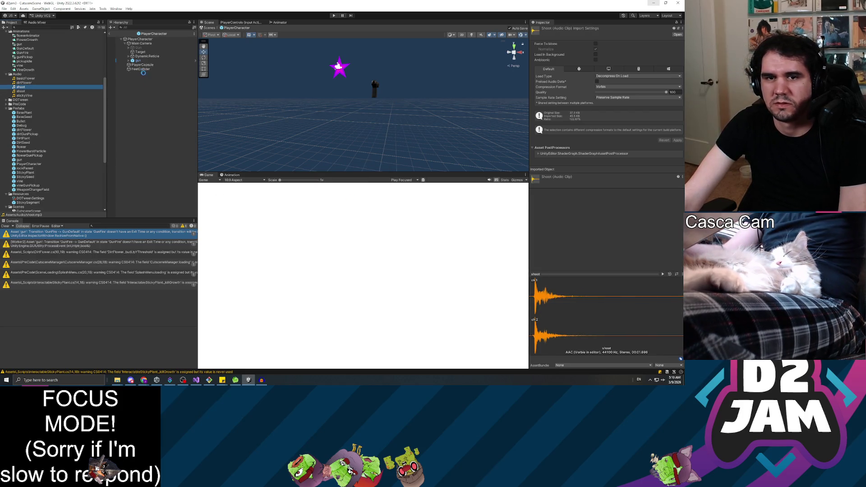
Assign the new shoot clip to the gun's Gun Controller Shoot Sound field.
click(137, 61)
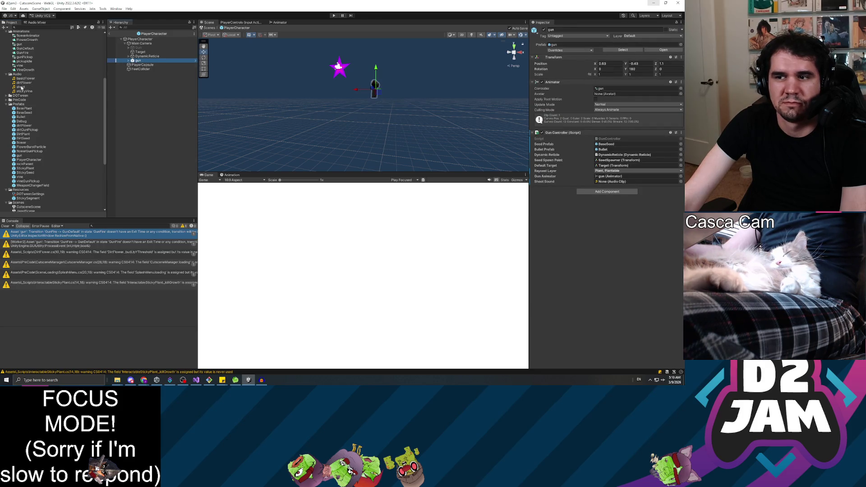
drag(21, 88, 272, 129)
drag(616, 190, 613, 182)
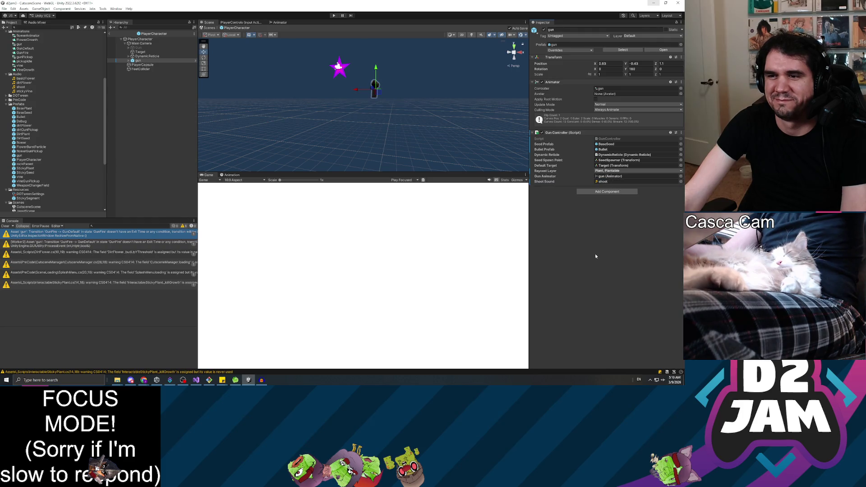
click(149, 128)
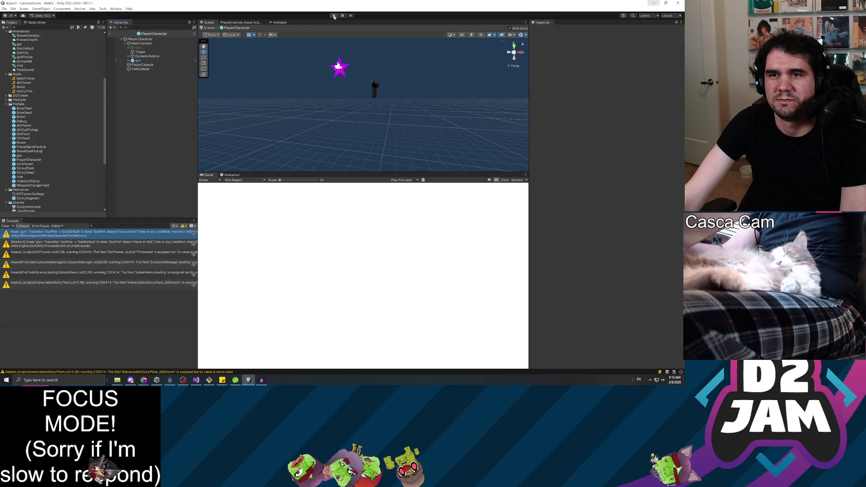
Try a quick playtest, then leave the PlayerCharacter prefab and open MainScene.
click(333, 15)
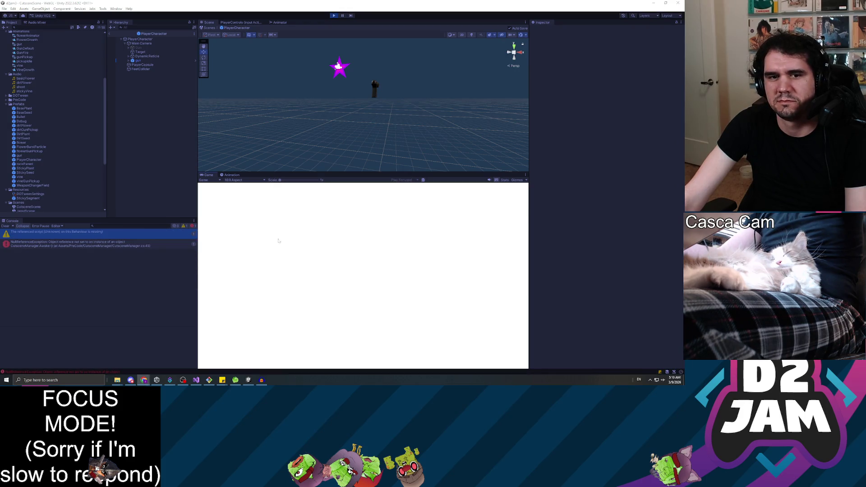
click(333, 16)
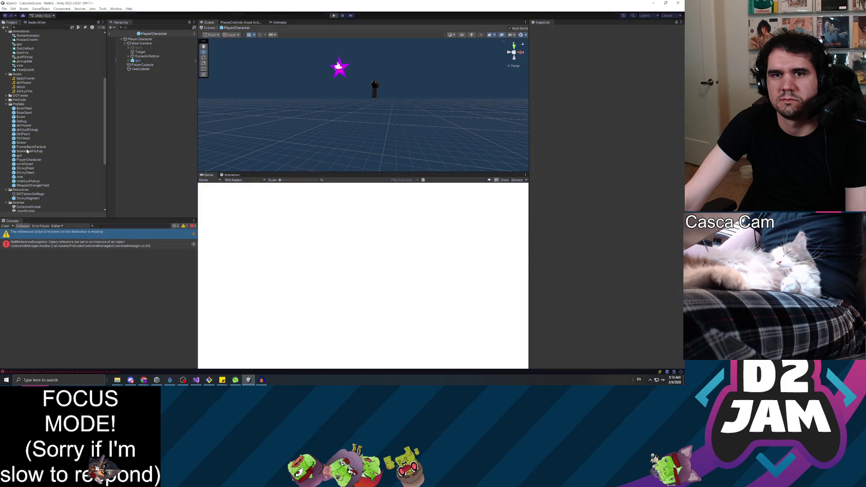
click(110, 34)
scroll(18, 182, down, 5)
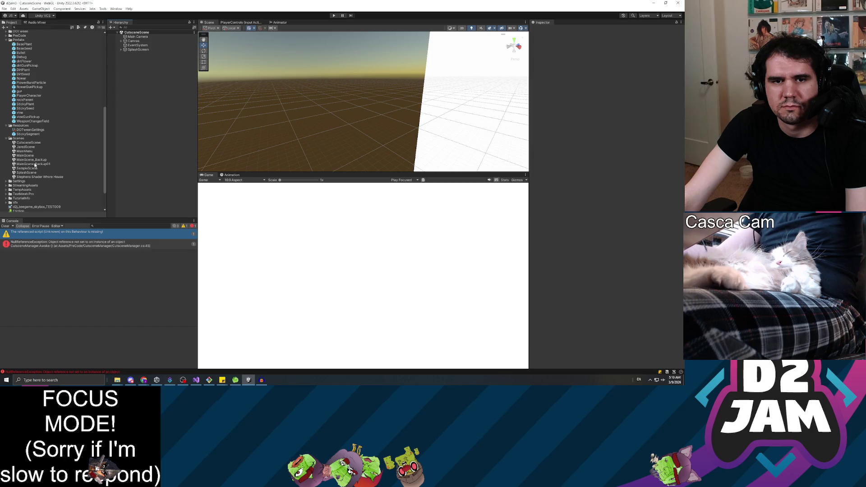
double_click(27, 156)
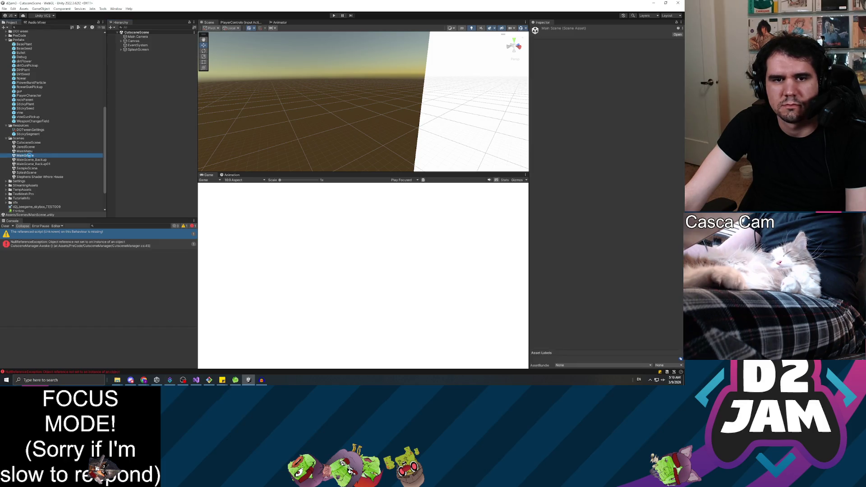
Playtest MainScene firing a bullet and many seeds to hear the shoot sound, then stop.
click(334, 16)
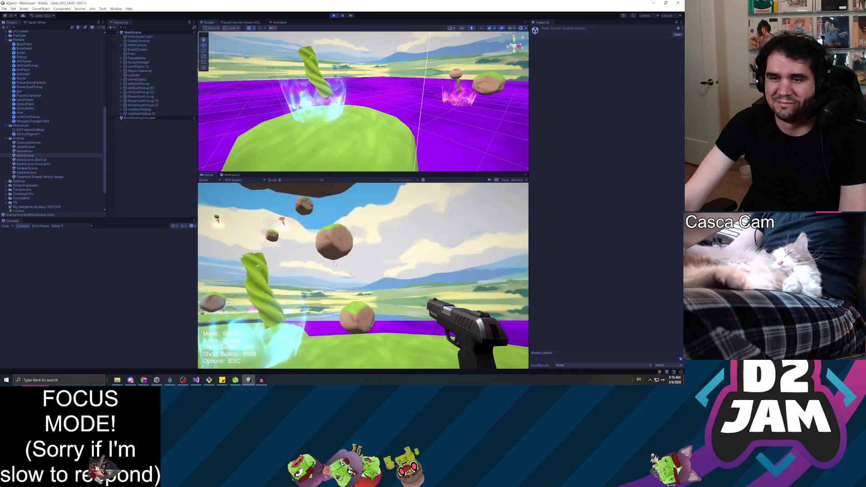
right_click(391, 281)
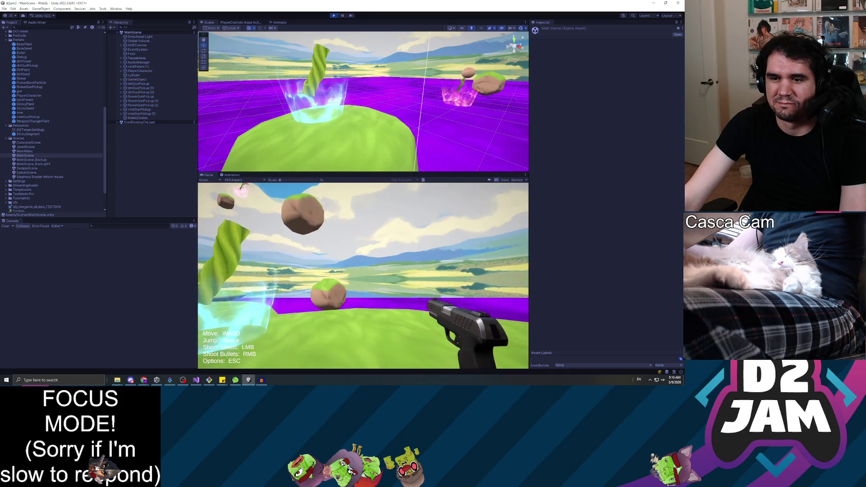
click(391, 280)
click(391, 280)
click(363, 276)
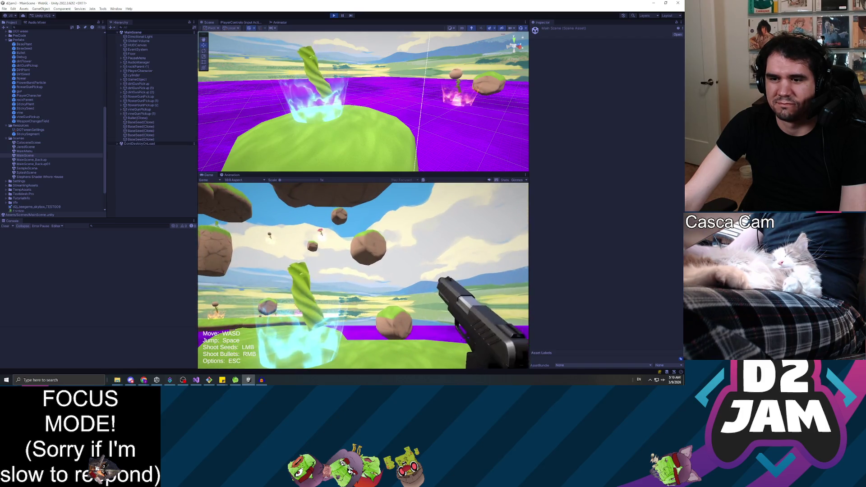
click(363, 275)
click(363, 276)
click(364, 276)
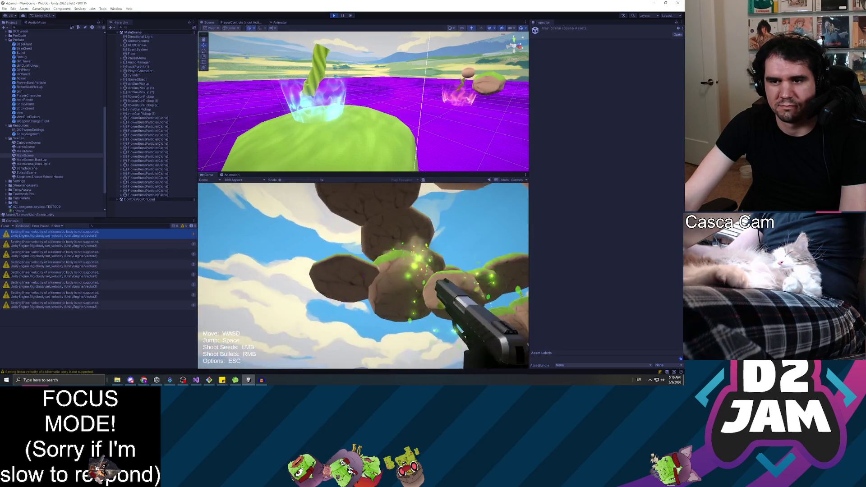
click(363, 276)
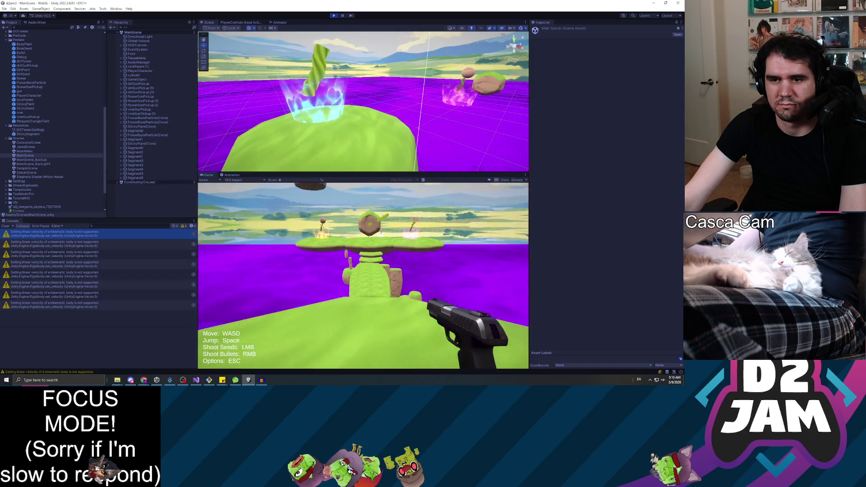
click(363, 276)
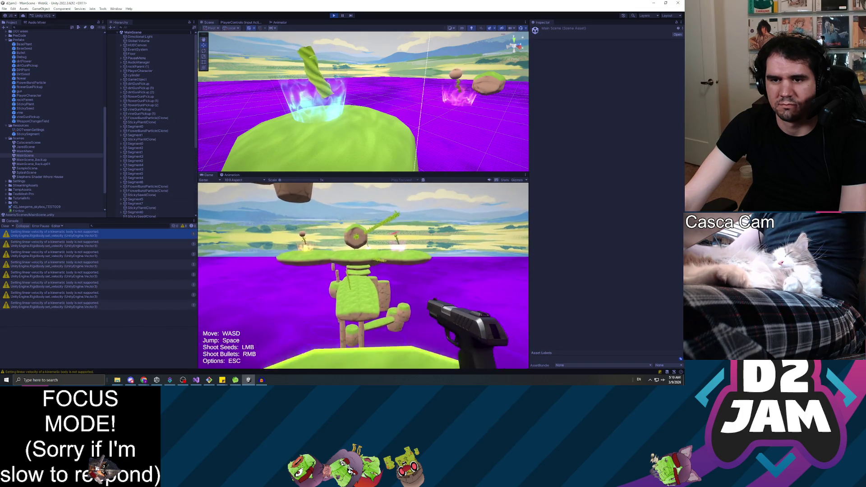
key(Escape)
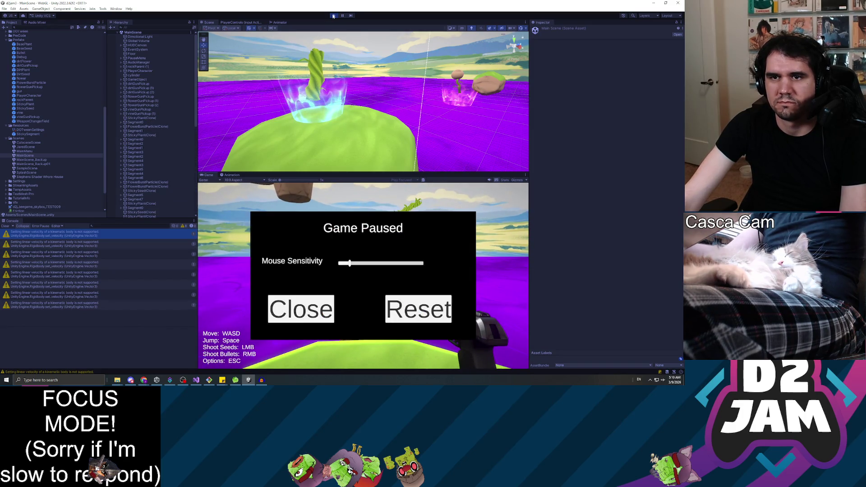
click(334, 15)
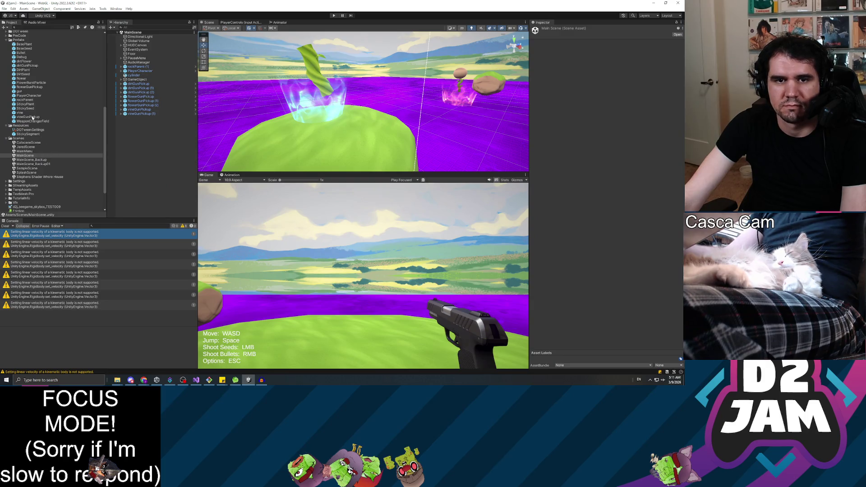
Maximize the GunController script and change the shot volume on line 96 to 0.03f.
click(196, 379)
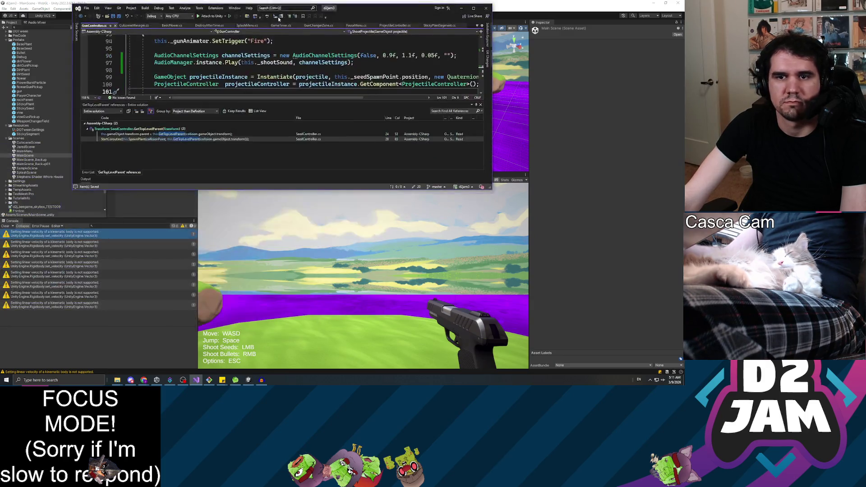
key(super+Up)
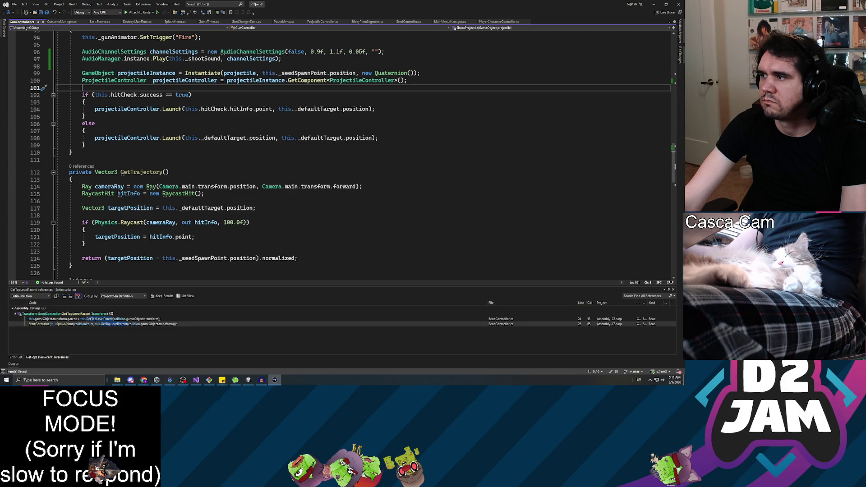
scroll(350, 155, up, 2)
click(388, 95)
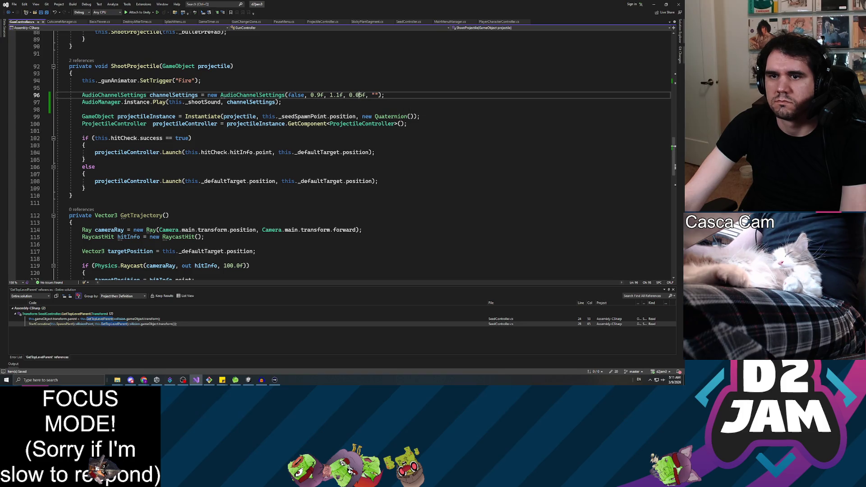
key(Delete)
text(3)
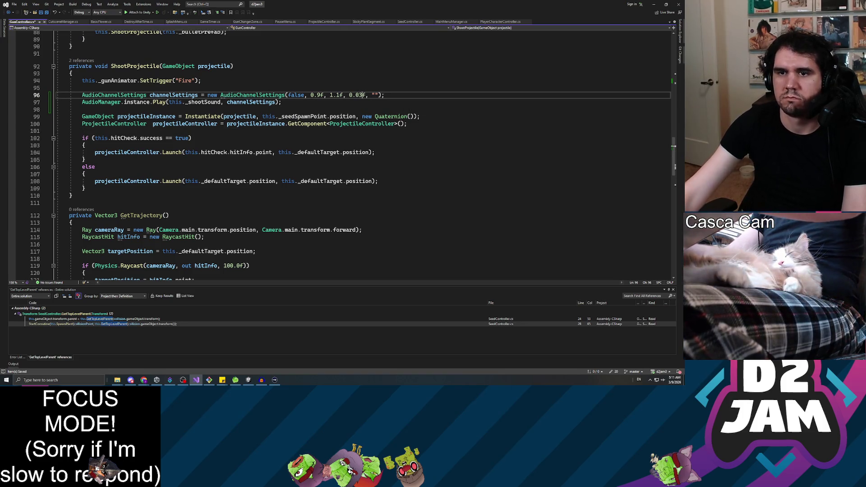
Change the pitch range on line 96 to 0.8f and 1.2f, then return to Unity.
click(320, 95)
key(BackSpace)
text(8)
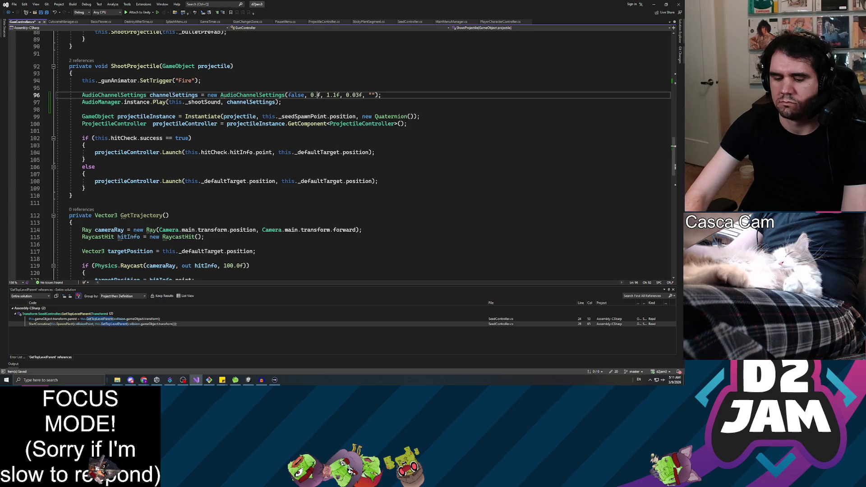
click(342, 95)
key(BackSpace)
text(2)
click(82, 88)
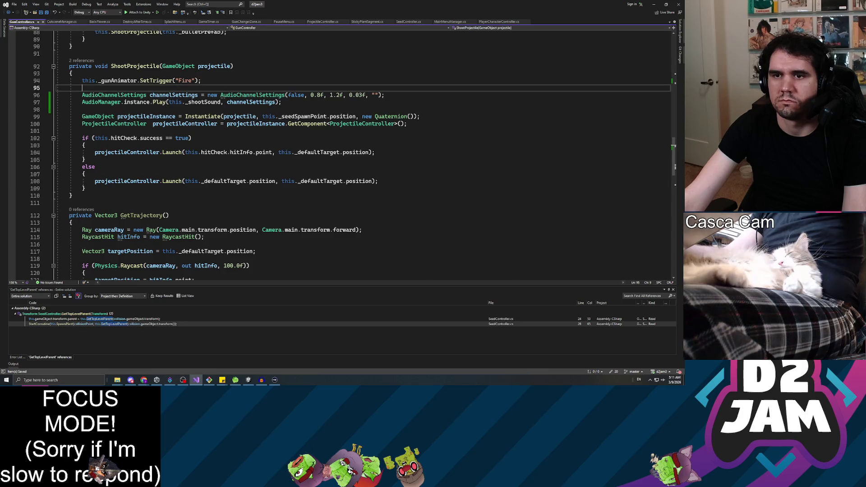
click(655, 5)
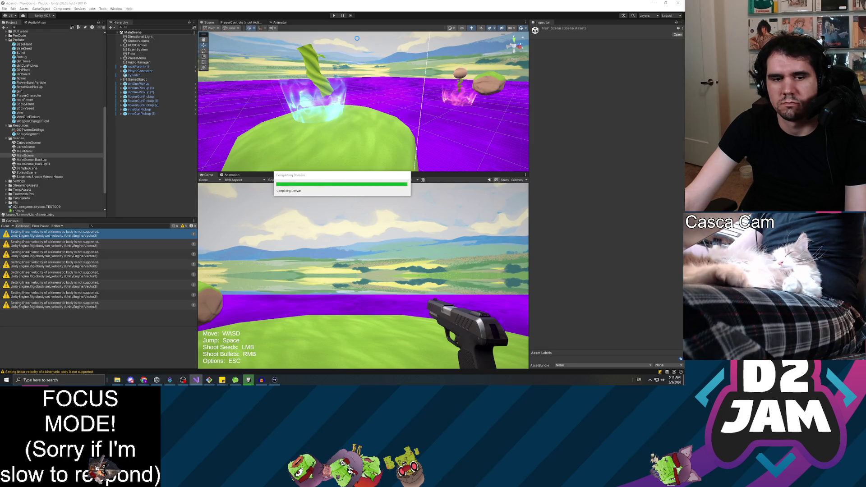
Playtest MainScene, firing seeds repeatedly at the rocks to hear the retuned shoot sound.
click(334, 15)
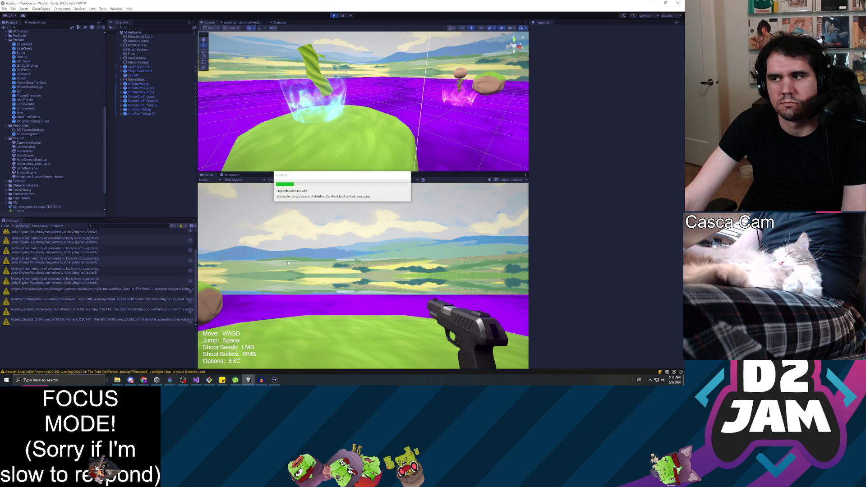
click(305, 250)
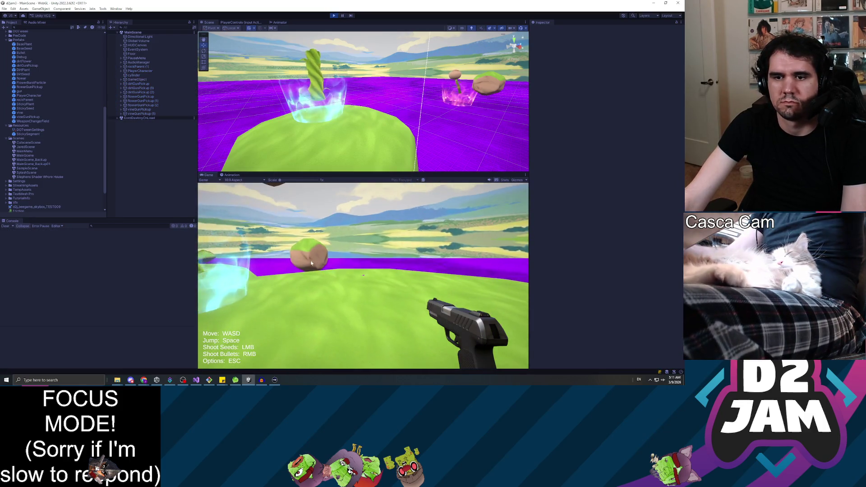
click(363, 275)
click(363, 275)
click(363, 275)
click(363, 275)
click(363, 276)
click(363, 276)
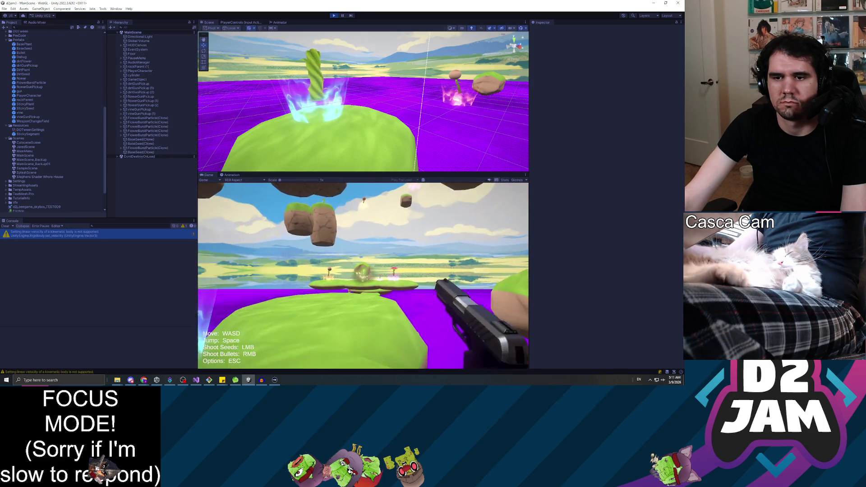
click(363, 276)
click(363, 276)
click(363, 275)
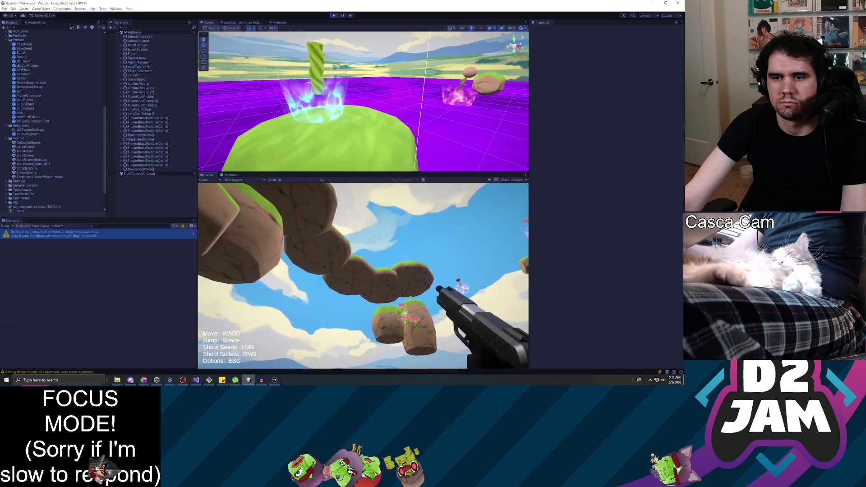
click(363, 276)
click(363, 275)
click(363, 276)
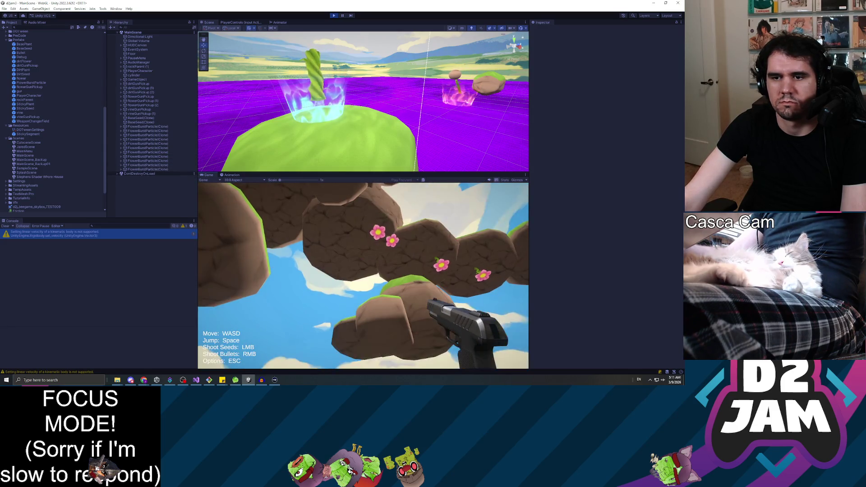
click(363, 275)
click(363, 276)
click(363, 275)
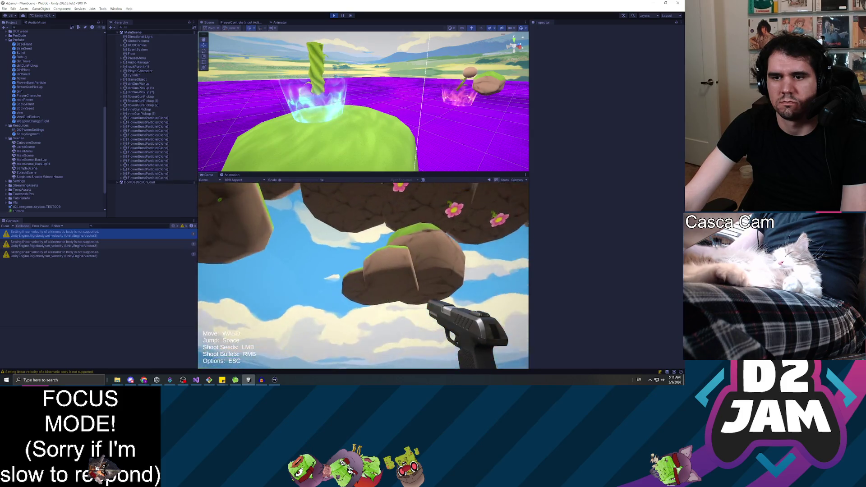
click(363, 276)
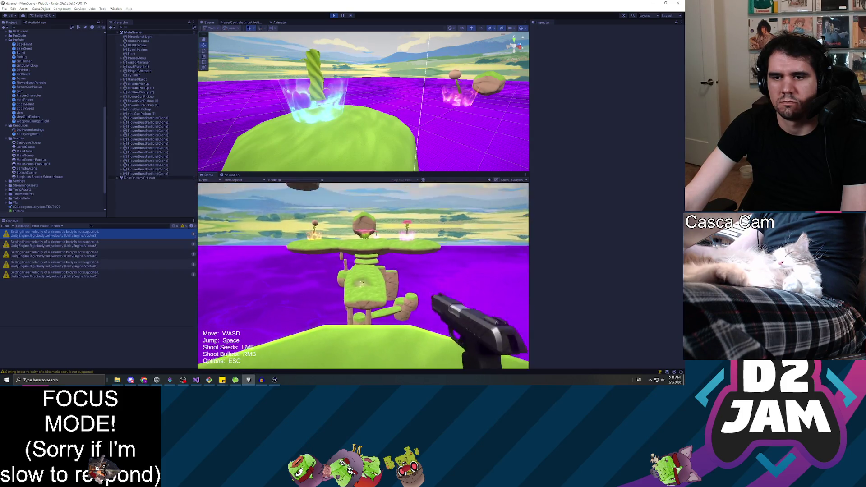
Pause and stop the playtest, then return to the GunController script.
key(Escape)
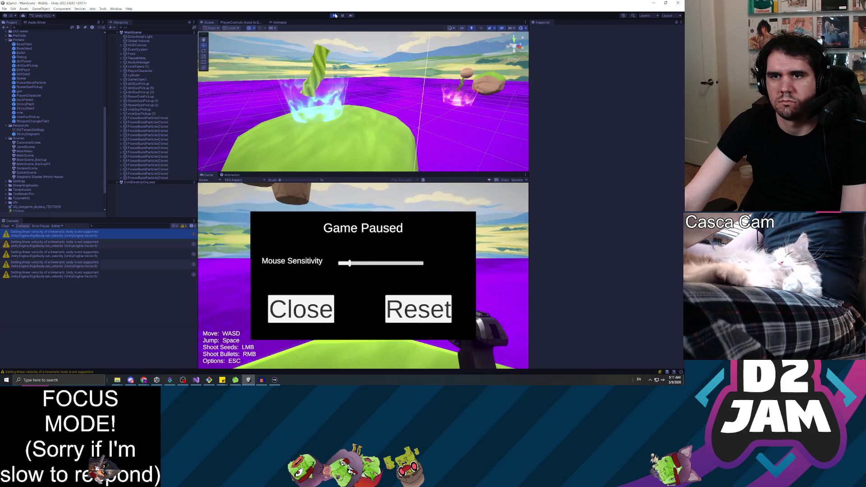
click(335, 16)
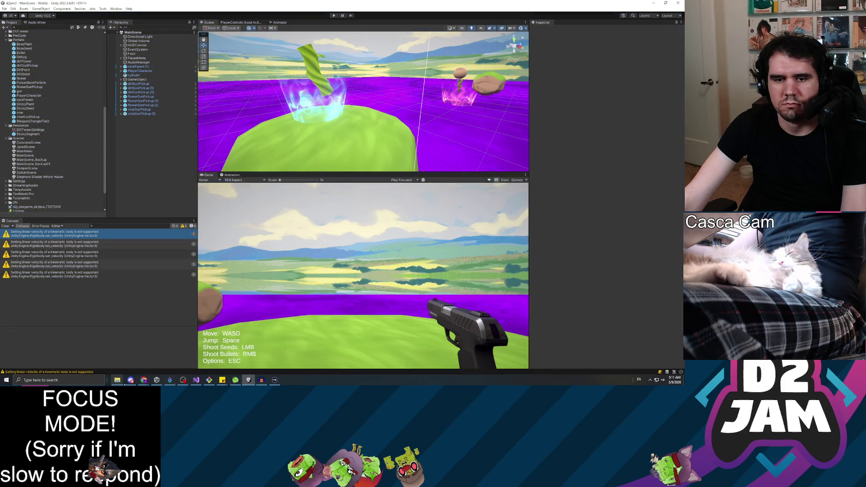
click(196, 380)
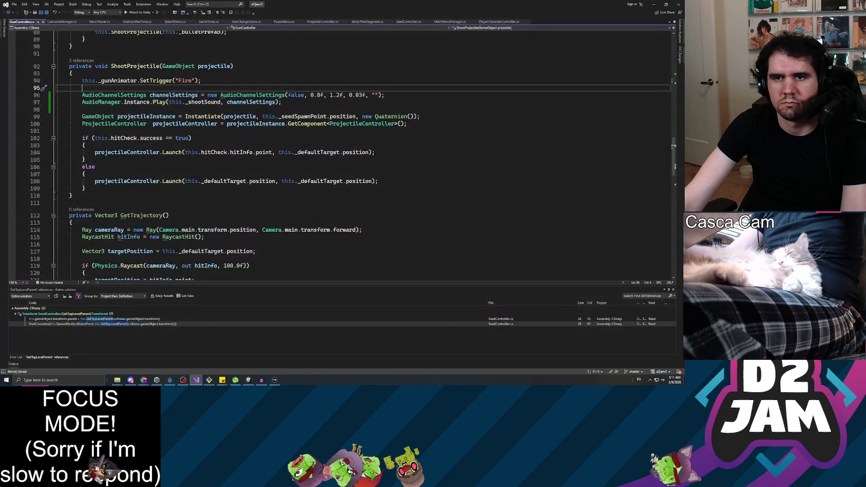
Restore line 96's pitch values to 0.9f and 1.1f, keeping 0.03f volume, and return to Unity.
key(BackSpace)
text(9)
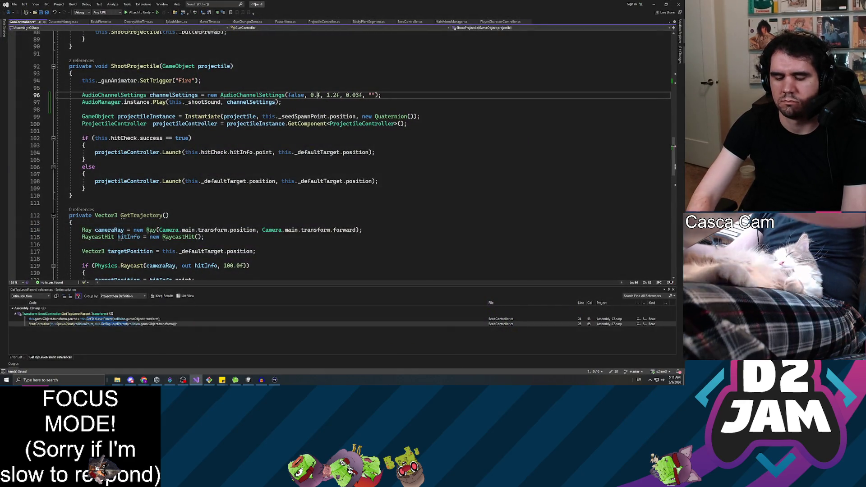
click(330, 94)
click(340, 94)
key(BackSpace)
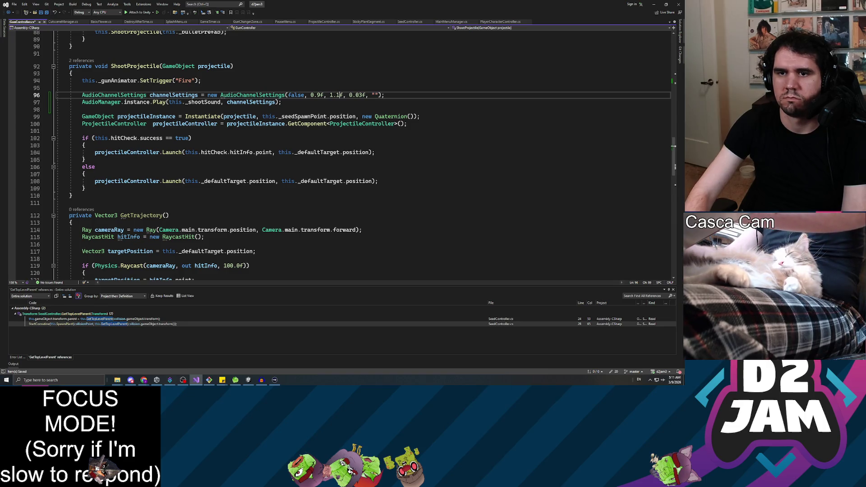
text(1)
key(Down)
key(Down)
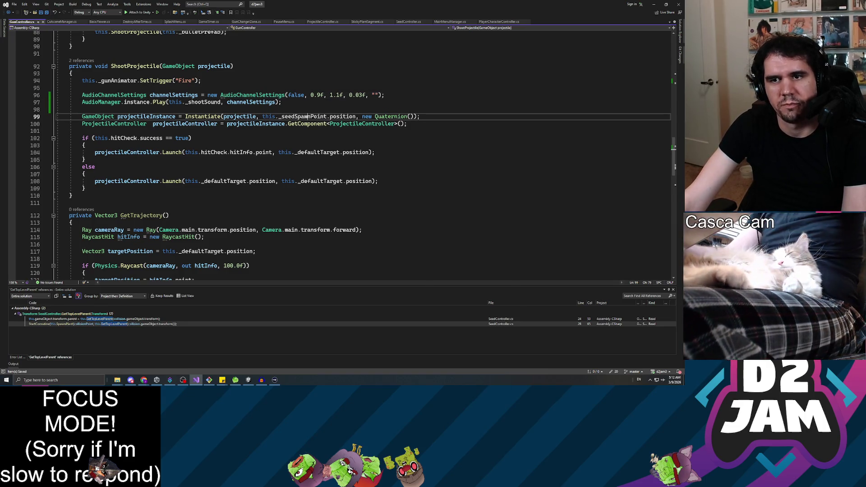
key(alt+Tab)
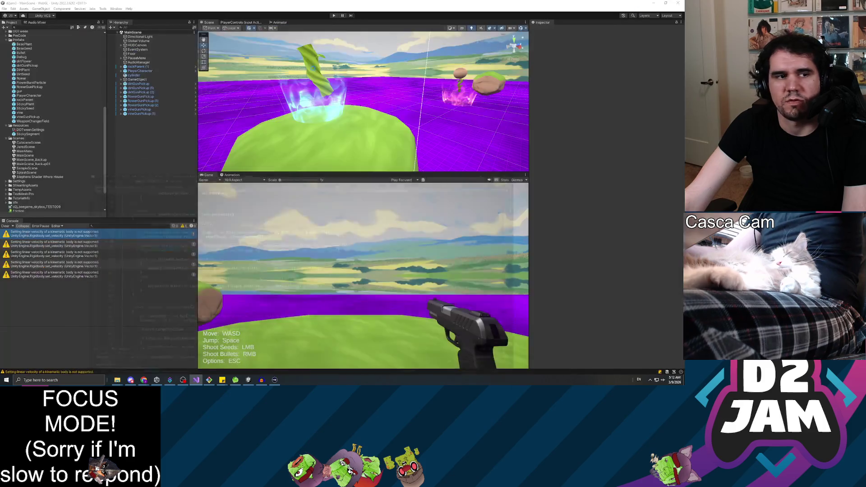
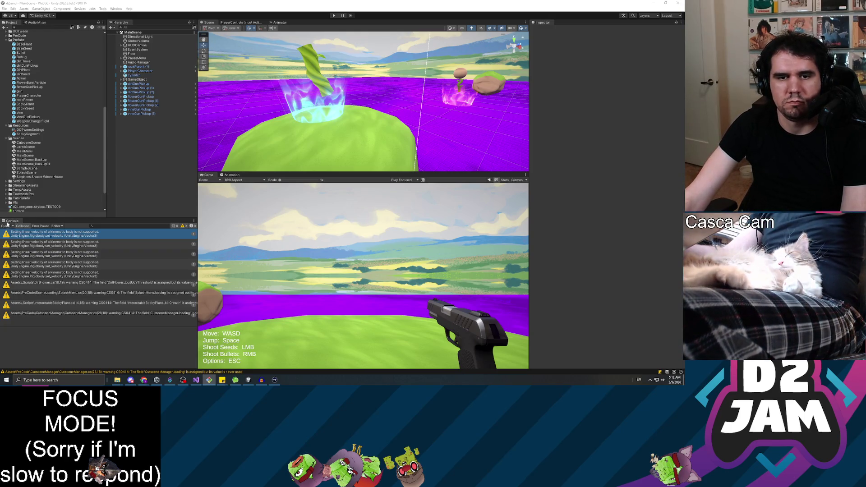
Clear the Console warnings, then back in KillPlane.cs type LoadScene() with the cursor inside the parentheses.
click(6, 225)
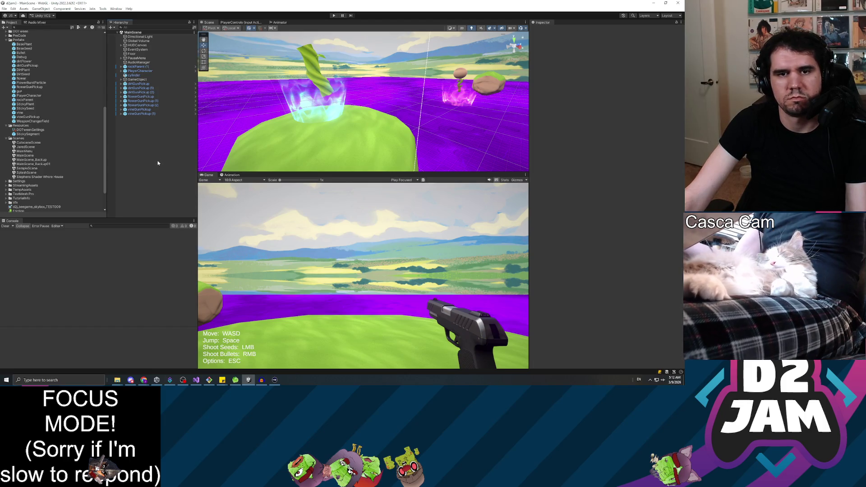
key(alt+Tab)
text(LoadScene())
key(Left)
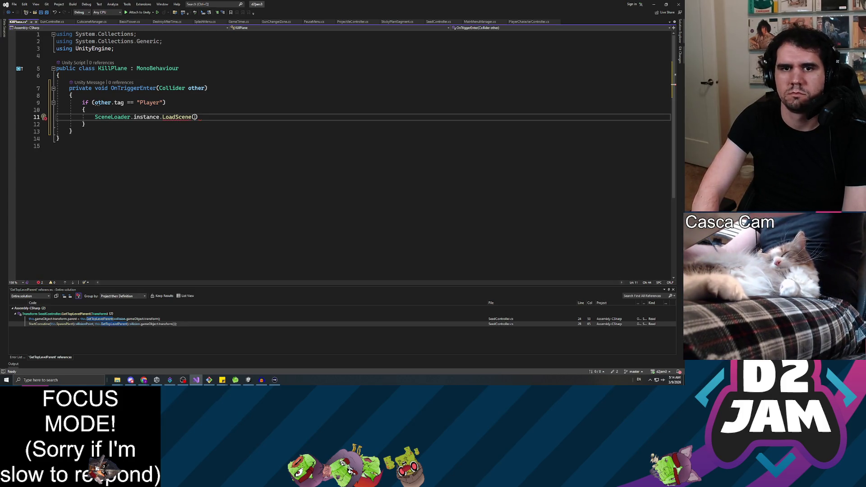
Complete the KillPlane line as SceneLoader.instance.LoadScene("MainScene");.
text(ceneLoader.instance)
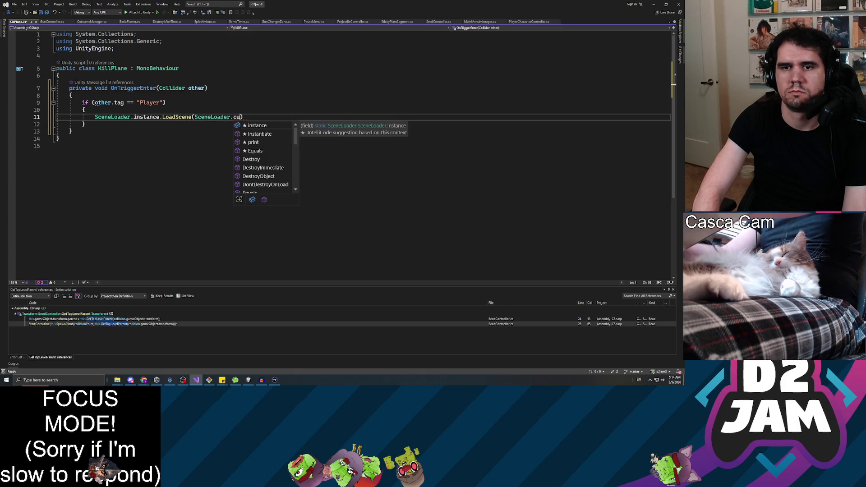
text(.)
key(Escape)
key(ctrl+space)
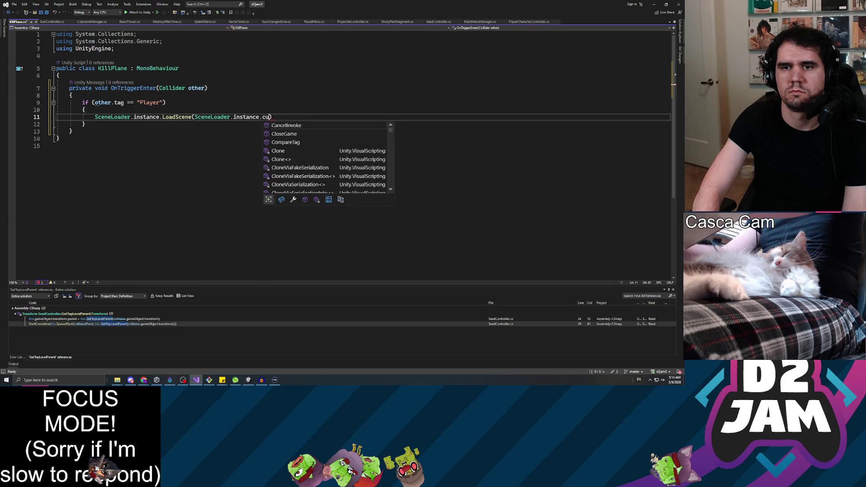
text(get)
key(BackSpace)
key(BackSpace)
key(BackSpace)
text(scen)
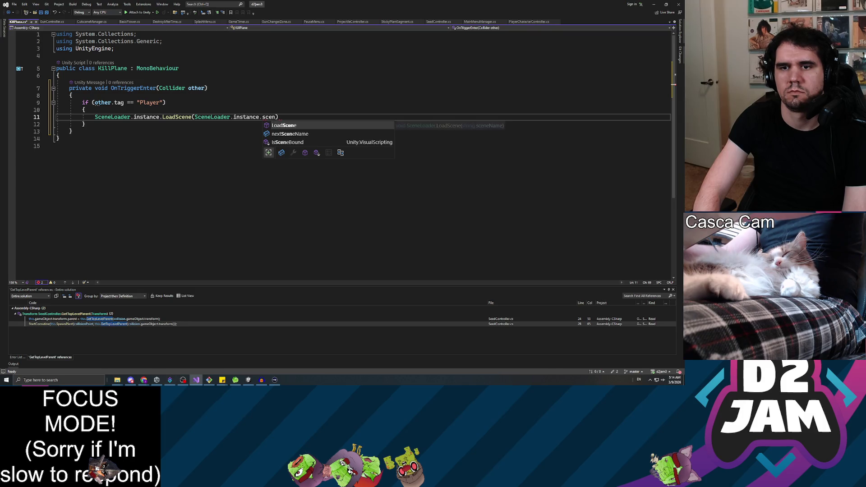
key(BackSpace)
key(BackSpace)
key(BackSpace)
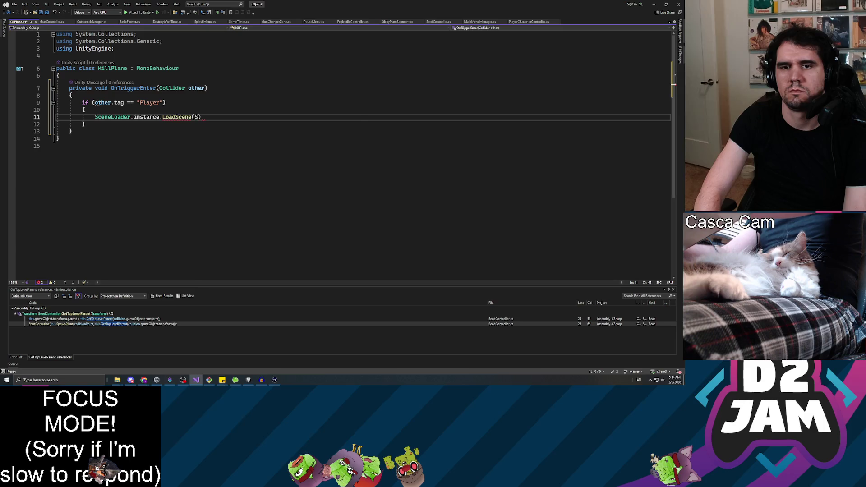
text(ceneMana)
key(BackSpace)
key(BackSpace)
key(BackSpace)
text(")
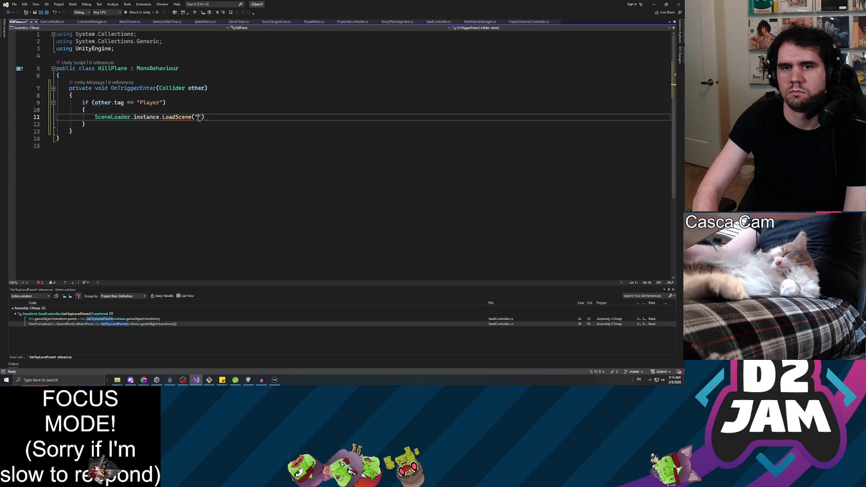
text(MainSc)
text(ene")
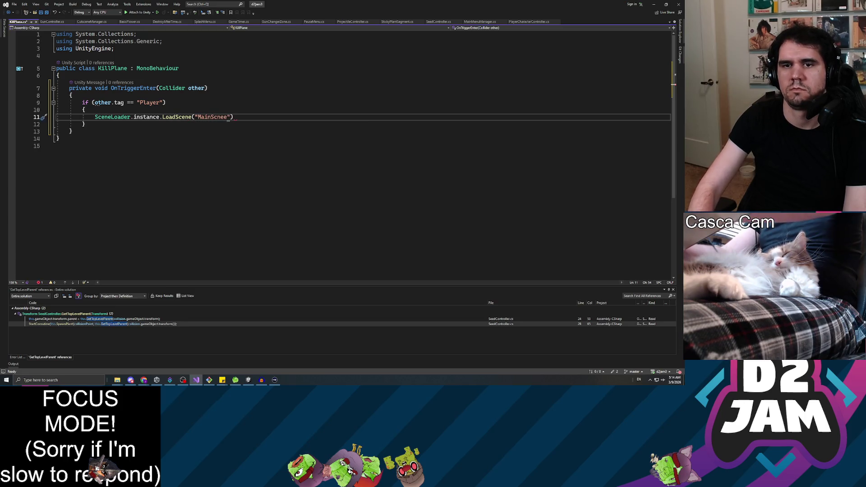
text();)
Save KillPlane.cs and return to Unity.
key(ctrl+s)
click(73, 95)
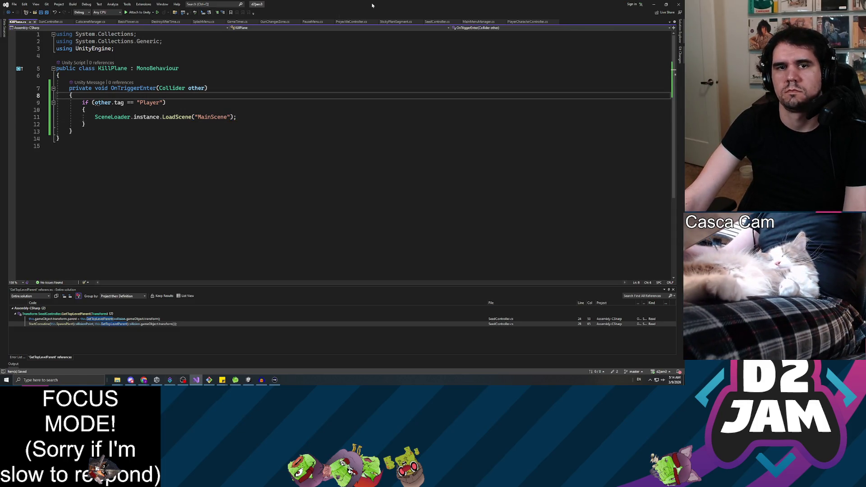
key(alt+Tab)
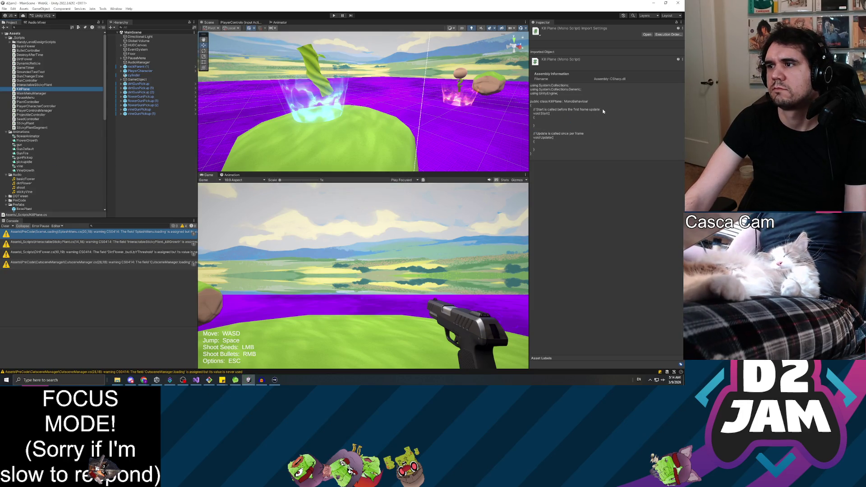
Clear the Console and create an empty GameObject named KillPlane in the Hierarchy.
click(143, 170)
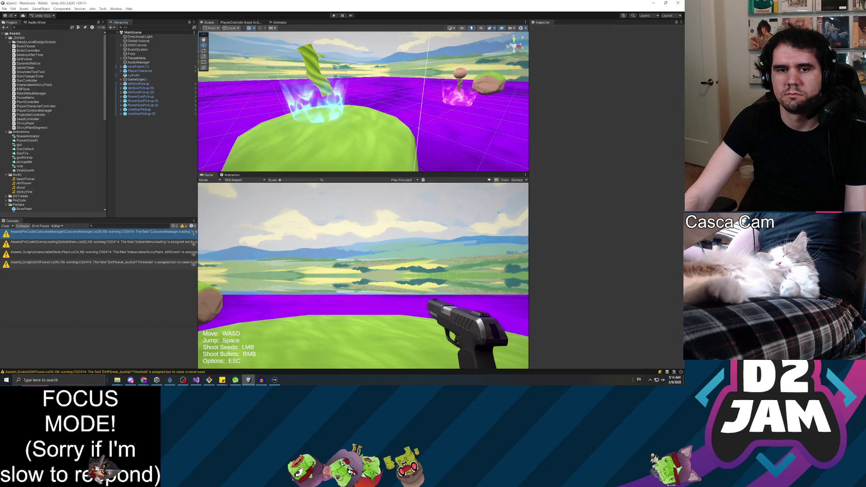
click(5, 226)
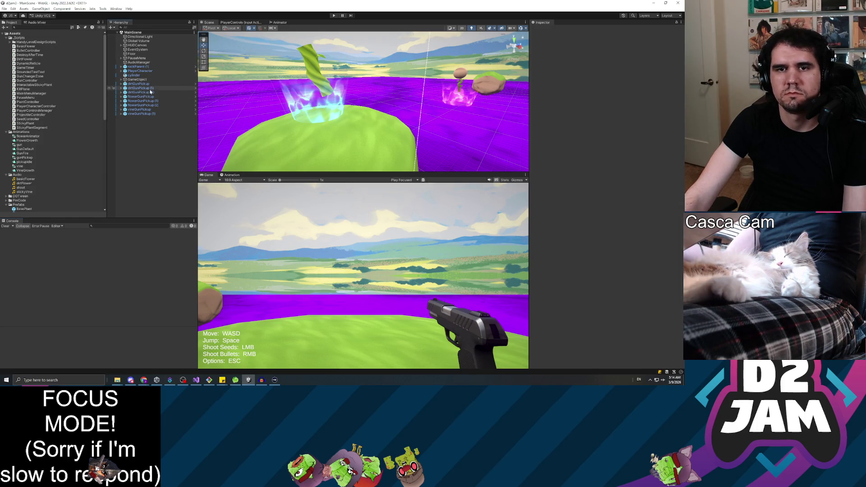
right_click(147, 141)
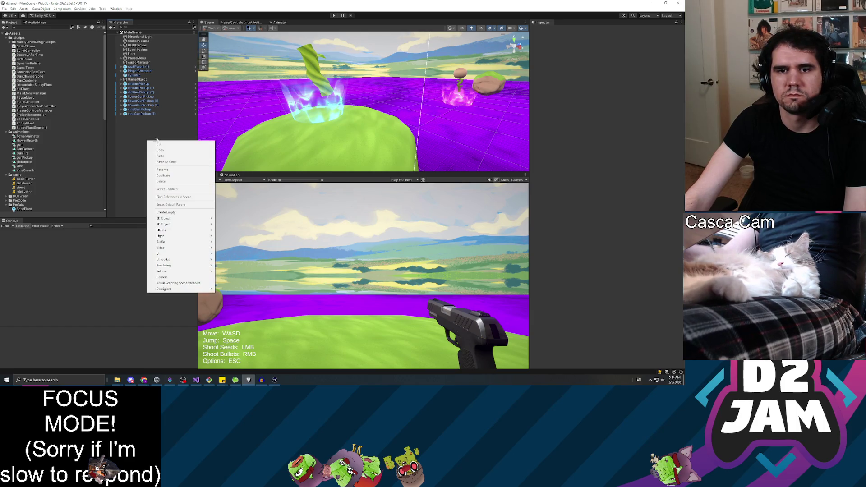
click(166, 213)
text(K)
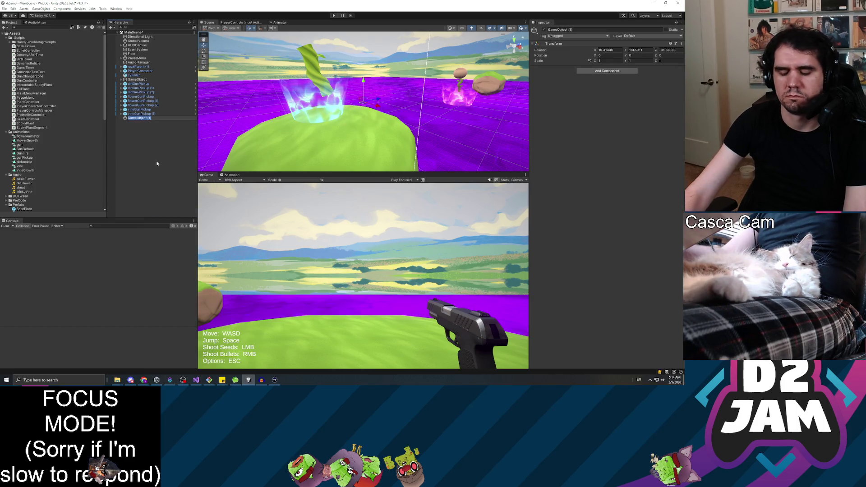
text(illPlane)
key(Return)
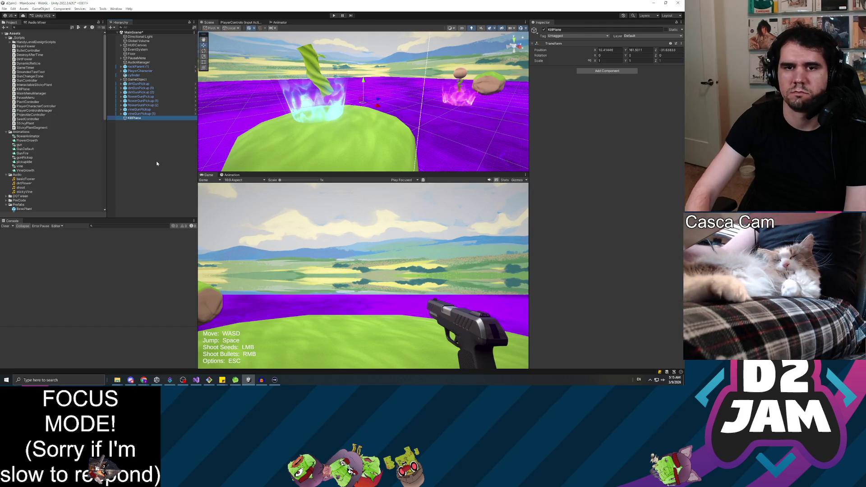
mouse_move(406, 113)
mouse_down()
mouse_move(293, 186)
mouse_move(305, 106)
mouse_up()
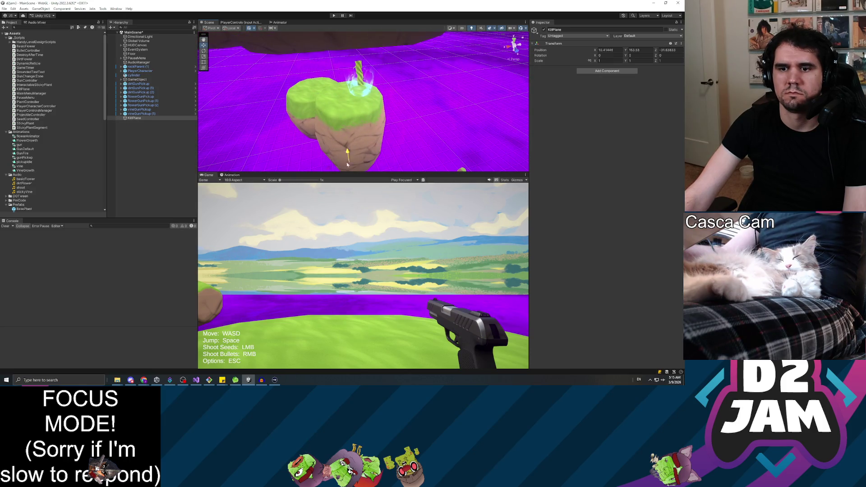
Select and frame KillPlane, then add a Box Collider component to it.
mouse_move(352, 136)
mouse_down()
mouse_move(348, 154)
mouse_move(137, 144)
mouse_up()
scroll(349, 148, up, 10)
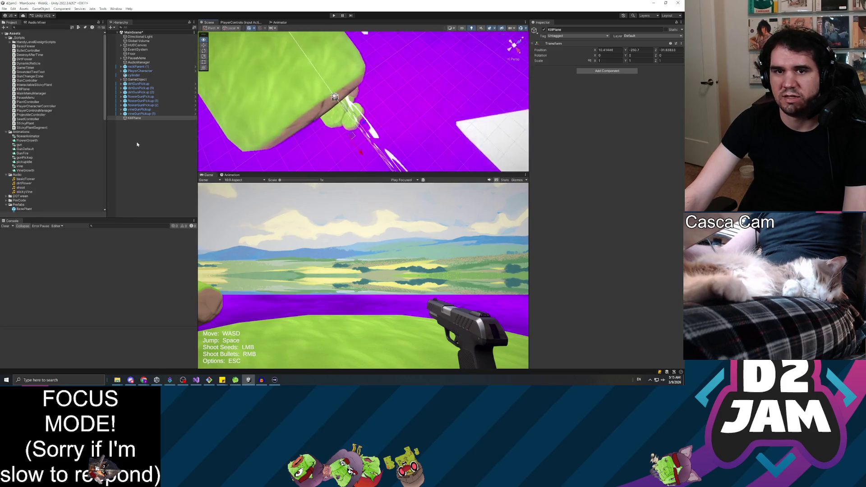
click(140, 114)
double_click(134, 117)
mouse_move(405, 101)
mouse_down()
mouse_move(398, 53)
mouse_move(410, 341)
mouse_move(397, 353)
mouse_up()
click(602, 71)
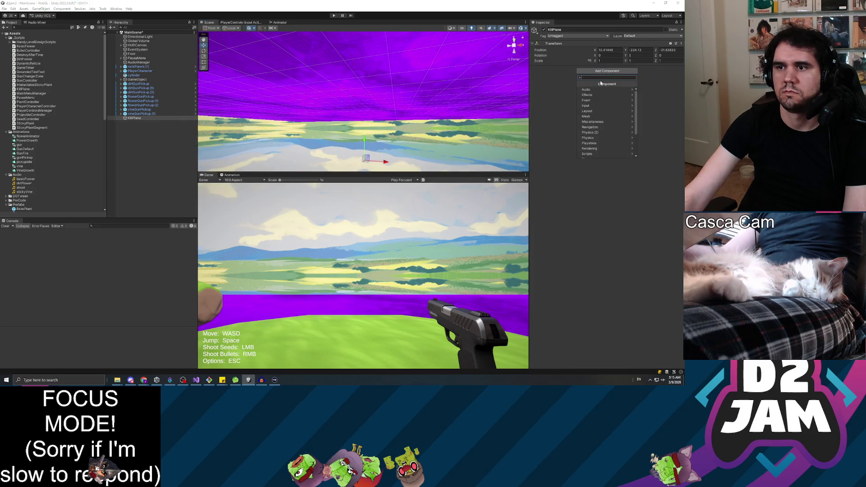
text(boxco)
key(Return)
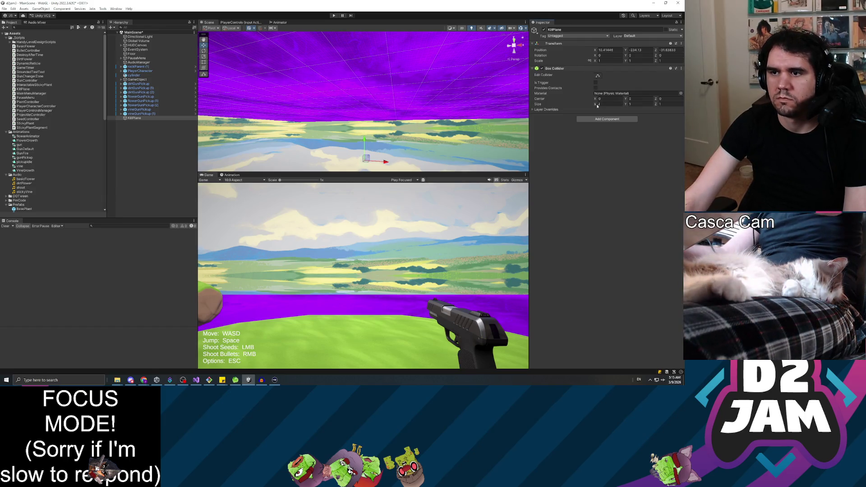
Drag KillPlane along its Y gizmo so it sits beneath the floating island.
scroll(410, 134, down, 3)
mouse_move(419, 84)
mouse_down()
mouse_move(391, 89)
mouse_move(400, 366)
mouse_move(339, 122)
mouse_move(366, 74)
mouse_move(370, 374)
mouse_up()
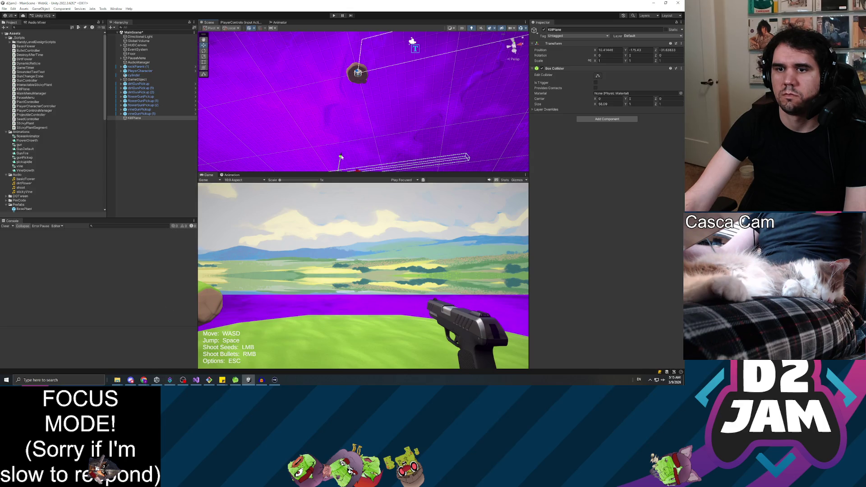
drag(341, 157, 356, 67)
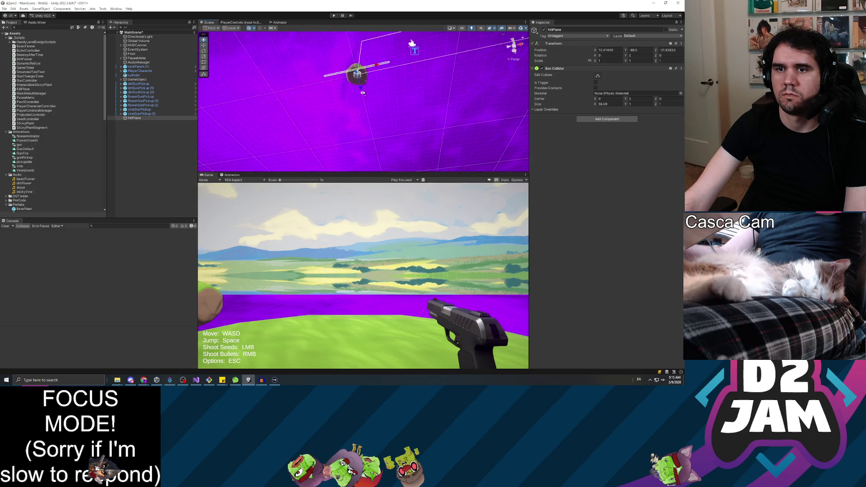
mouse_move(356, 107)
mouse_down()
mouse_move(346, 76)
mouse_move(197, 62)
mouse_move(303, 33)
mouse_move(304, 69)
mouse_move(360, 128)
mouse_move(493, 99)
mouse_move(329, 165)
mouse_move(569, 277)
mouse_move(584, 247)
mouse_move(560, 291)
mouse_move(472, 136)
mouse_move(584, 151)
mouse_move(392, 144)
mouse_move(404, 221)
mouse_move(433, 149)
mouse_move(358, 186)
mouse_up()
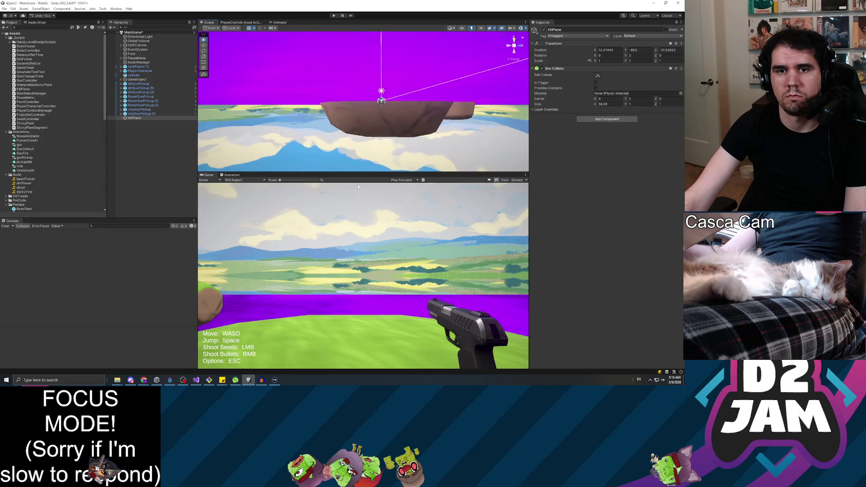
mouse_move(139, 114)
mouse_down()
mouse_move(136, 129)
mouse_move(140, 120)
mouse_up()
Give KillPlane's Box Collider a 1000 by 1000 size and set its position fields to 0.
click(139, 119)
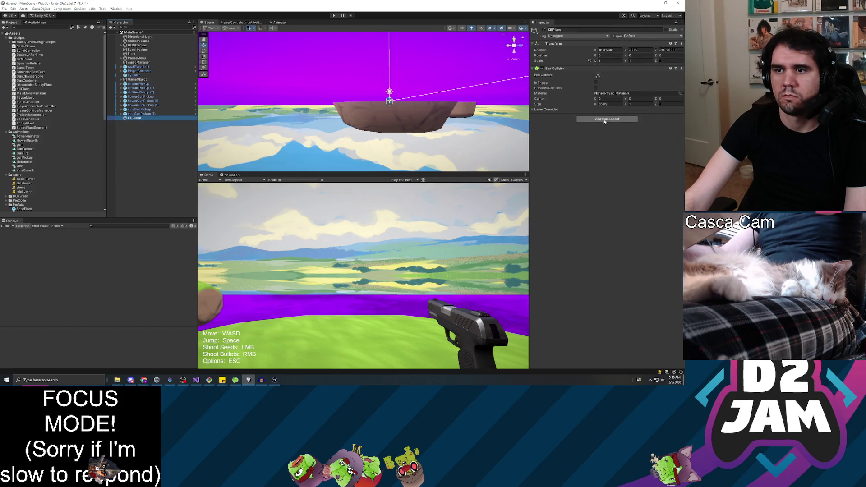
click(609, 104)
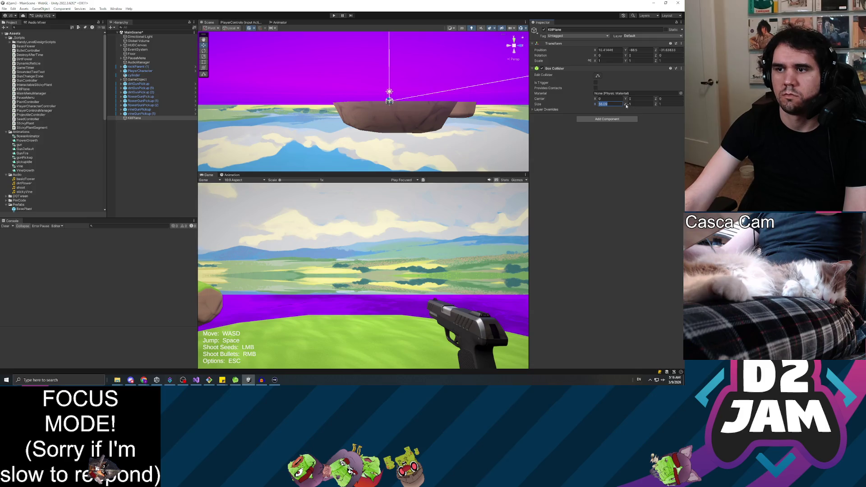
text(100)
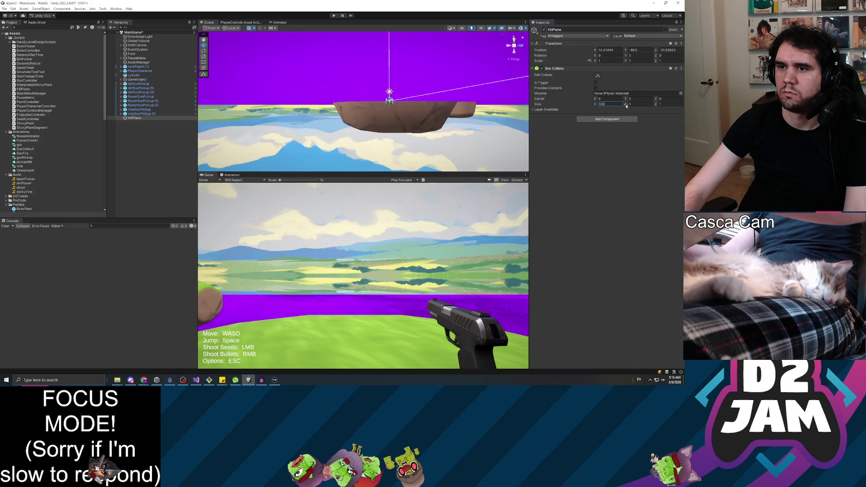
text(0)
key(Tab)
text(100)
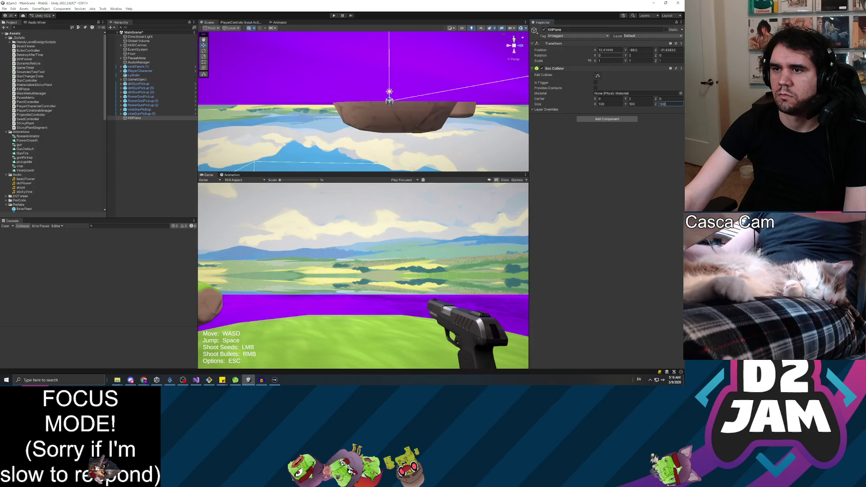
text(0)
key(Tab)
text(0)
key(Tab)
text(0)
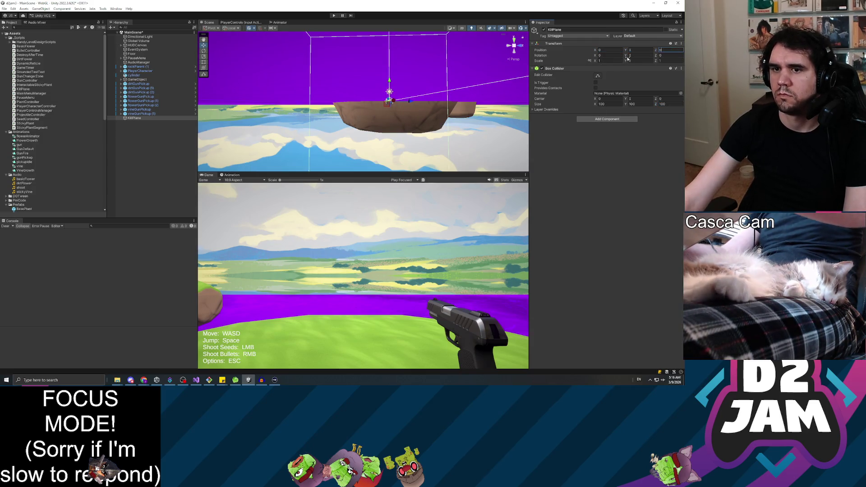
Add the Kill Plane script and a Rigidbody, then move the script above the Box Collider.
click(607, 119)
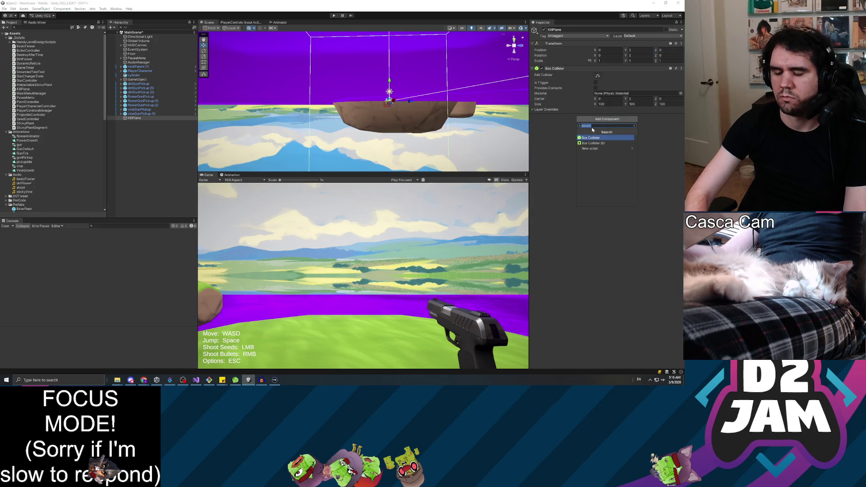
text(killplane)
click(611, 137)
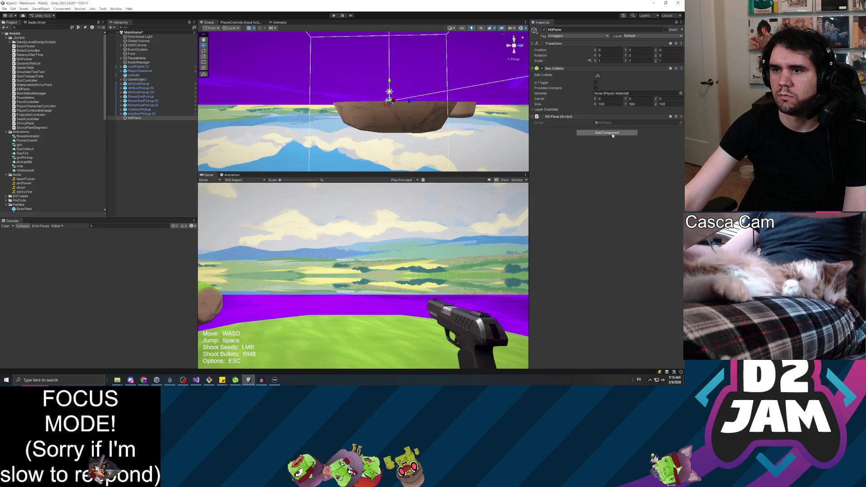
click(610, 134)
text(rig)
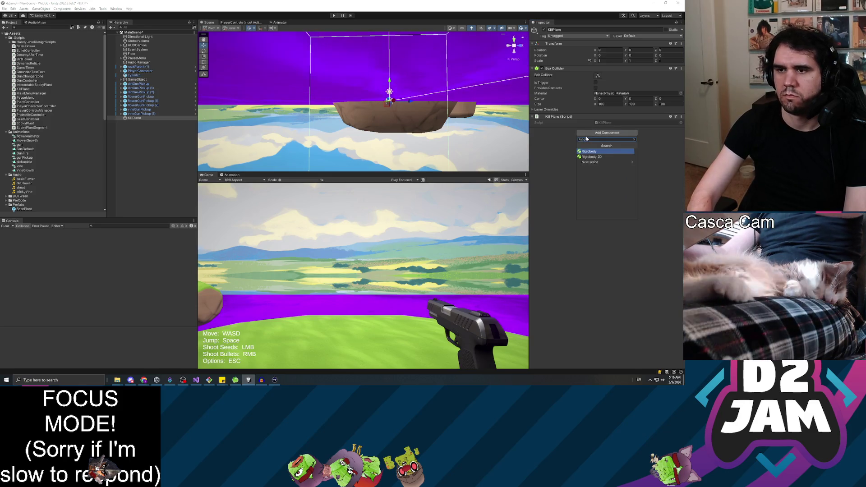
click(589, 151)
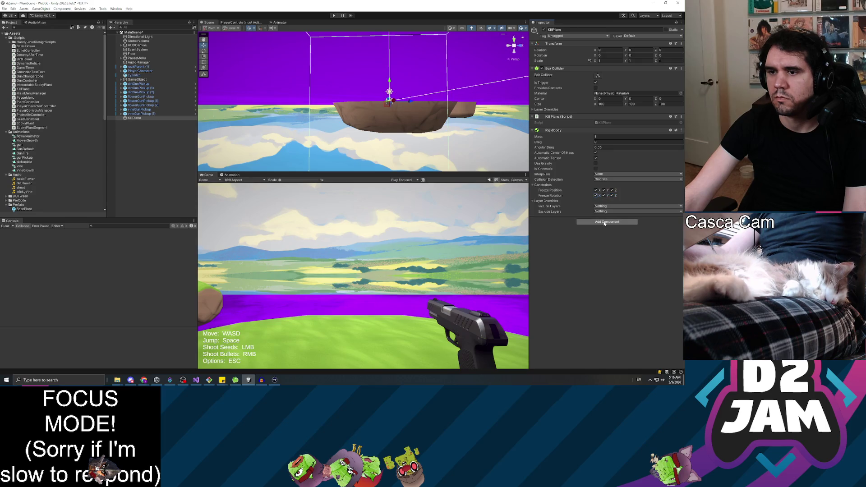
drag(557, 117, 567, 67)
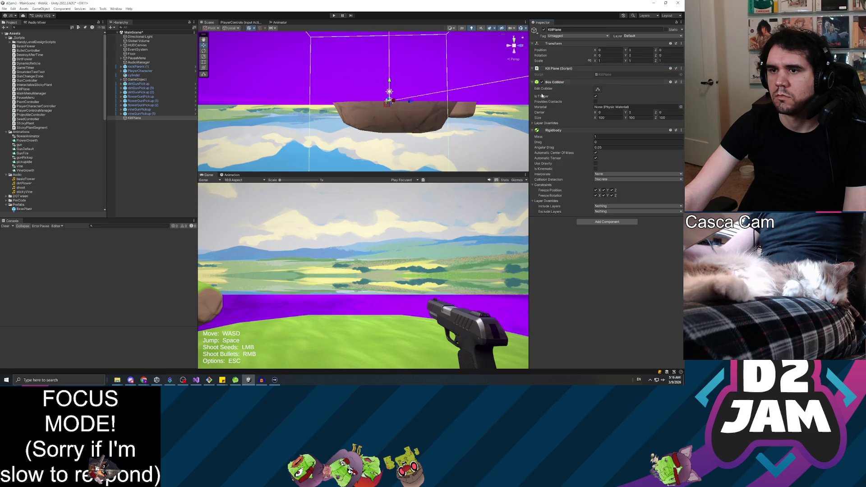
Delete the KillPlane object from the scene, leaving its prefab in the Prefabs folder.
scroll(57, 121, down, 2)
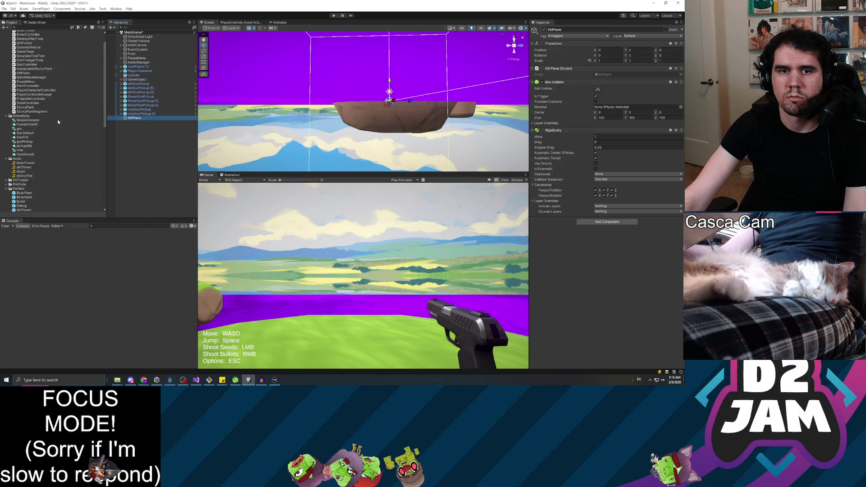
click(143, 148)
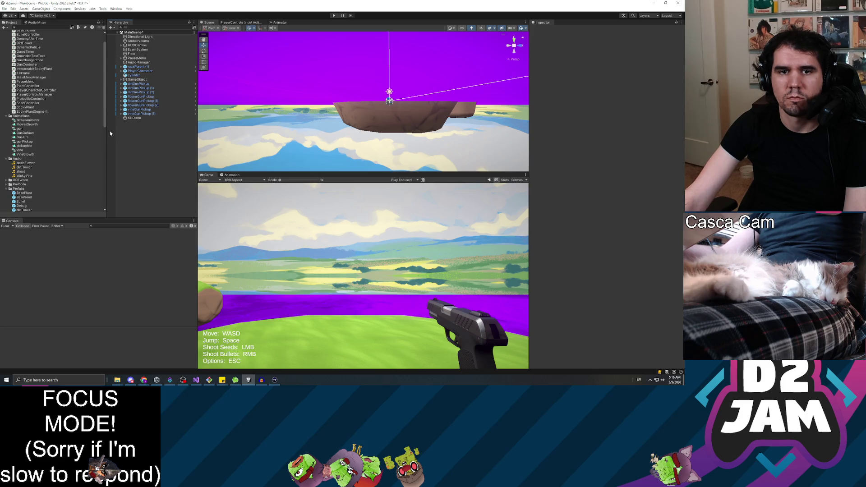
scroll(63, 145, down, 2)
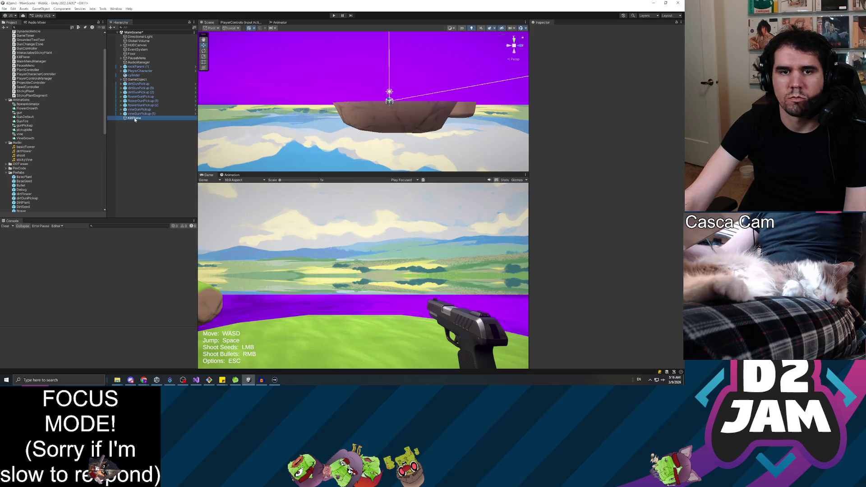
scroll(54, 135, down, 2)
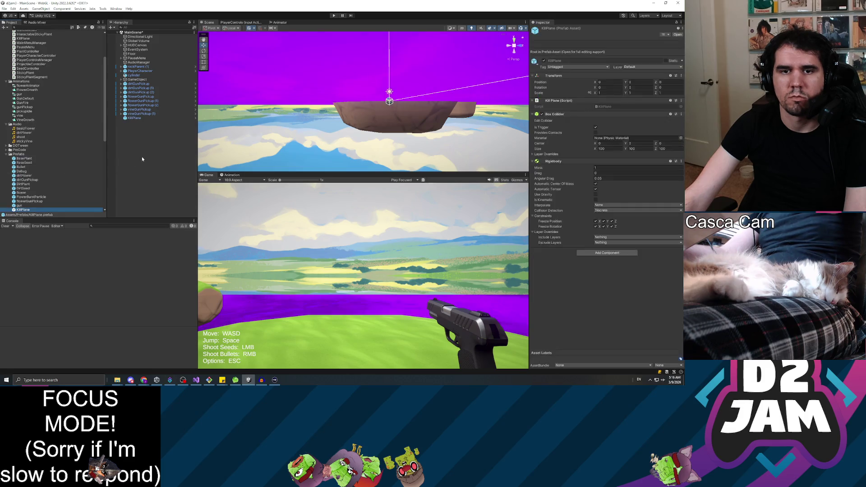
click(134, 118)
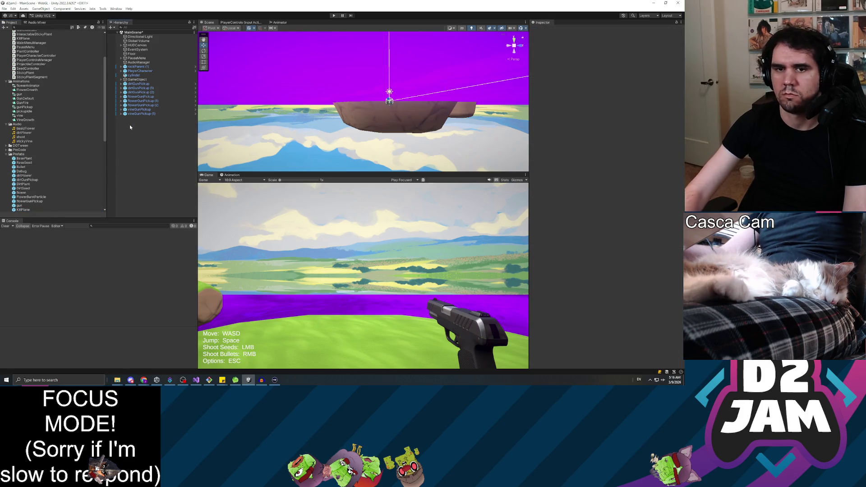
key(Delete)
scroll(46, 115, down, 5)
scroll(46, 115, down, 5)
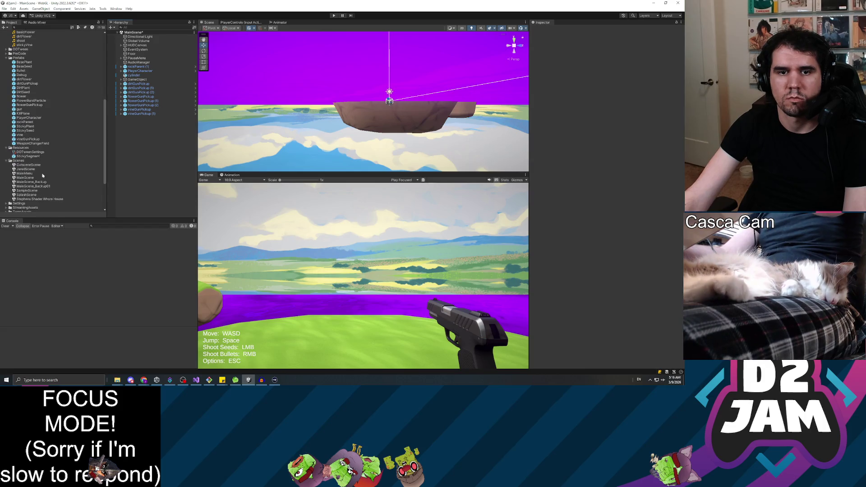
Open JaredScene from the Scenes folder, discarding MainScene's unsaved changes.
double_click(29, 170)
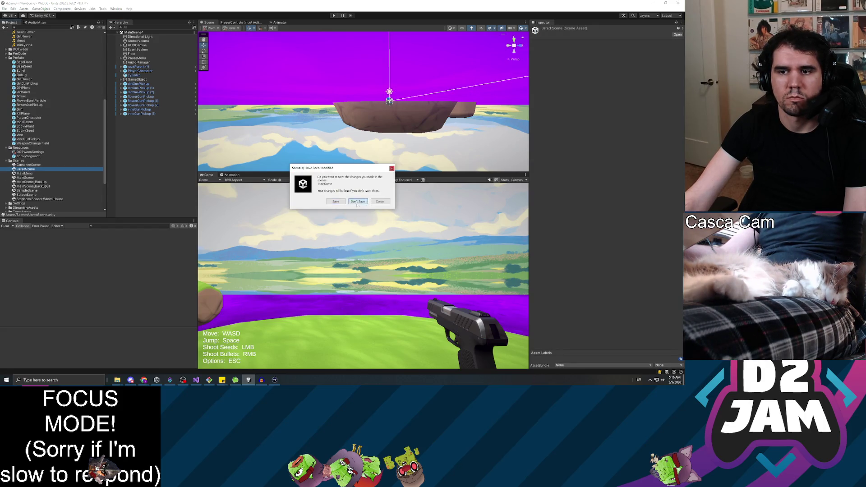
click(357, 203)
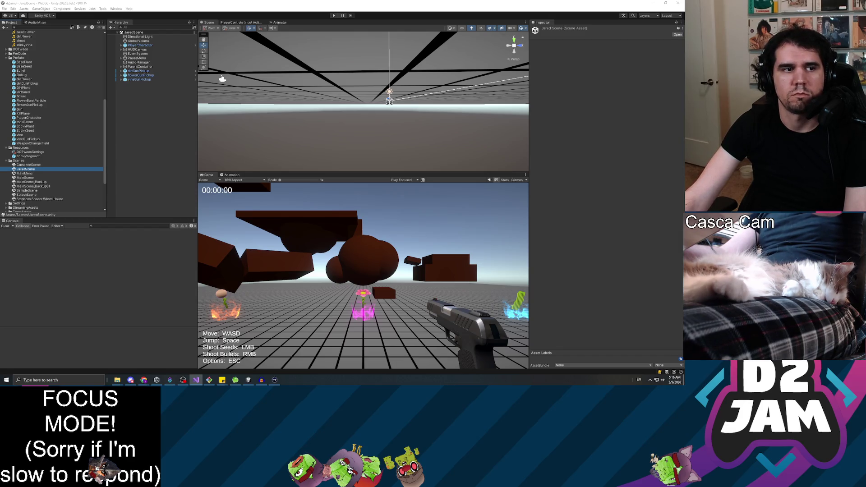
click(153, 180)
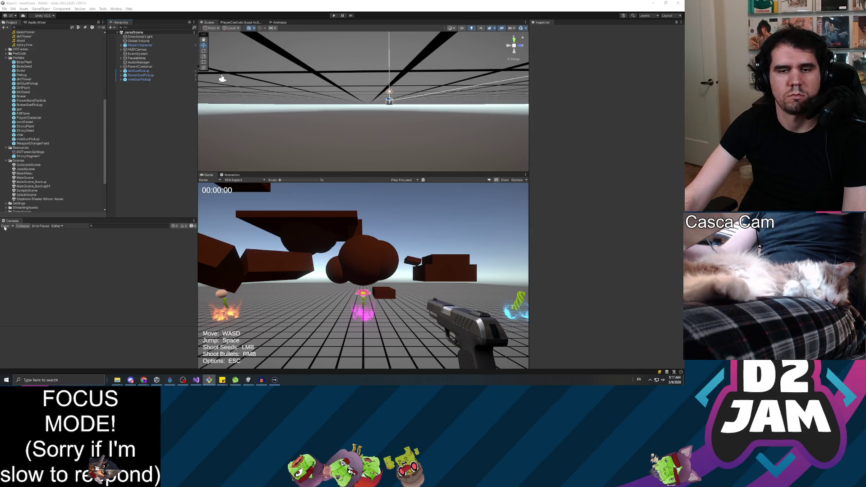
click(132, 200)
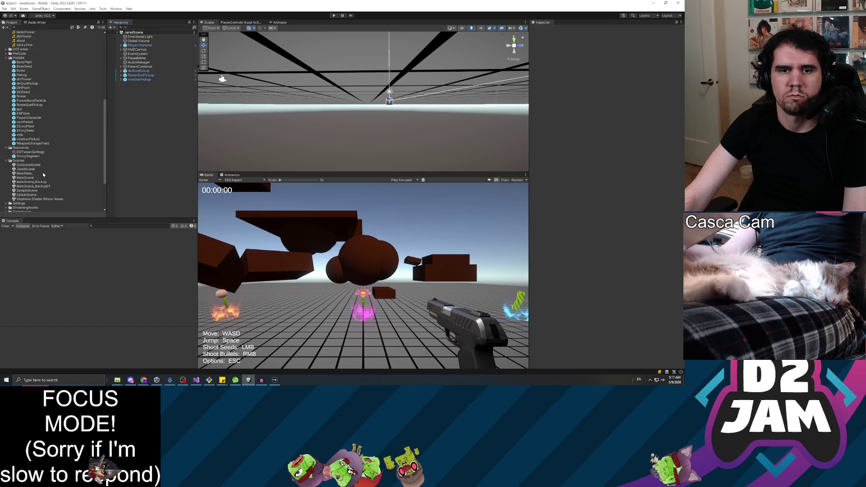
Select the _Scripts folder and bring up its context menu.
scroll(38, 105, up, 10)
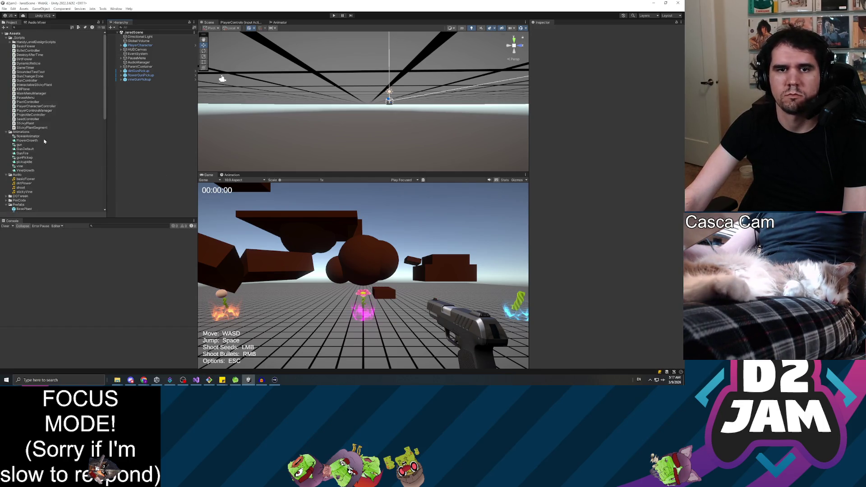
click(20, 38)
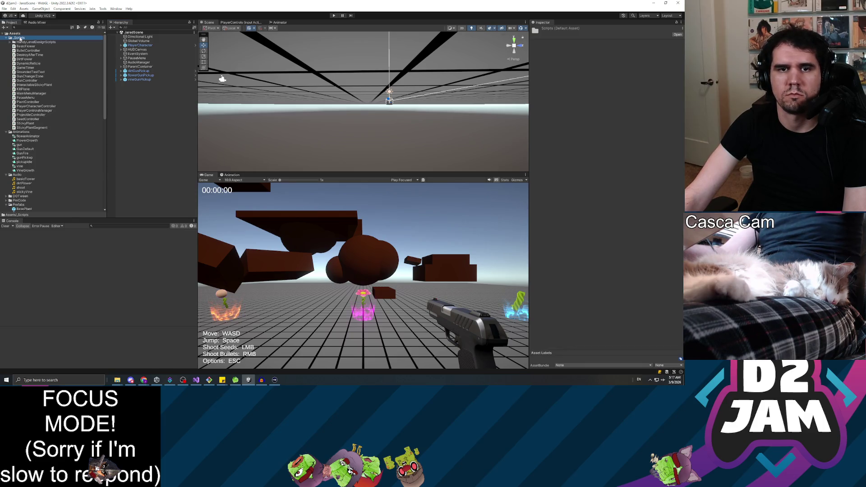
right_click(21, 39)
Create a C# script named GameManager in the _Scripts folder.
mouse_move(45, 42)
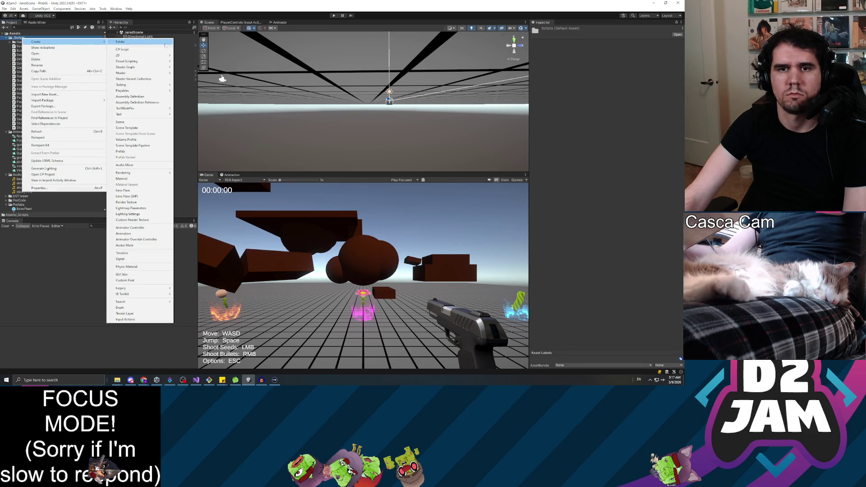
click(143, 50)
text(GameManager)
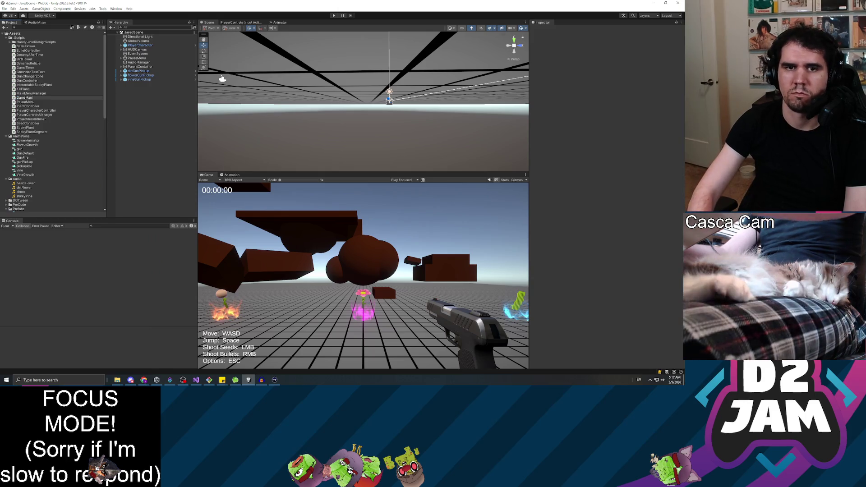
key(Return)
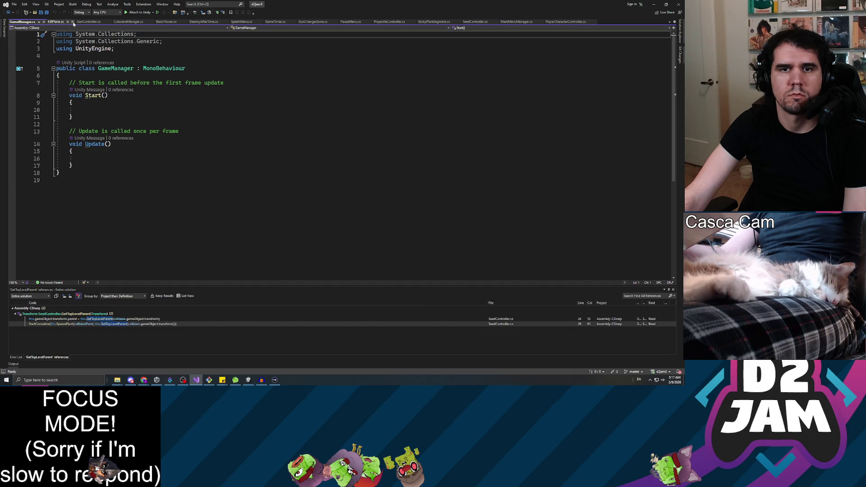
Close all twelve old script tabs, keeping only GameManager.cs and GameTimer.cs, and view GameTimer.cs.
click(72, 22)
click(80, 22)
click(87, 23)
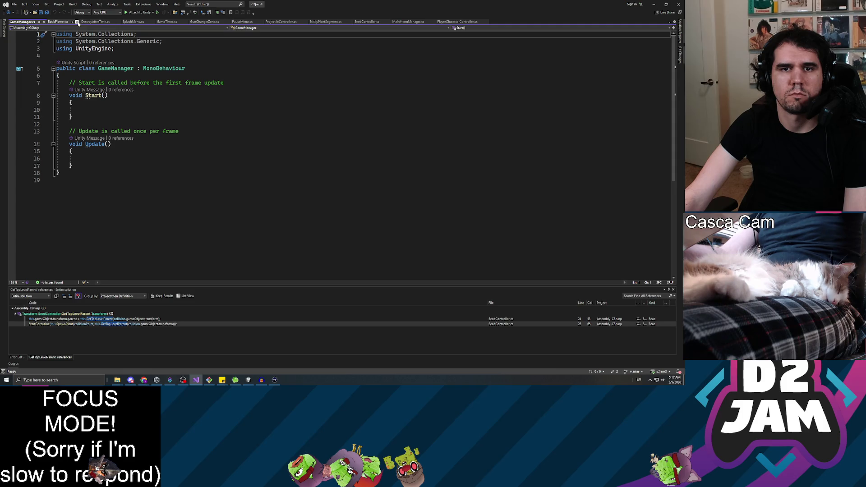
click(78, 22)
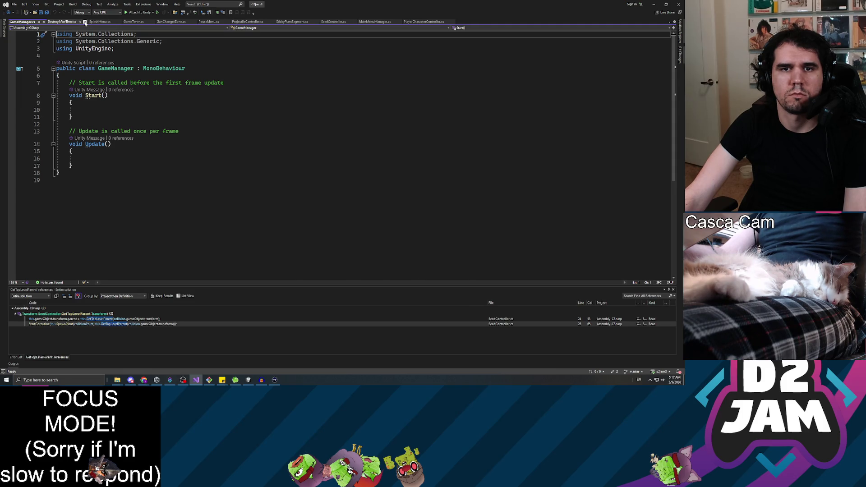
click(85, 22)
click(80, 23)
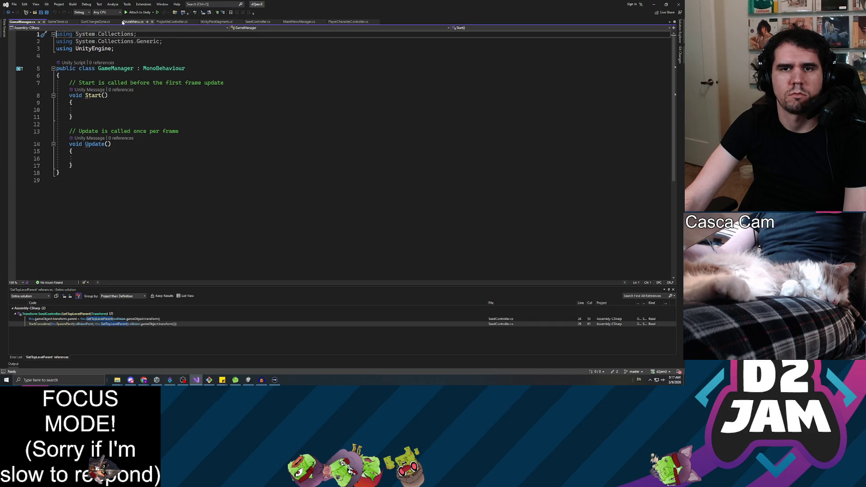
click(111, 23)
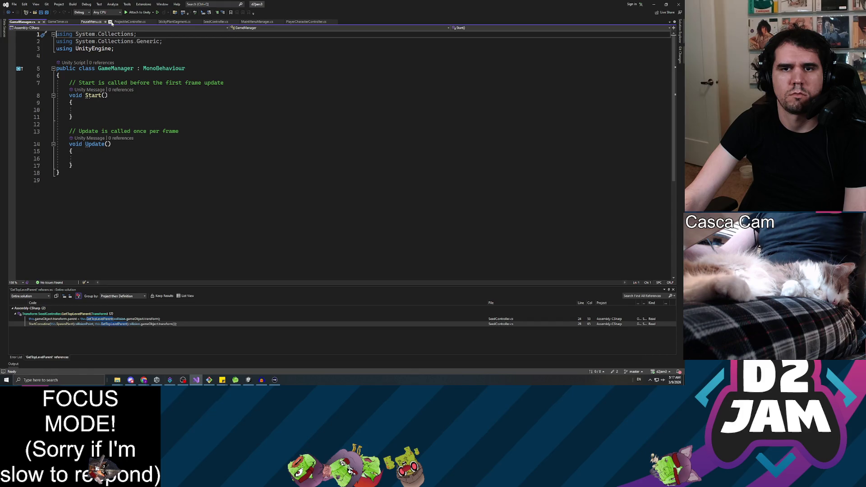
click(111, 22)
click(121, 22)
click(122, 22)
click(111, 23)
click(121, 23)
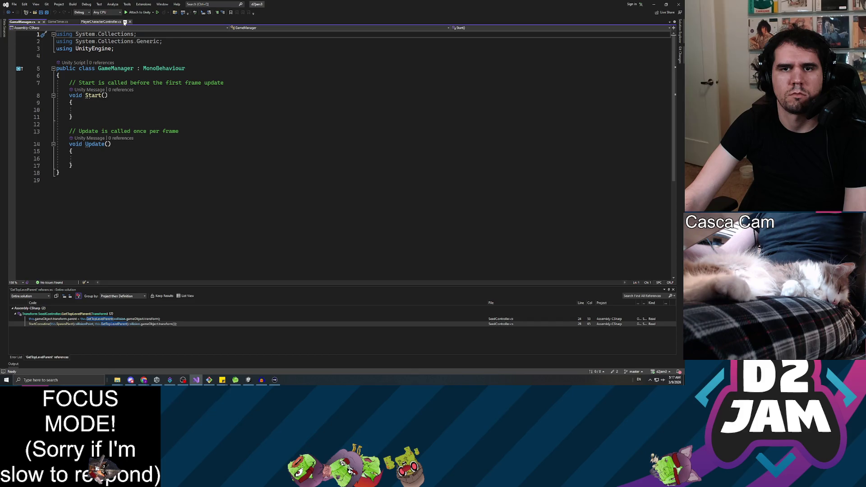
click(58, 21)
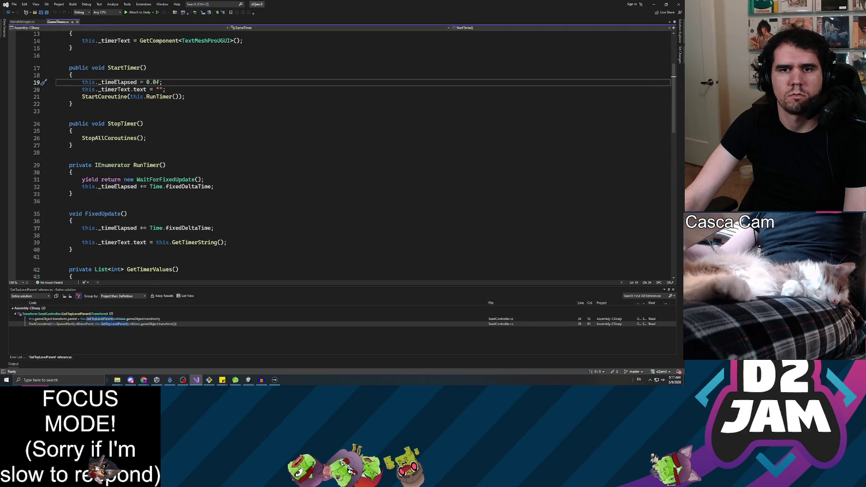
Find all references to StartTimer in GameTimer.cs.
scroll(338, 158, up, 4)
scroll(126, 168, up, 1)
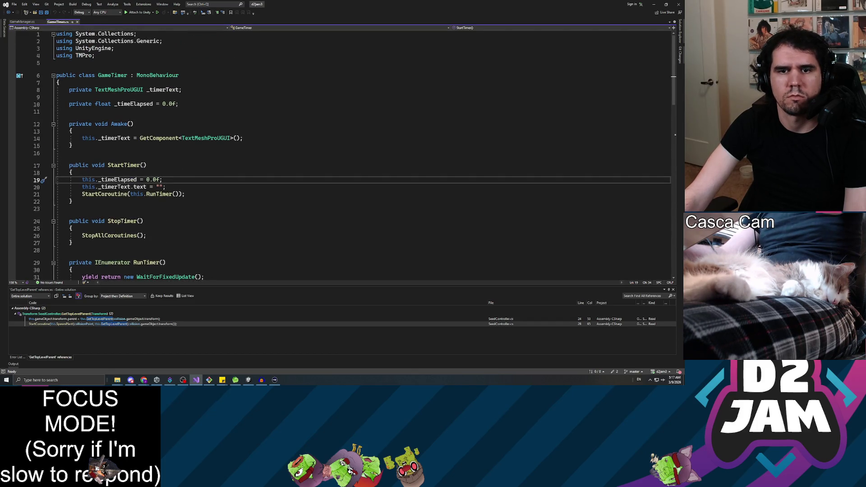
right_click(126, 166)
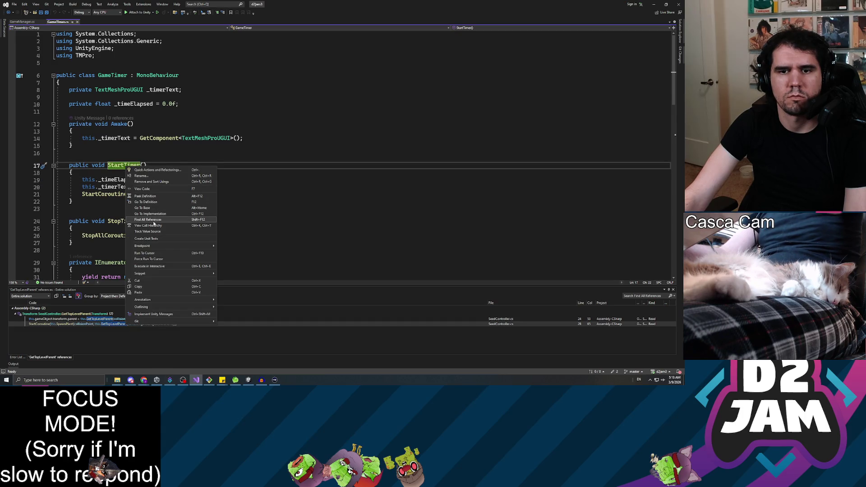
click(151, 222)
click(184, 194)
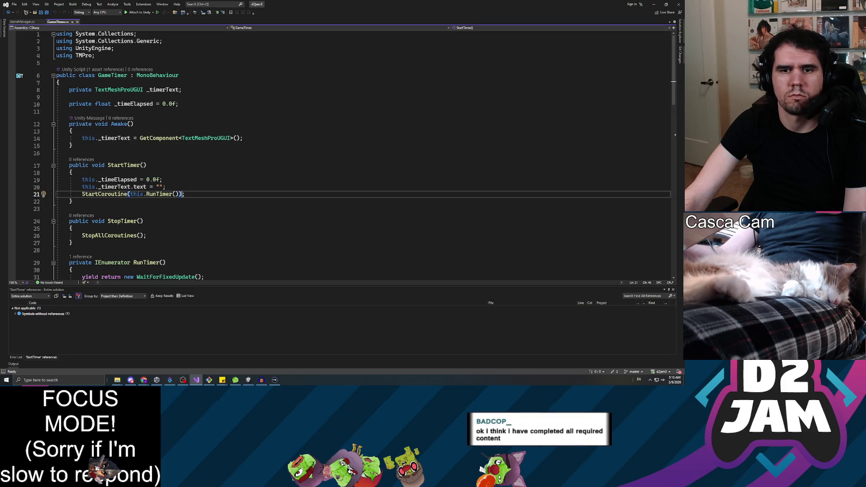
Review the GameTimer code, then place the cursor inside the GameManager class.
scroll(338, 153, down, 3)
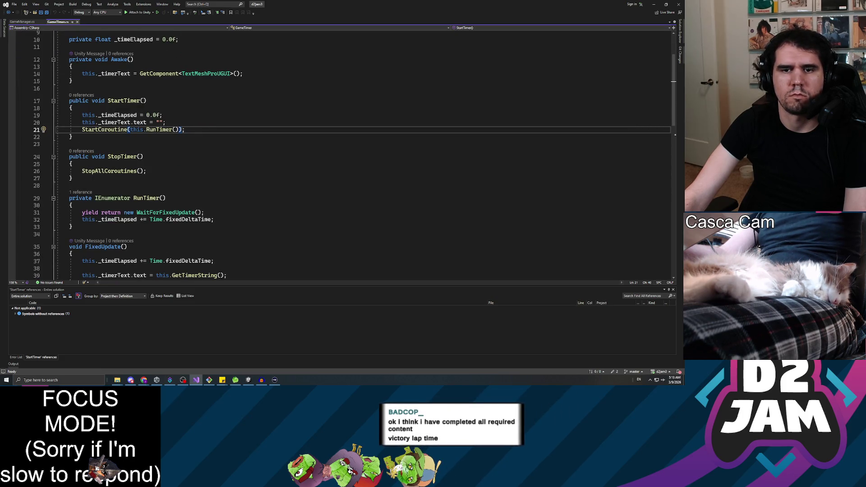
scroll(338, 153, down, 8)
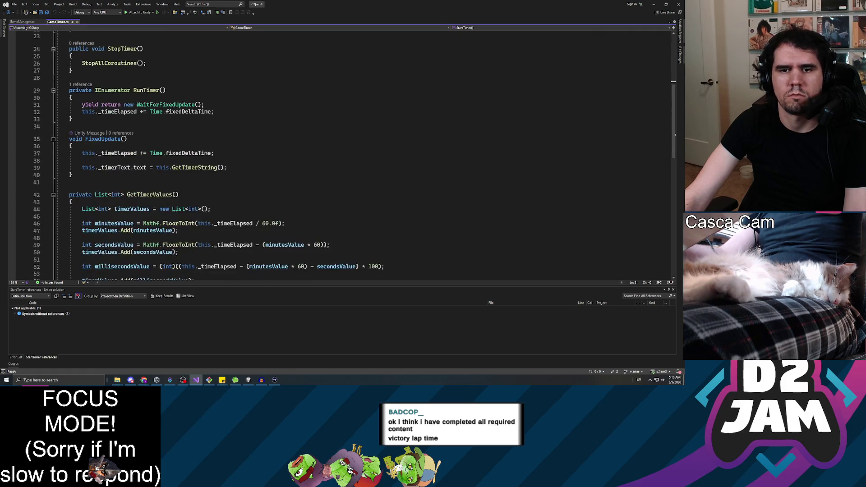
scroll(338, 153, up, 11)
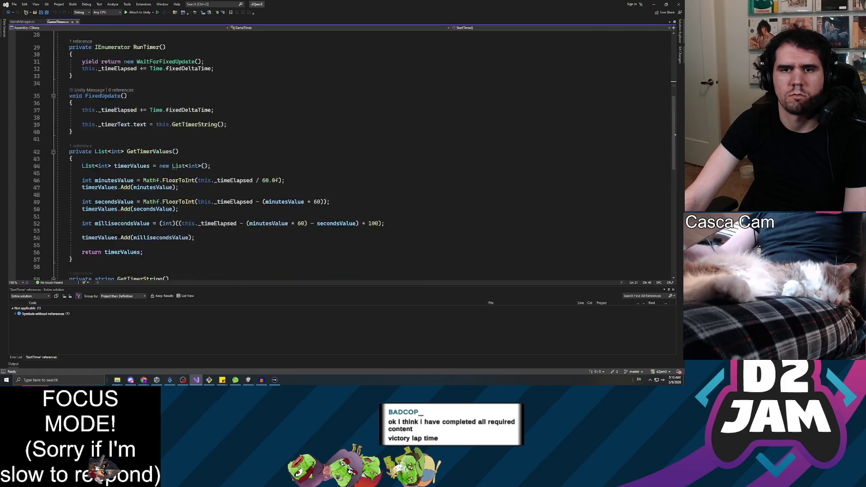
click(19, 22)
click(69, 83)
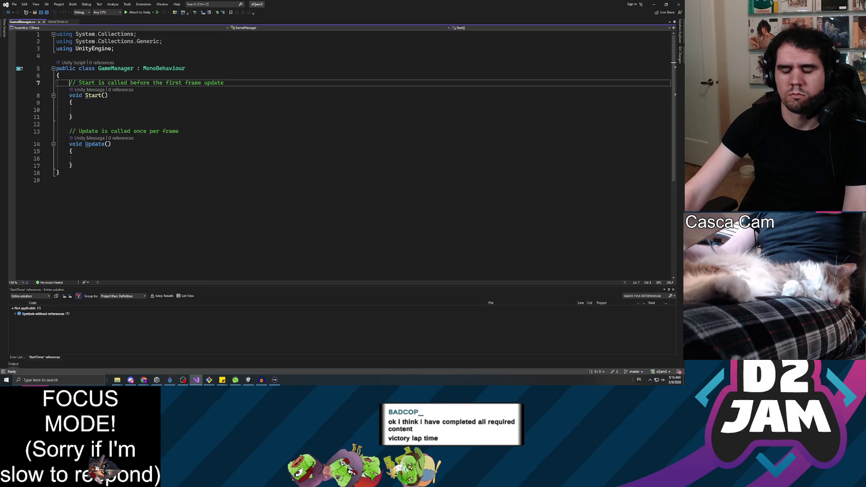
Add a [SerializeField] private GameTimer _timer field to GameManager.
key(Return)
key(Return)
key(Up)
key(Up)
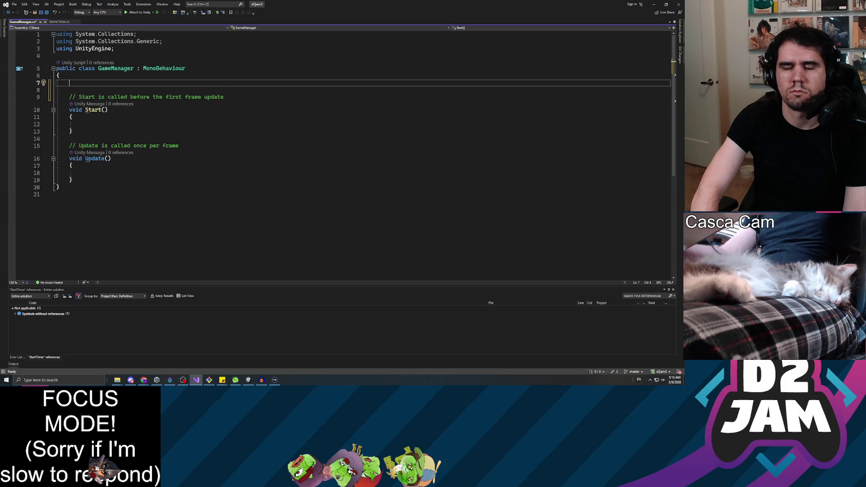
text(private )
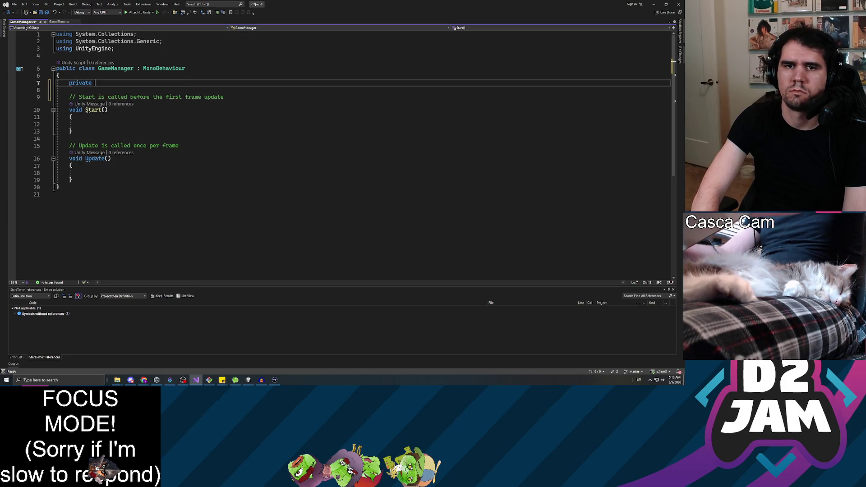
text(Game)
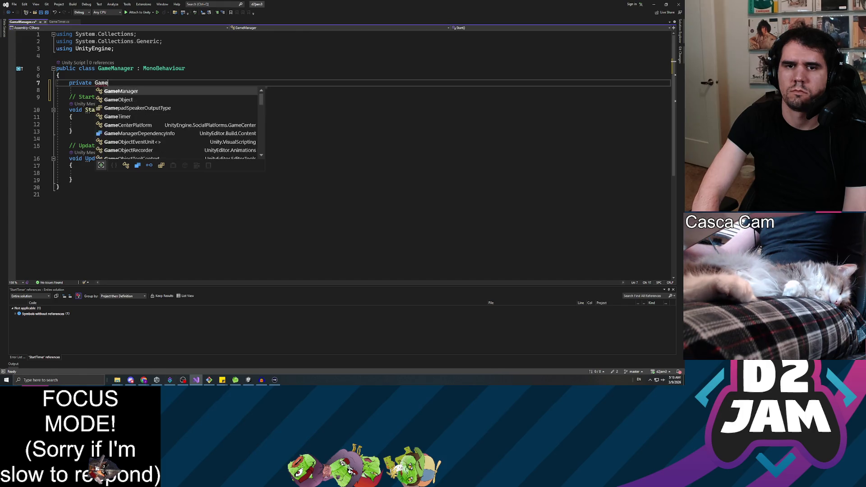
text(Timer _timer;)
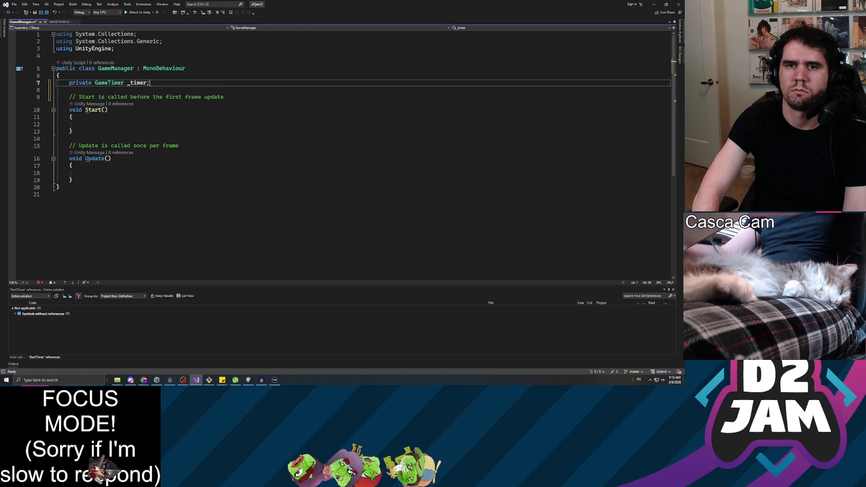
key(ctrl+Return)
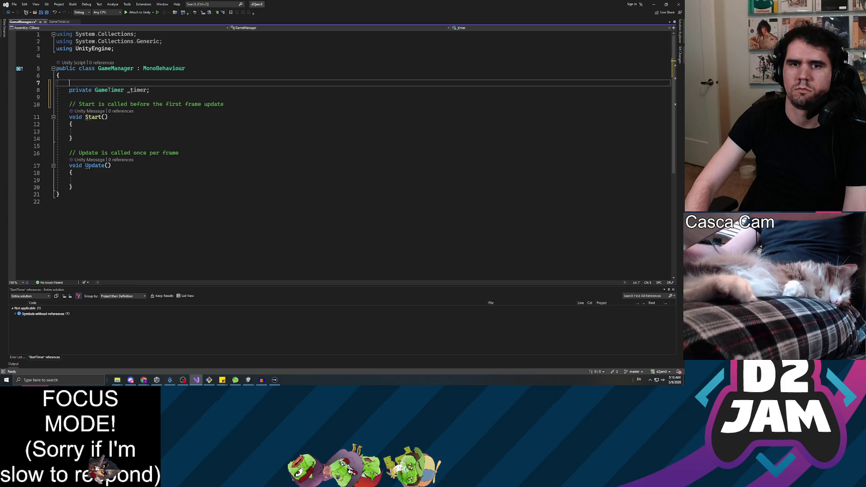
text([Serial)
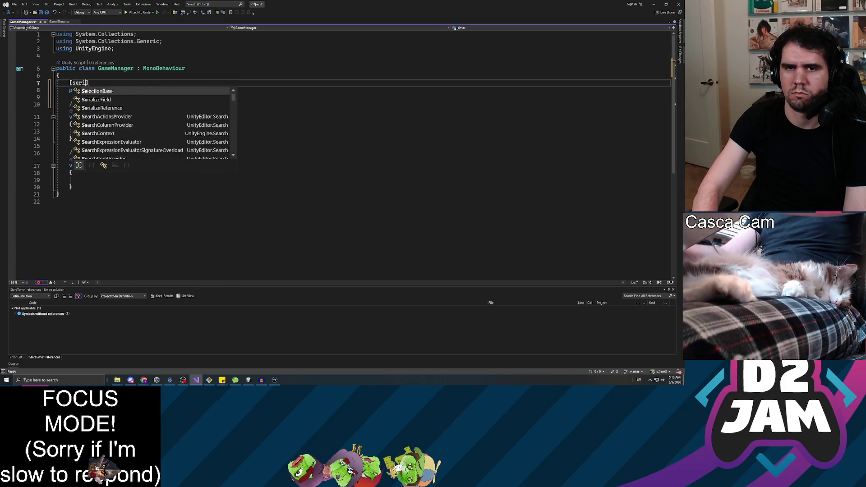
key(Tab)
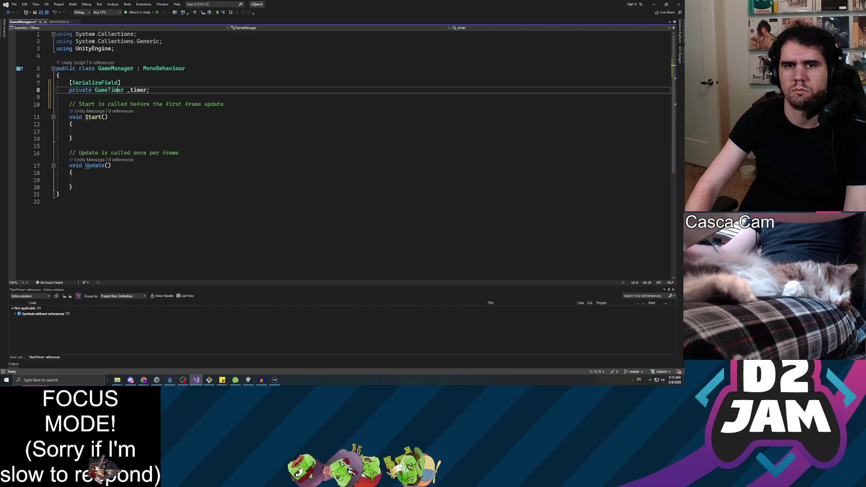
Declare a public static GameManager instance field above it and save the script.
key(Home)
key(Return)
key(Return)
key(Up)
key(Up)
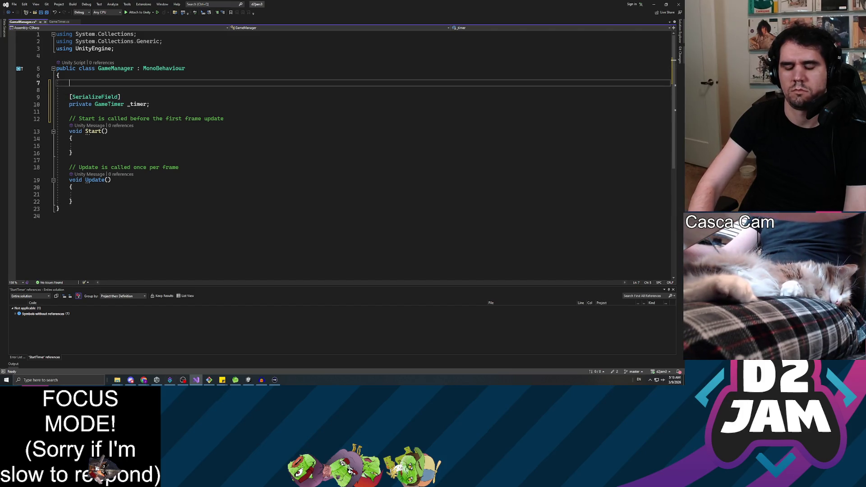
text(lic static instance)
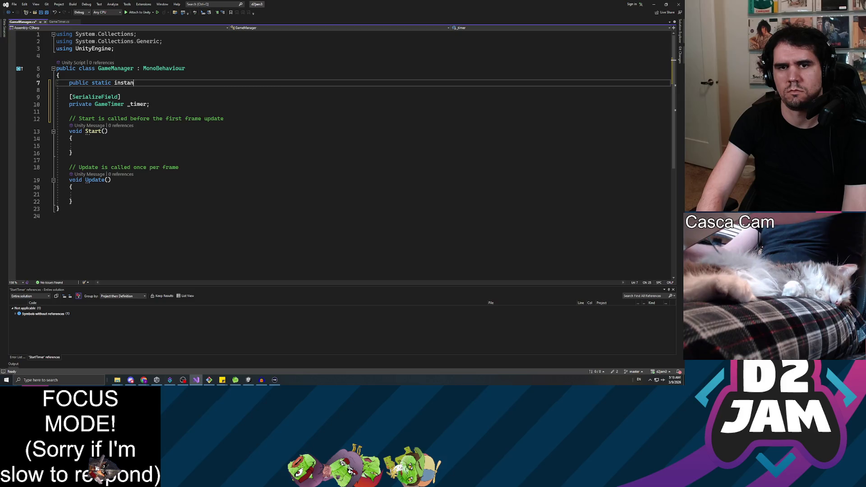
key(ctrl+shift+Left)
text(Combin)
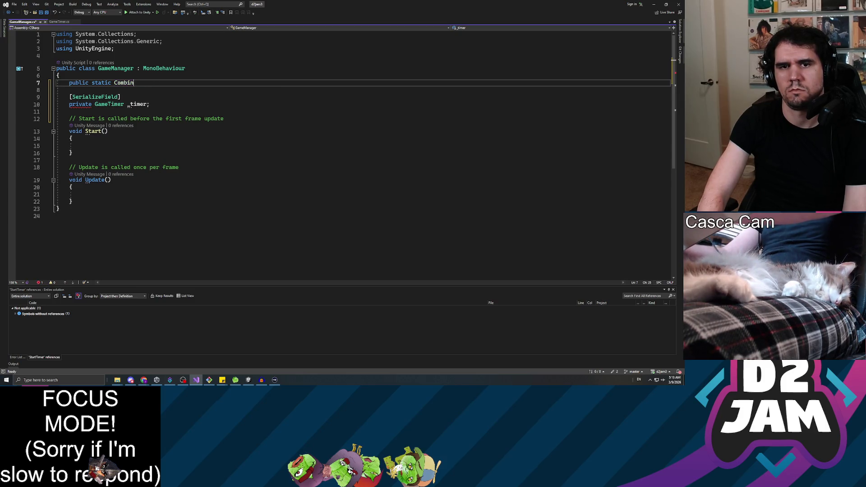
key(BackSpace)
key(BackSpace)
key(BackSpace)
key(BackSpace)
key(BackSpace)
key(BackSpace)
text(GameMana)
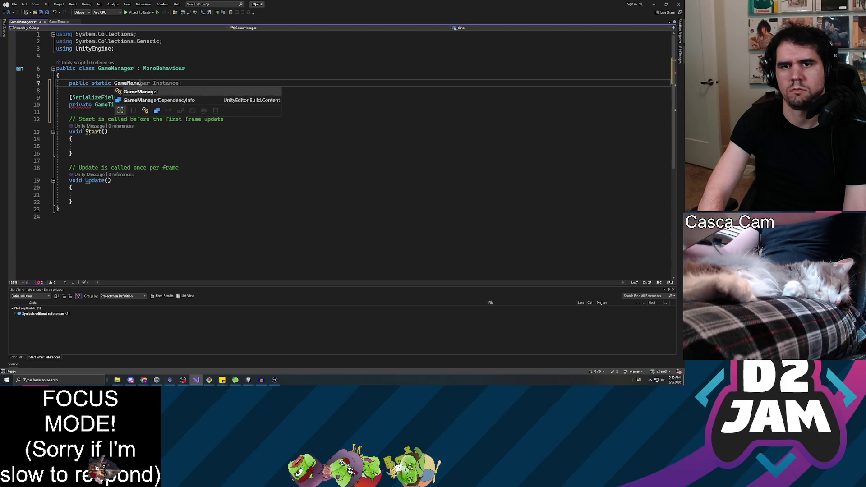
text(ger instance)
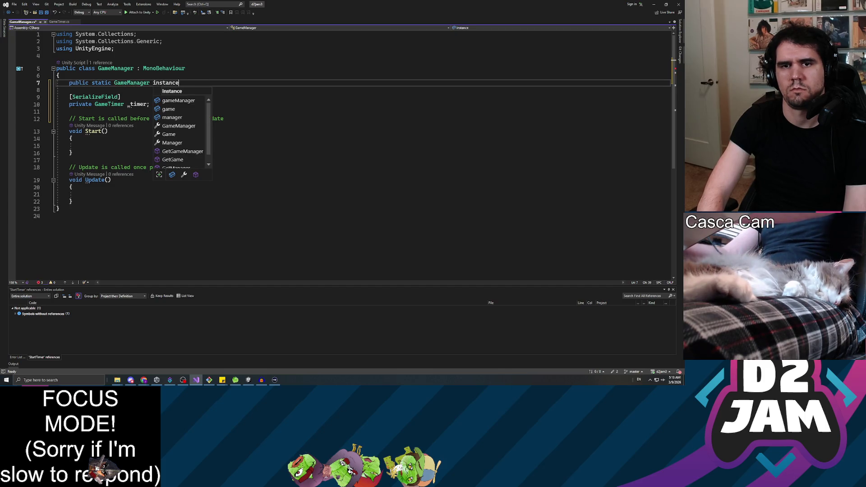
text(;)
key(Down)
key(Down)
key(Down)
key(Return)
key(Return)
key(Up)
key(ctrl+s)
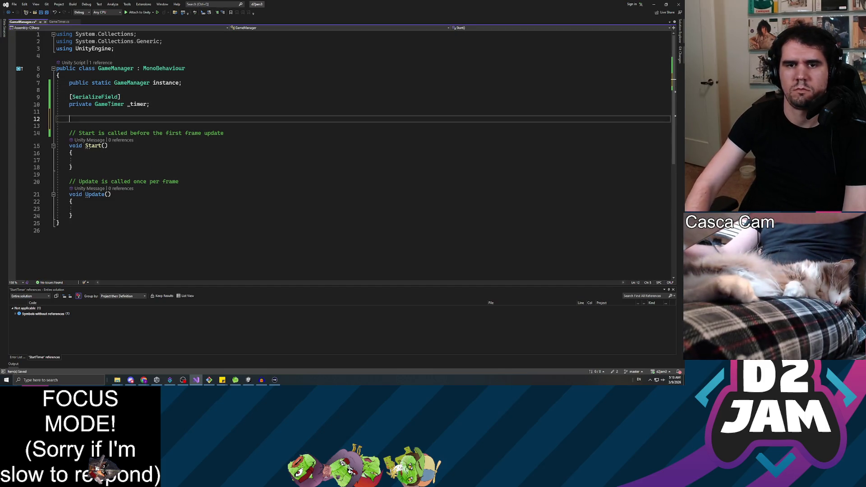
Add an Awake method that sets instance = this when instance is null, and save.
text(private)
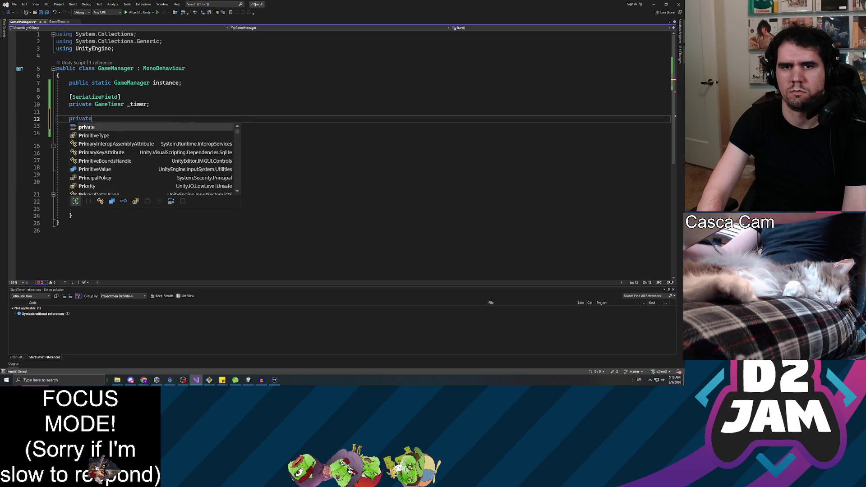
text( void Awake)
key(Tab)
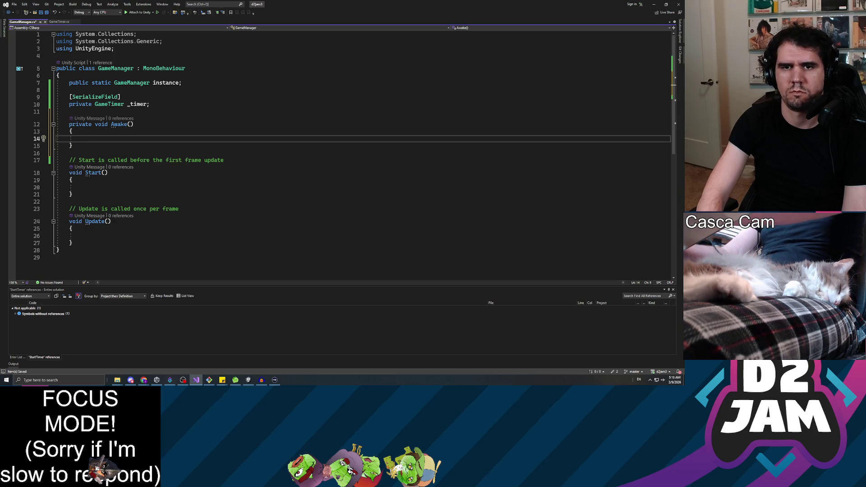
text(if (instance == n)
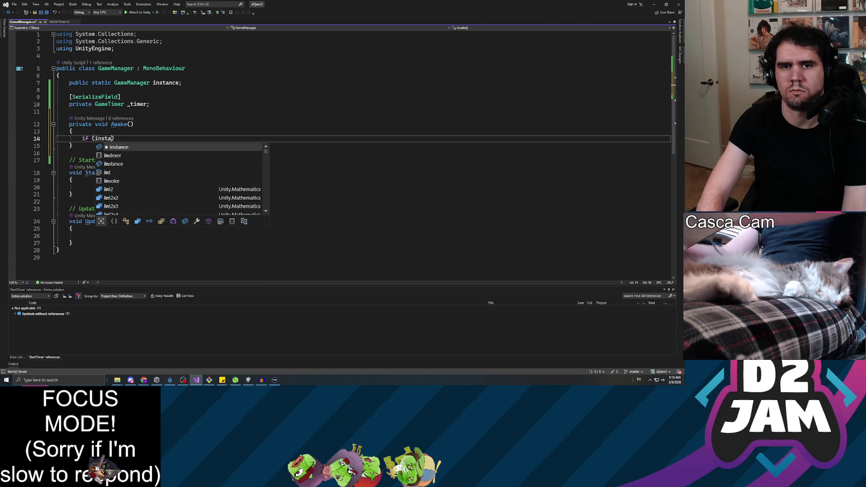
text(ull)
key(Tab)
key(Return)
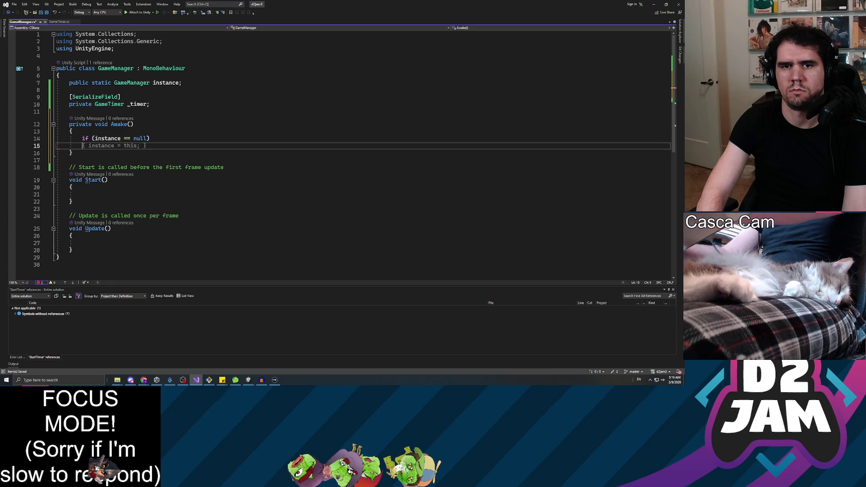
text(Packages())
key(BackSpace)
key(End)
key(shift+Home)
text({)
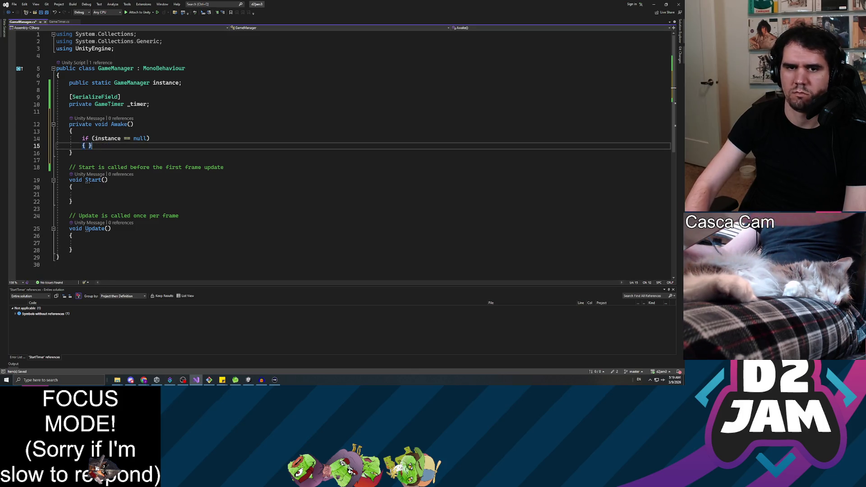
key(Return)
text(instance = this;)
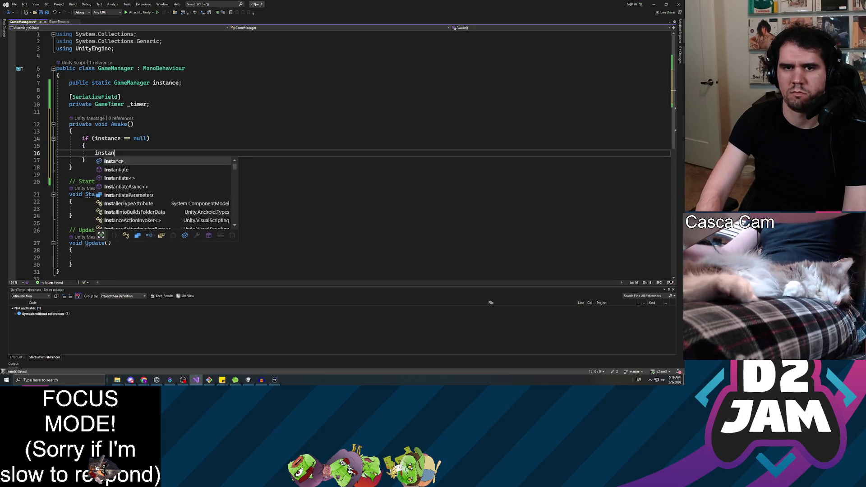
key(ctrl+s)
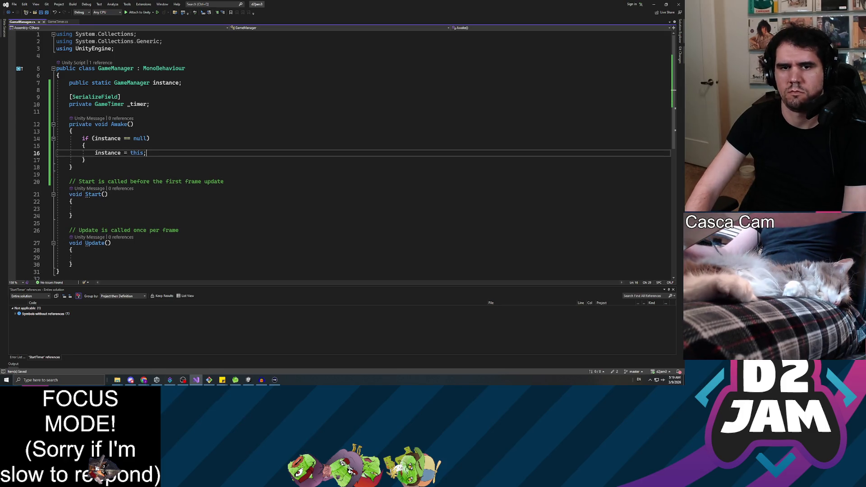
Start a new private void StartGame method declaration after Start().
key(Down)
key(Down)
key(Down)
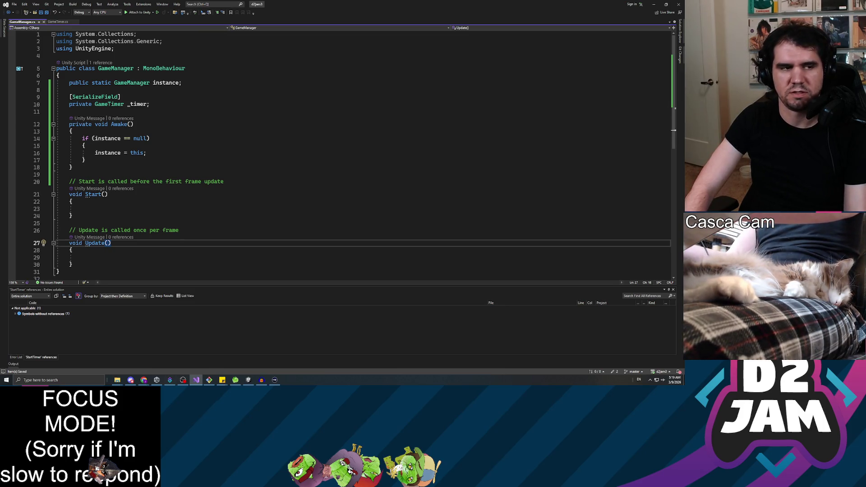
key(Up)
key(Up)
key(Up)
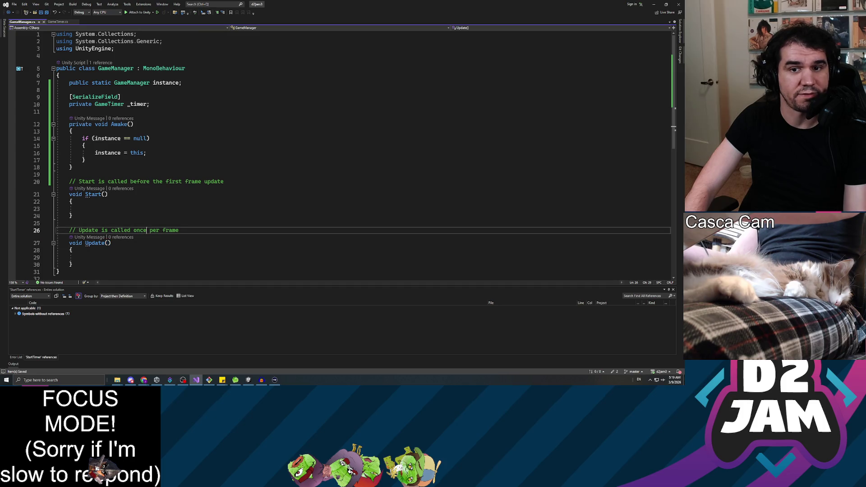
key(Down)
key(Down)
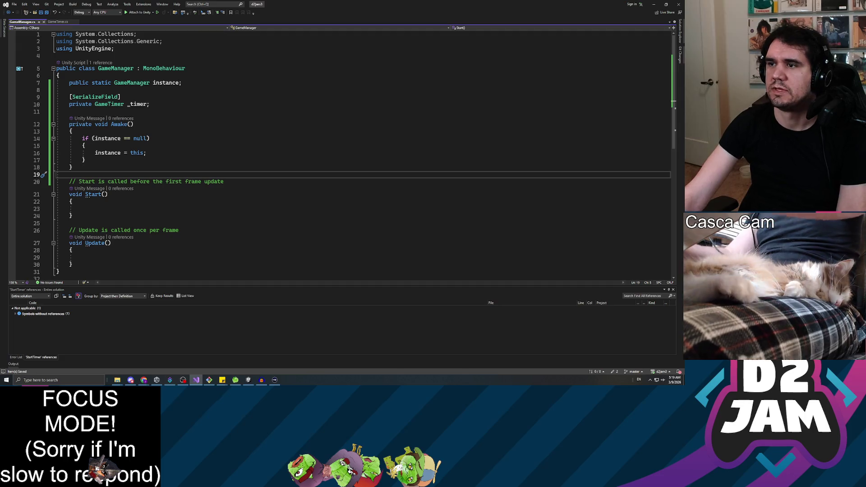
key(alt+Tab)
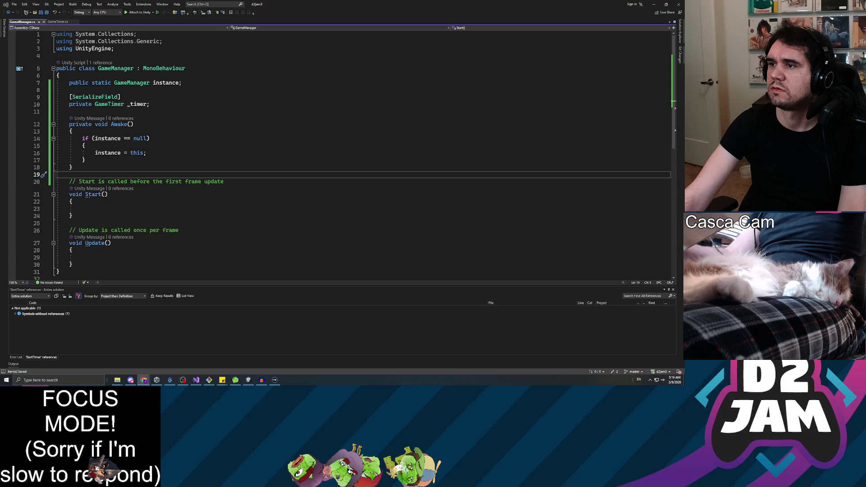
key(alt+Tab)
key(Down)
key(Down)
key(Down)
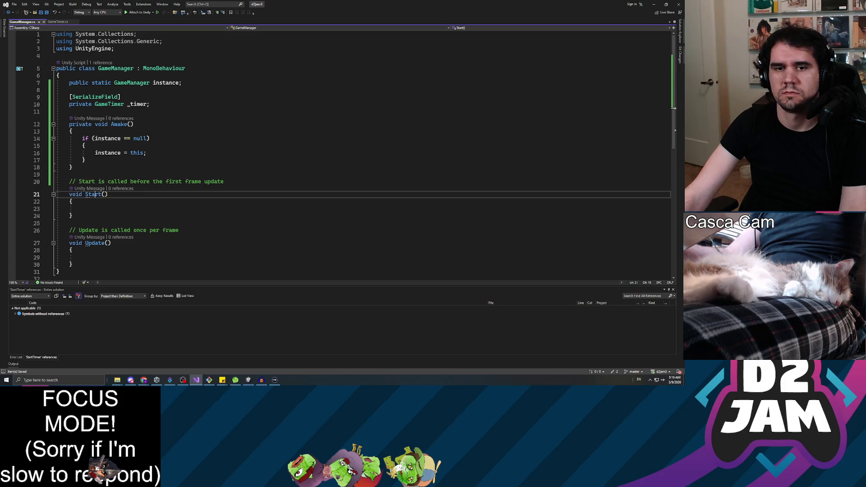
key(Up)
key(Up)
key(Up)
key(Down)
scroll(338, 153, down, 2)
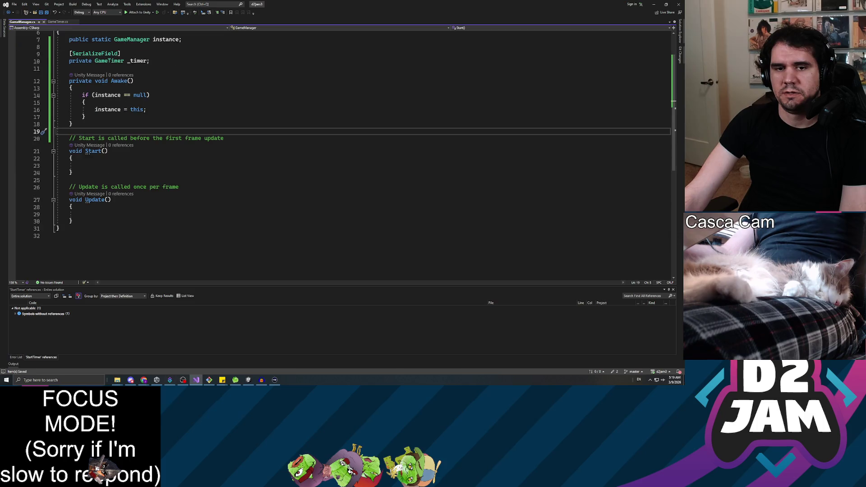
scroll(339, 154, up, 1)
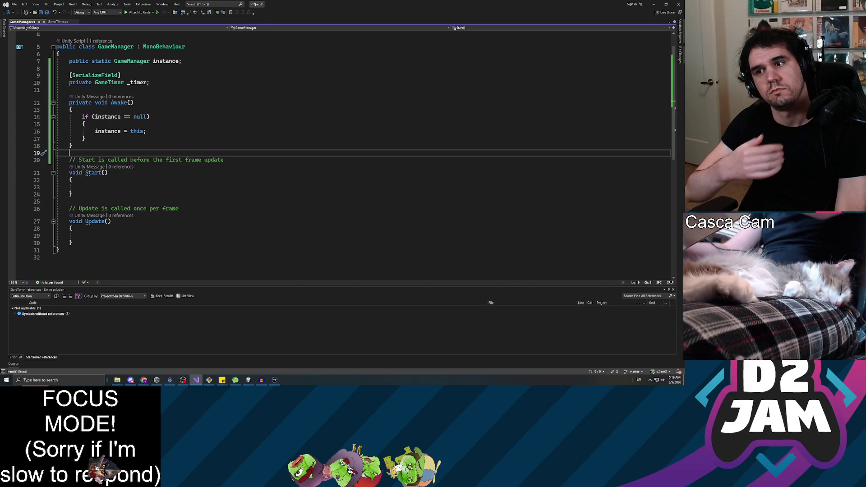
key(Down)
key(Down)
key(Down)
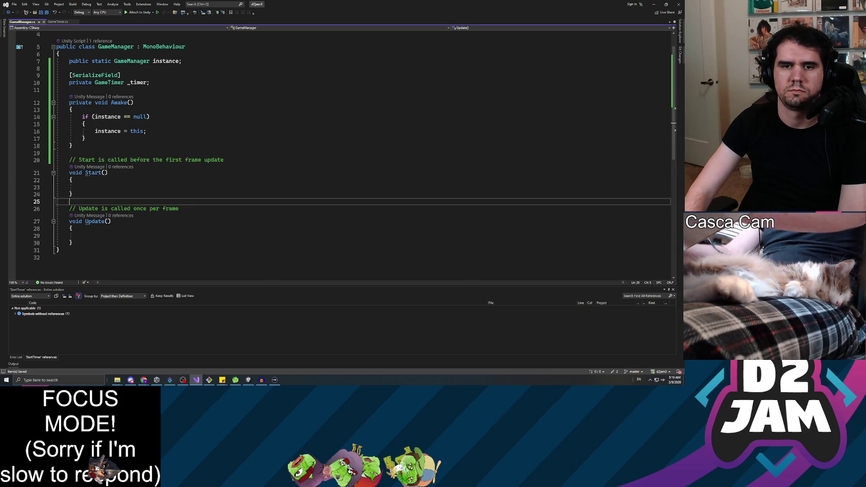
key(Return)
key(Return)
text(priv)
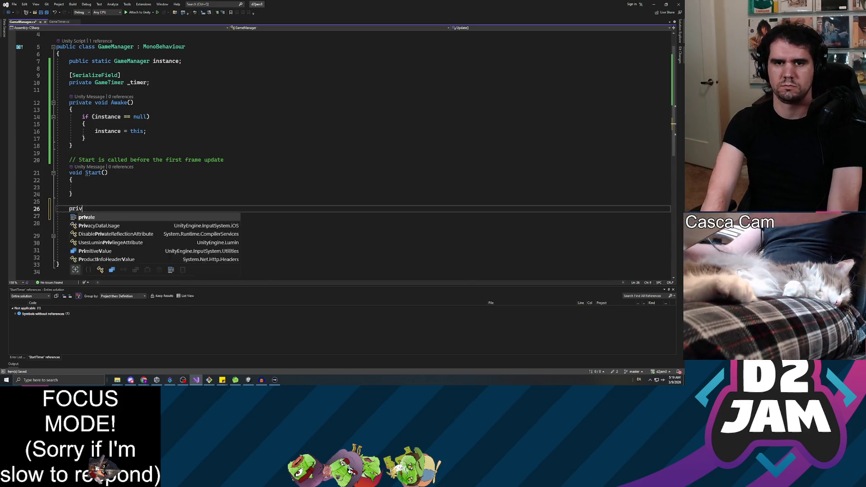
text(ate void StartG)
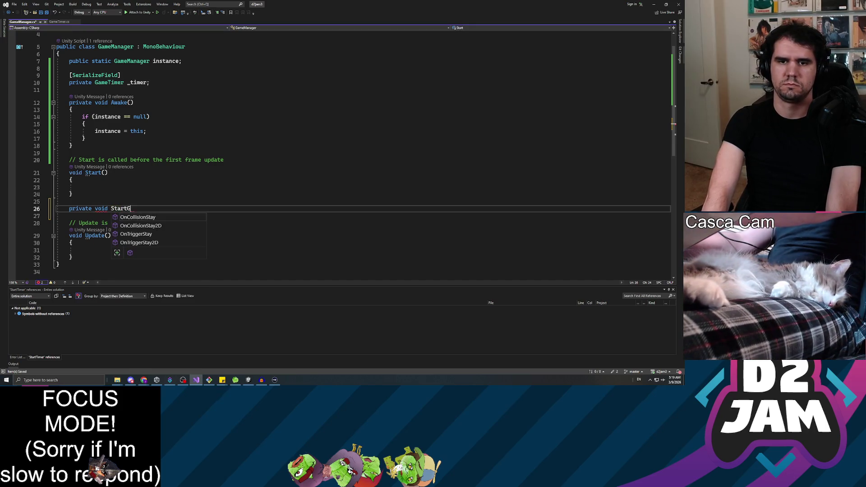
text(aemme)
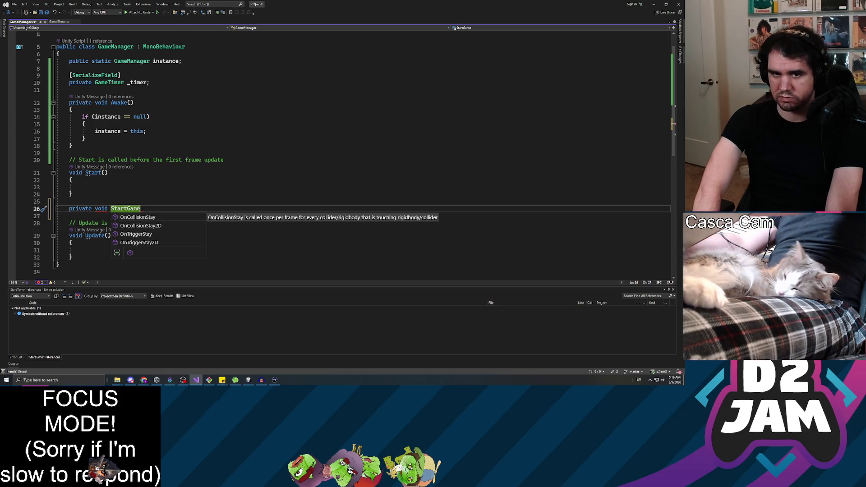
Complete StartGame() with a body calling this._timer.StartTimer().
key(Escape)
text(())
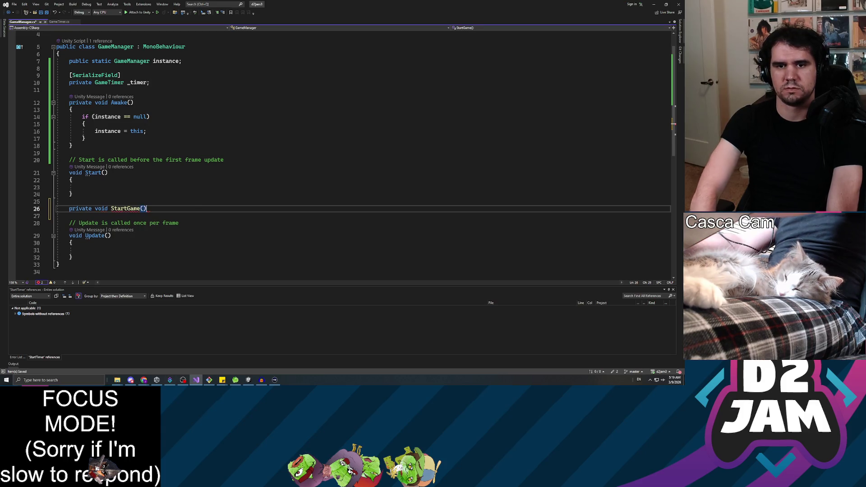
key(Return)
text({)
key(Return)
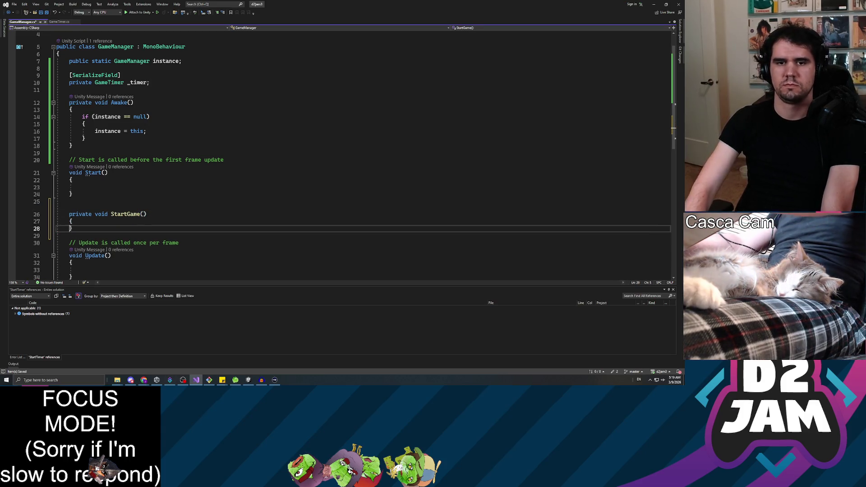
text(this._timer)
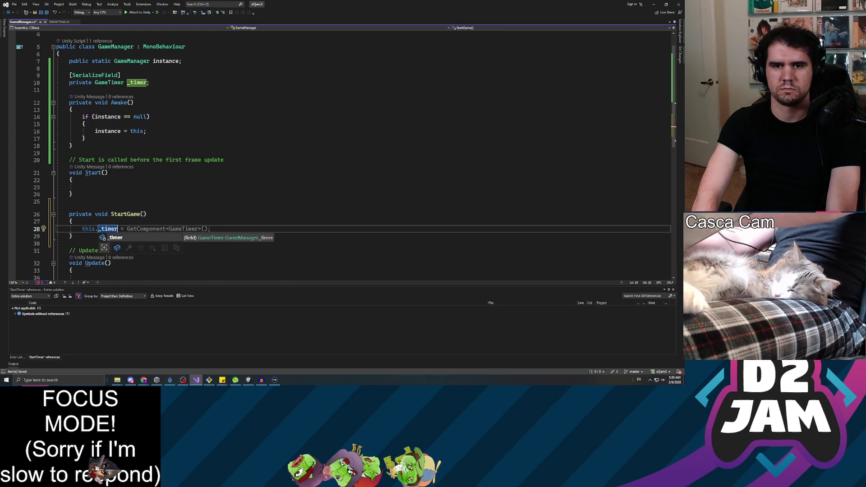
text(.star)
key(Tab)
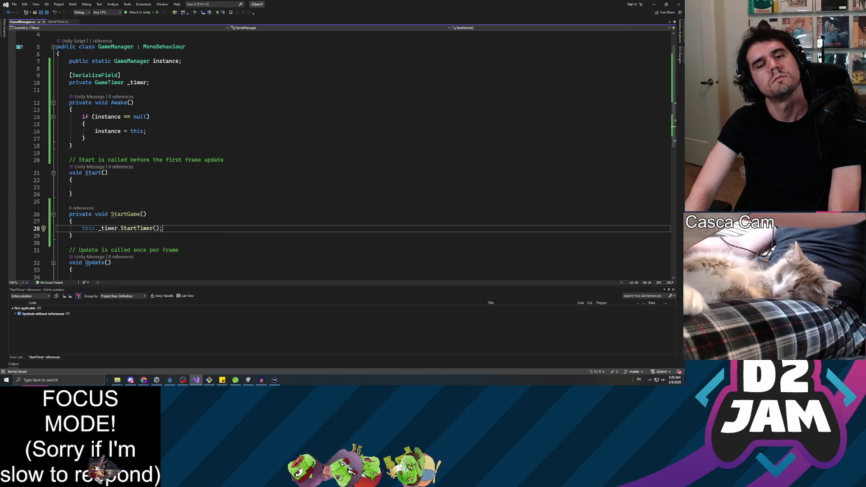
Add a public void EndGame() method below StartGame.
key(Down)
key(Return)
key(Return)
key(Return)
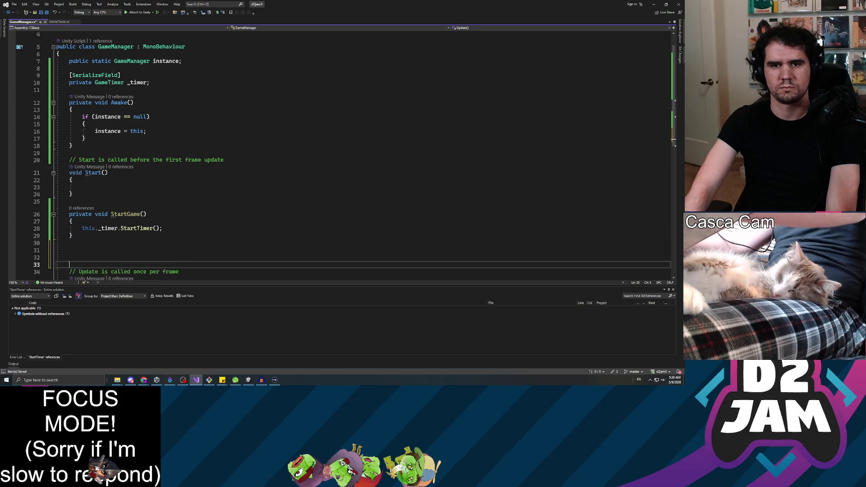
click(69, 250)
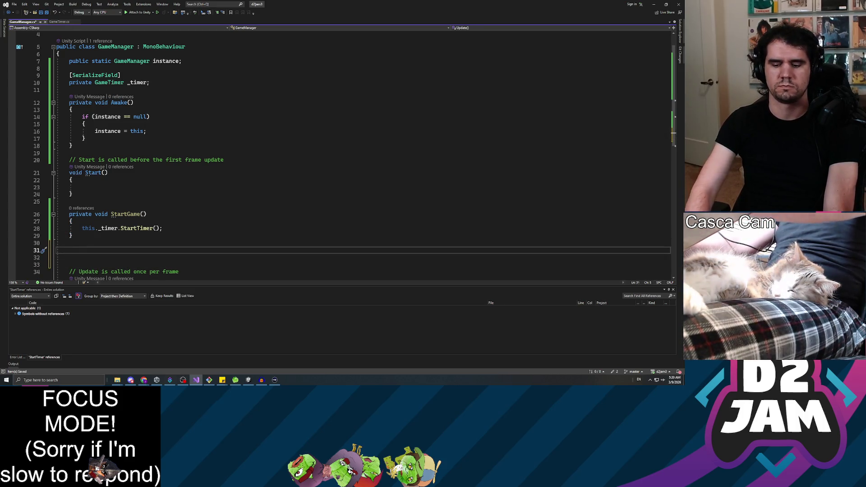
text(pr)
key(BackSpace)
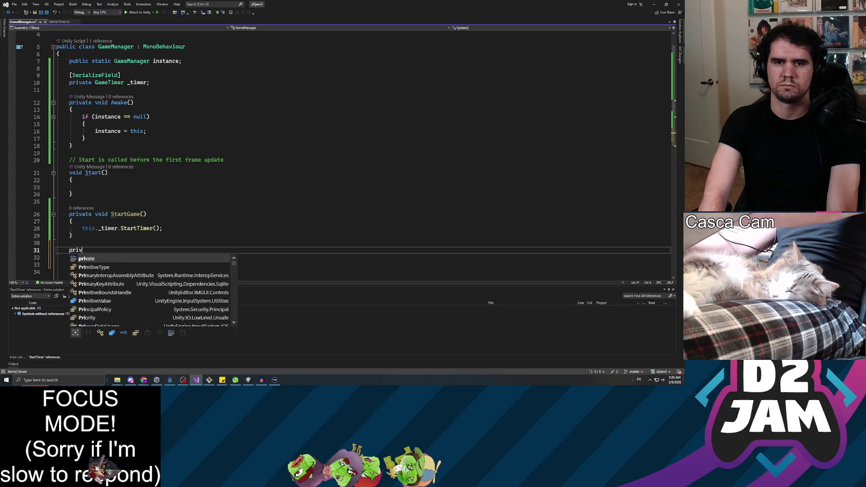
text(ublic void C)
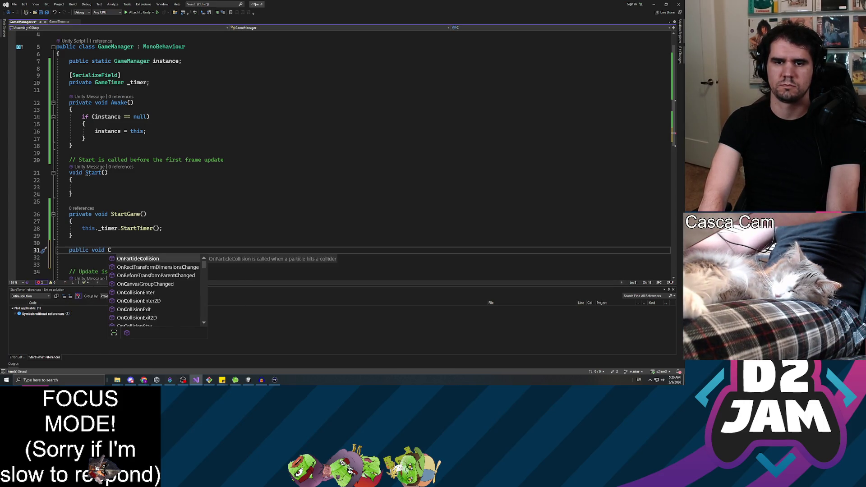
key(BackSpace)
key(Page_Down)
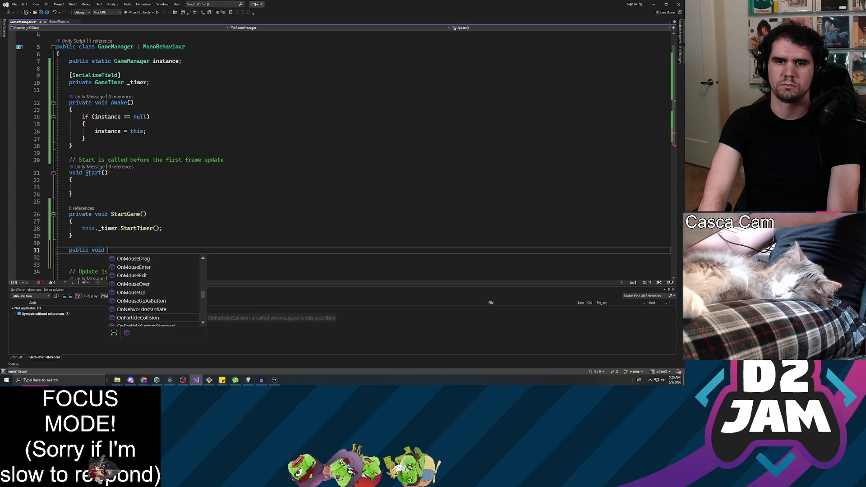
text(Comple)
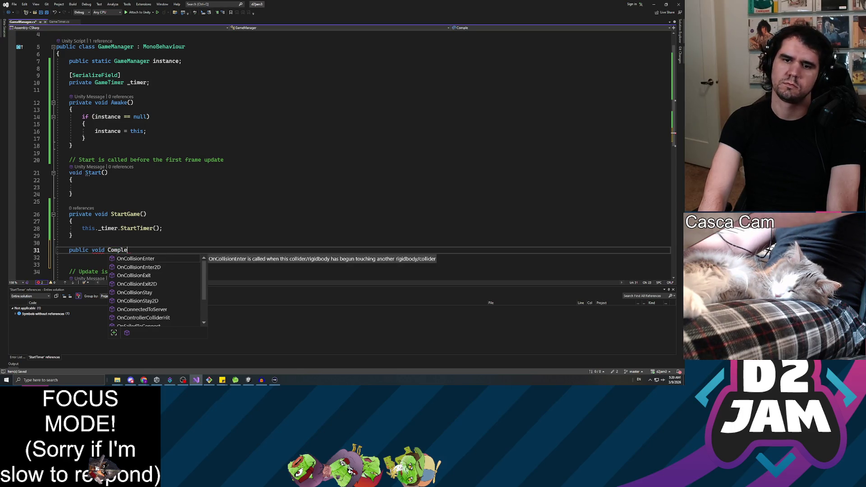
text(teGame())
key(Return)
text({ })
key(Left)
key(Return)
key(Up)
key(Up)
key(End)
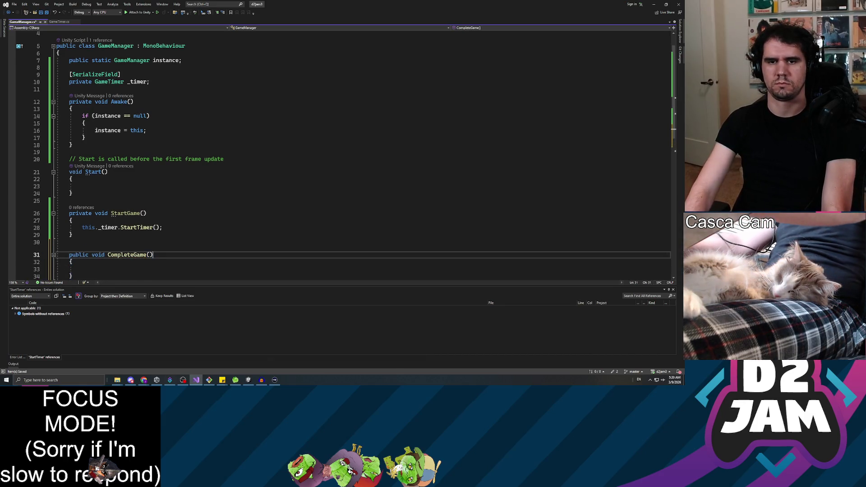
key(shift+Left)
key(shift+Left)
key(shift+Left)
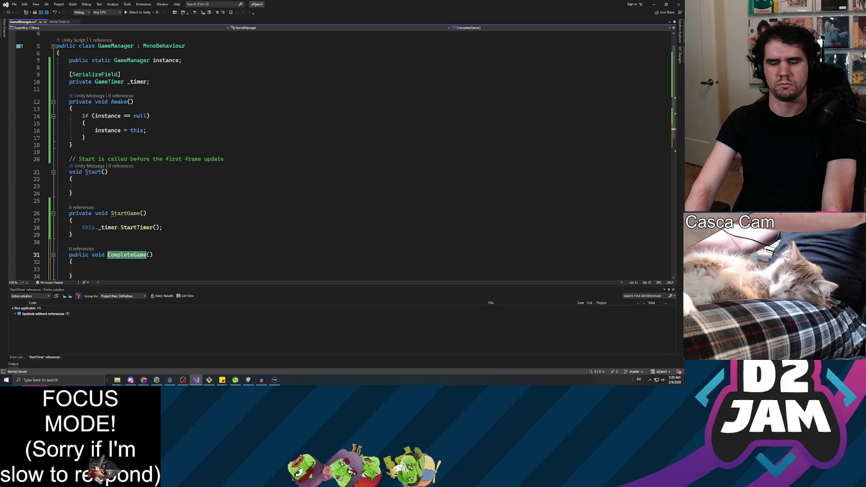
text(EndGam)
Make EndGame call this._timer.StopTimer(), and have Start() call this.StartGame().
key(Down)
key(Down)
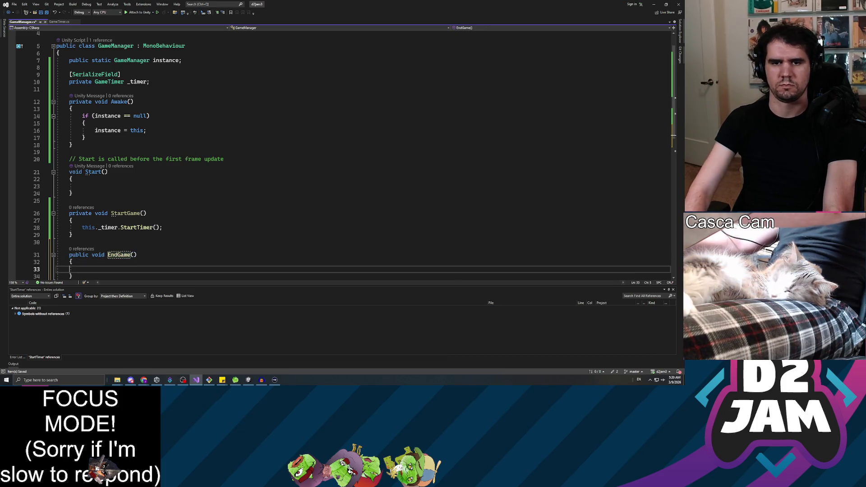
text(this._timer.e)
key(BackSpace)
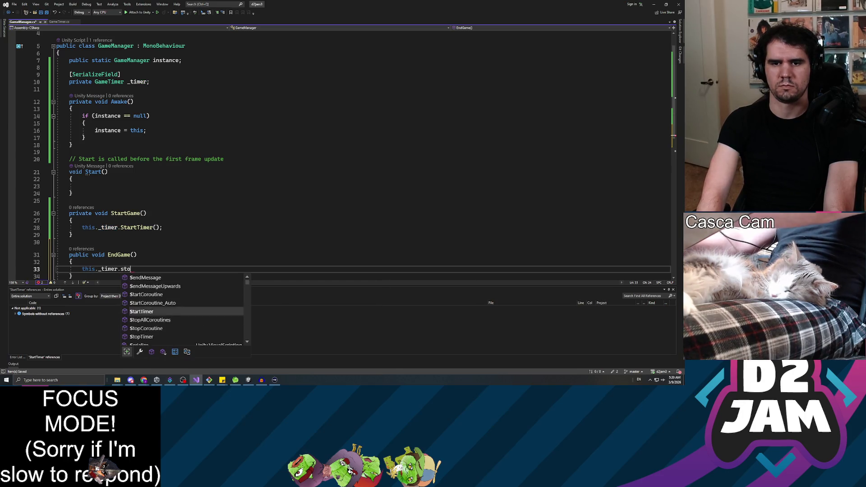
text(stop)
key(Down)
key(Tab)
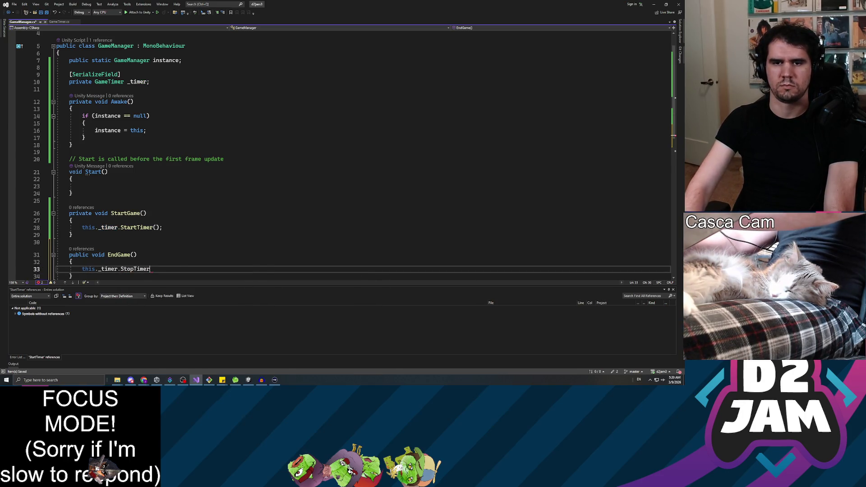
text(();)
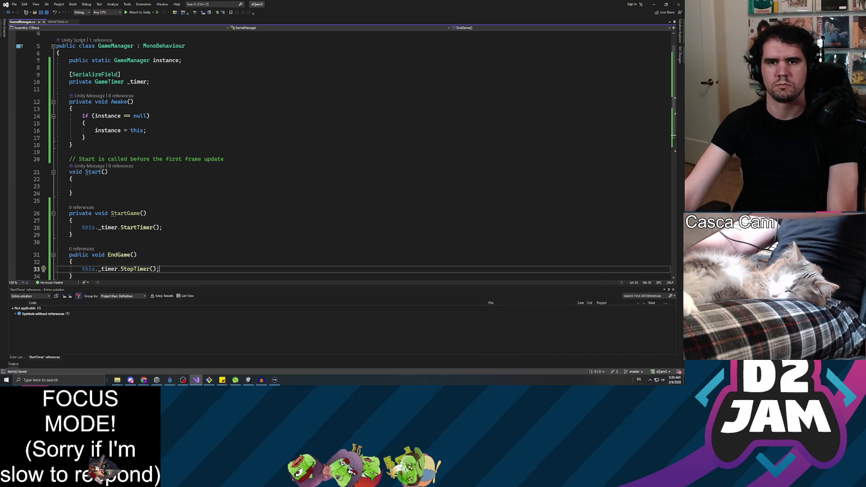
click(82, 185)
text(this.startg();)
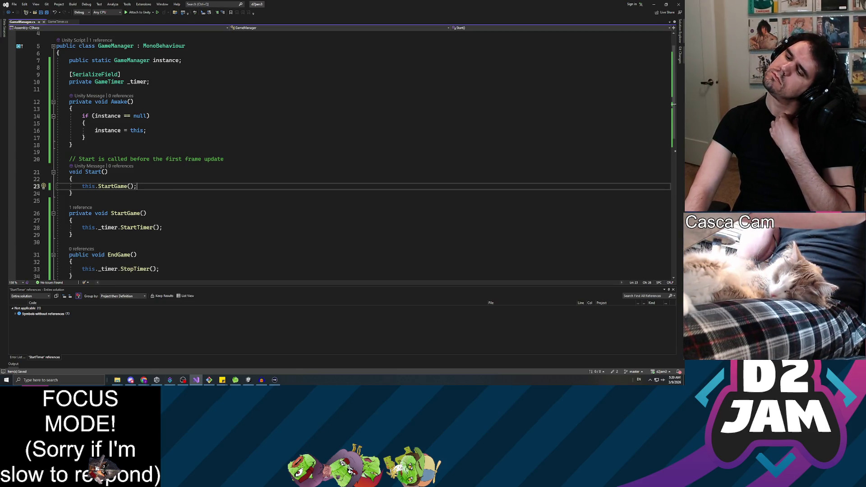
Add [SerializeField] private ResultScreen _resultScreen; below the _timer field, then return to Unity.
key(Down)
key(Down)
scroll(46, 179, down, 2)
scroll(46, 178, down, 2)
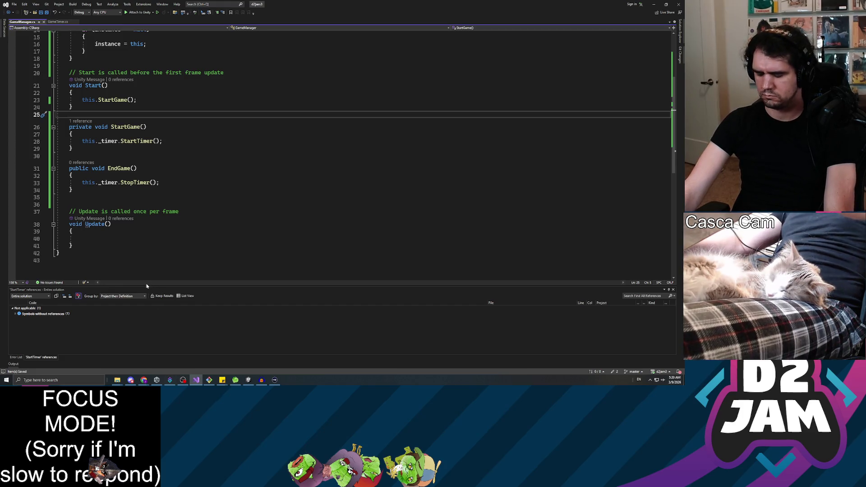
click(70, 204)
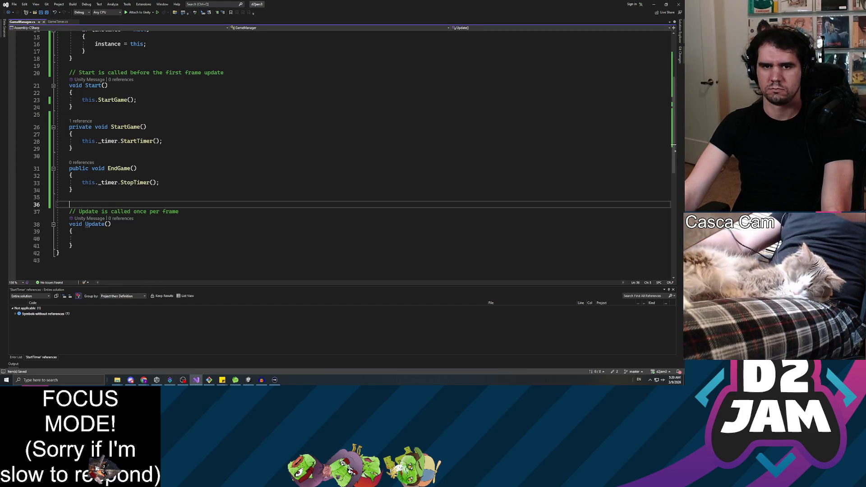
click(70, 197)
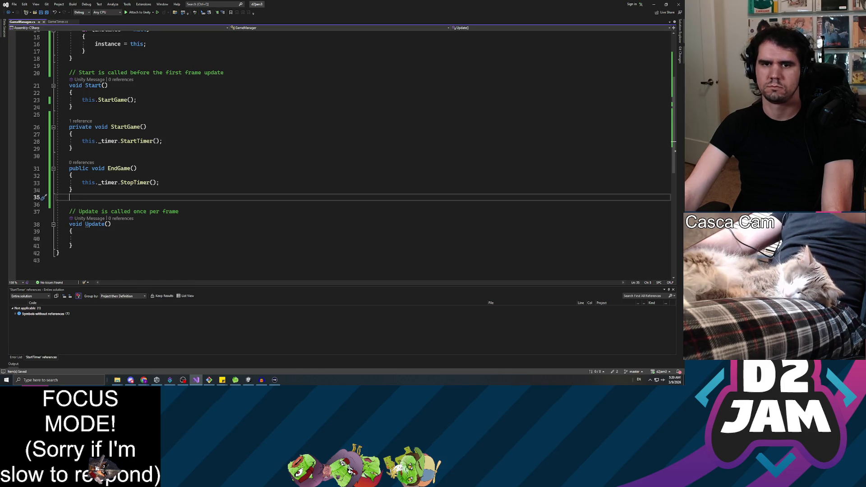
click(160, 182)
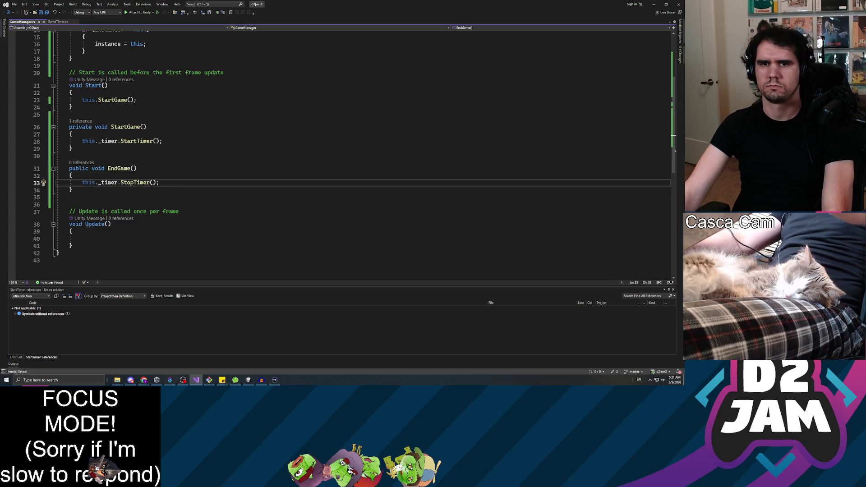
scroll(342, 153, up, 5)
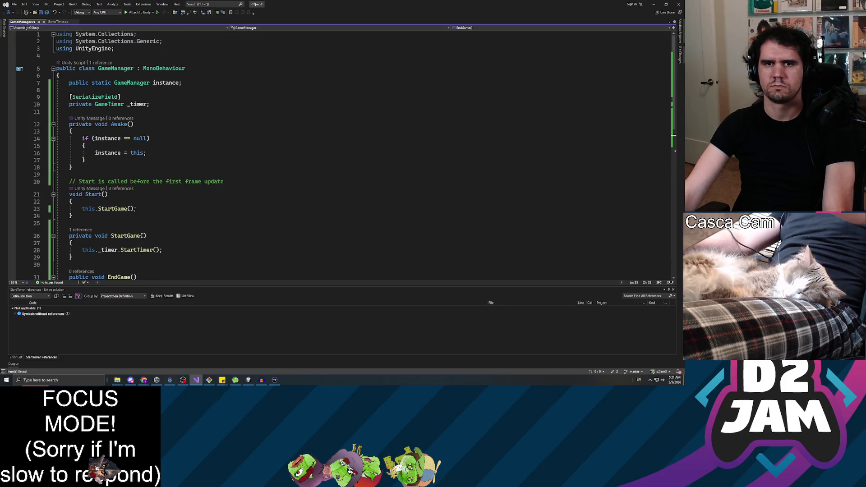
click(70, 111)
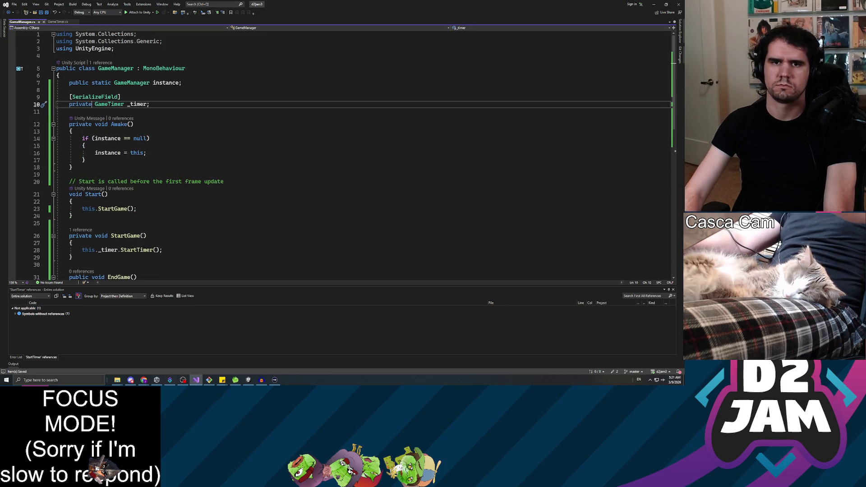
key(Return)
key(Return)
key(Up)
text([se)
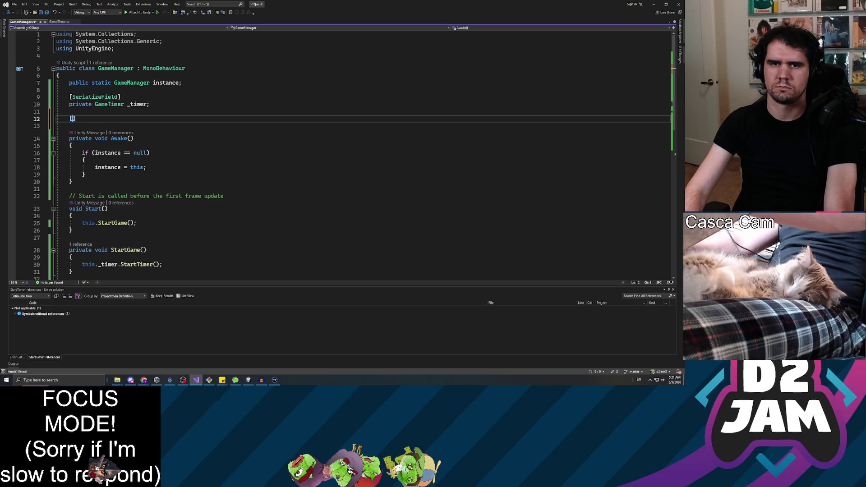
text(rializ)
key(Tab)
key(End)
key(Return)
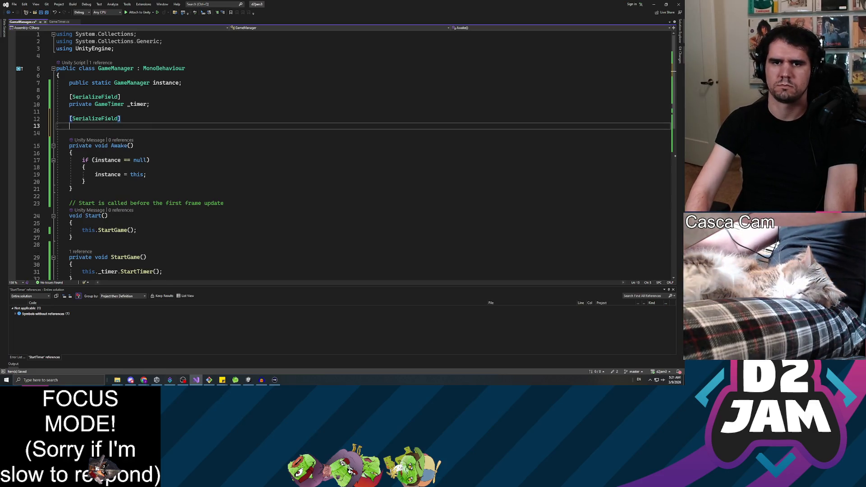
text(private )
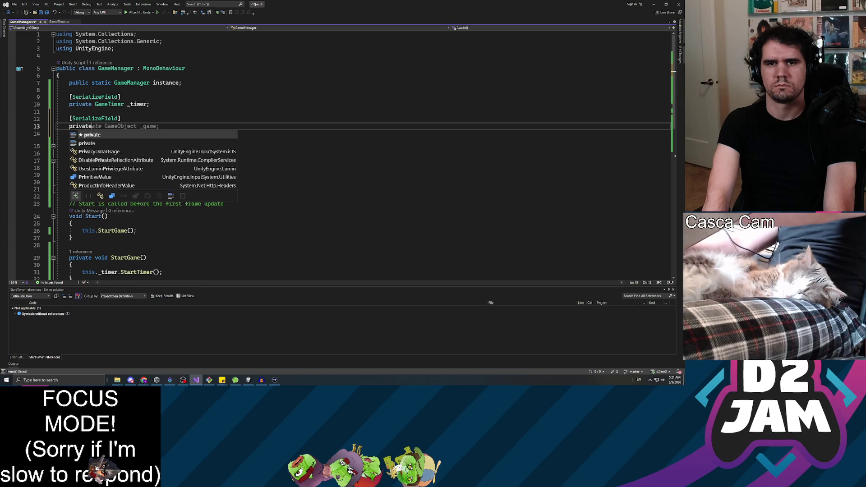
text(GameObject)
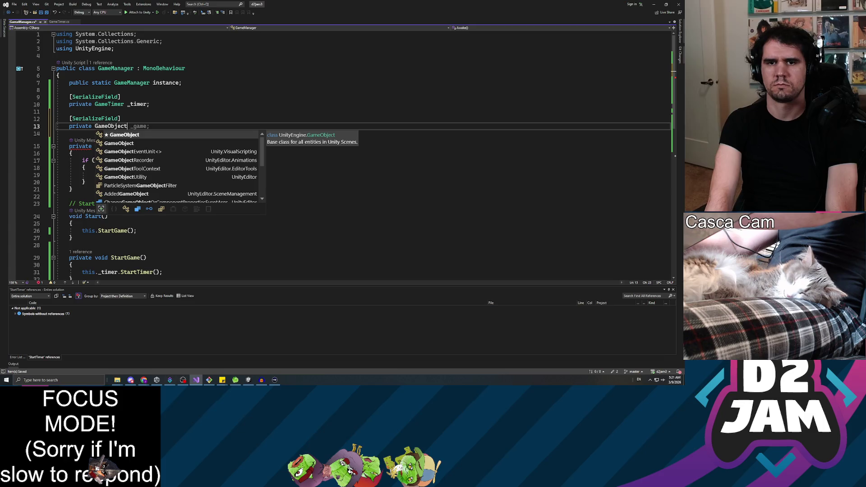
key(BackSpace)
key(BackSpace)
key(BackSpace)
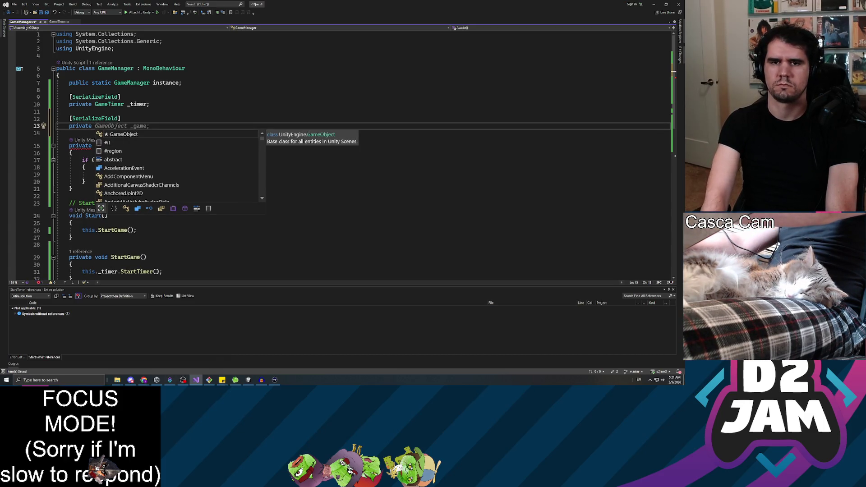
text(ResultS)
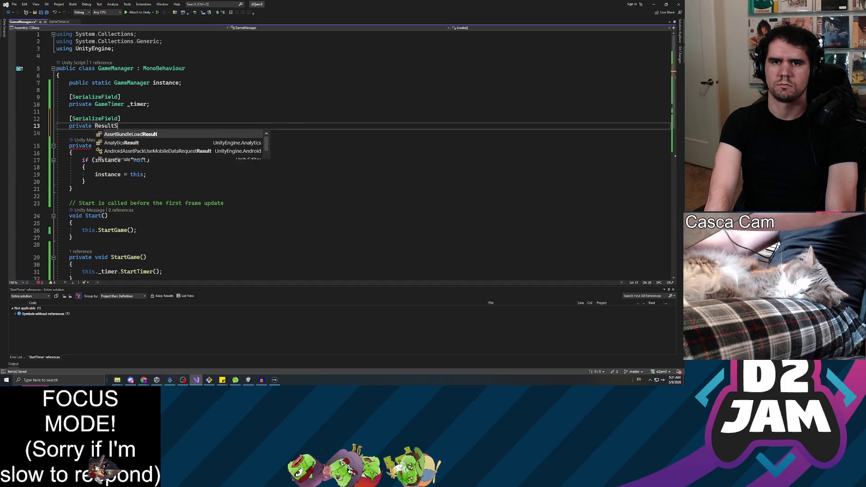
text(creen _res)
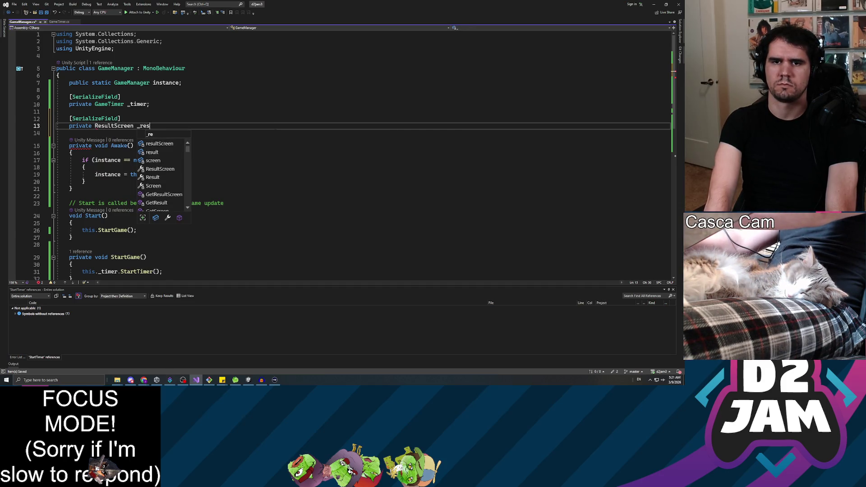
text(ultScreen;)
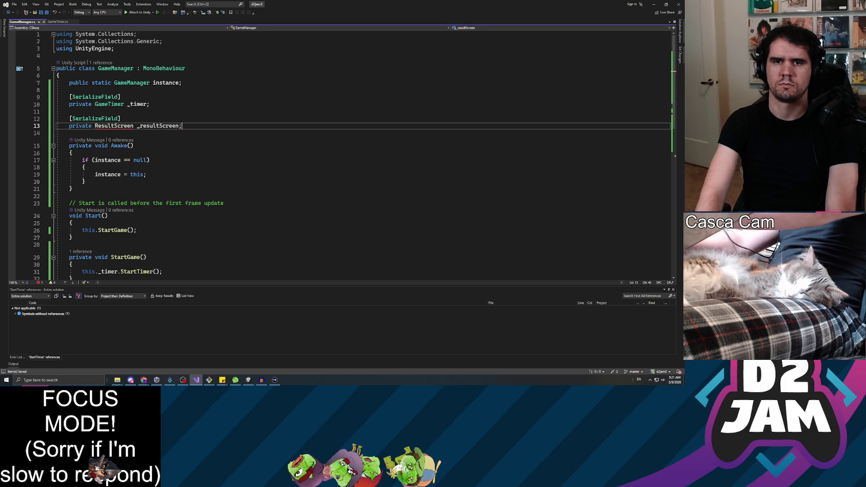
key(alt+Tab)
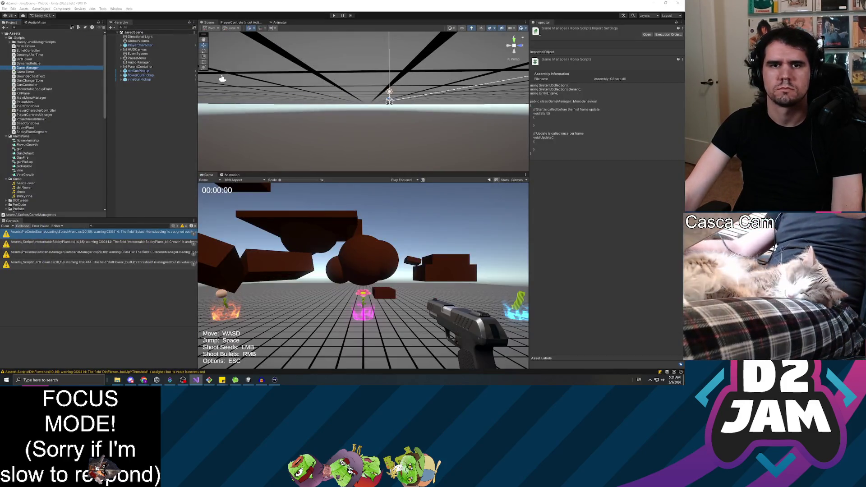
Create a C# script named ResultScreen in the _Scripts folder.
click(21, 38)
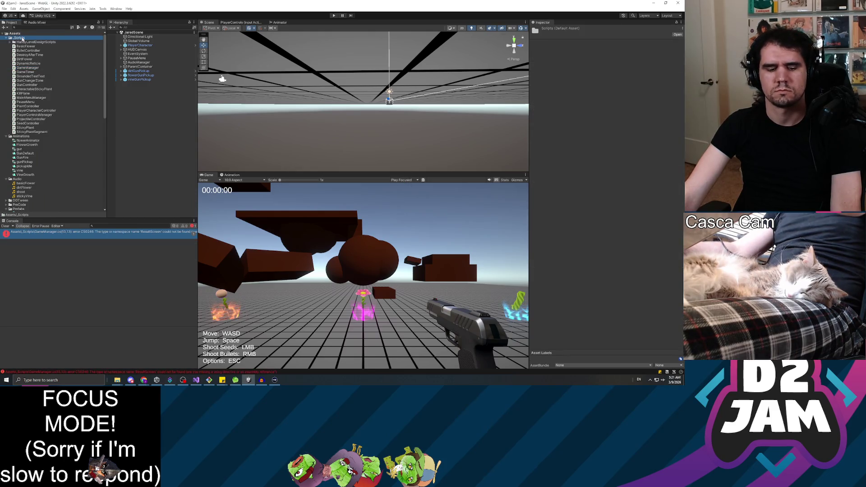
right_click(21, 39)
mouse_move(54, 40)
click(119, 48)
text(Res)
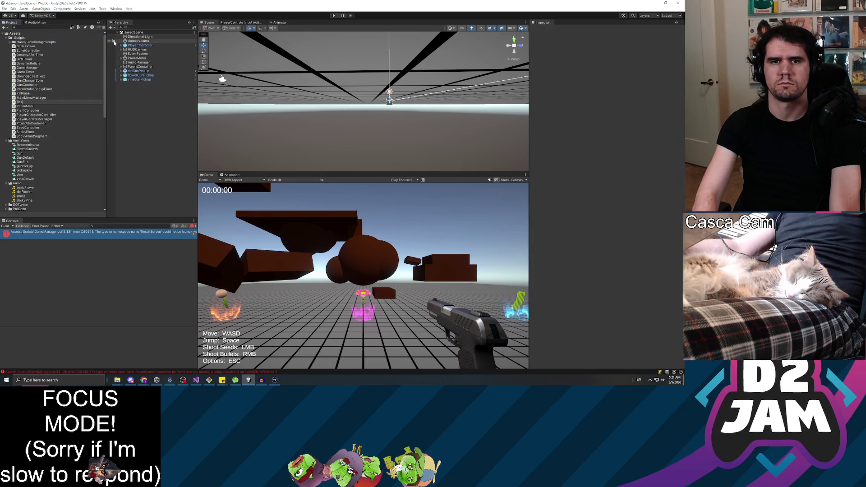
text(ultScreen)
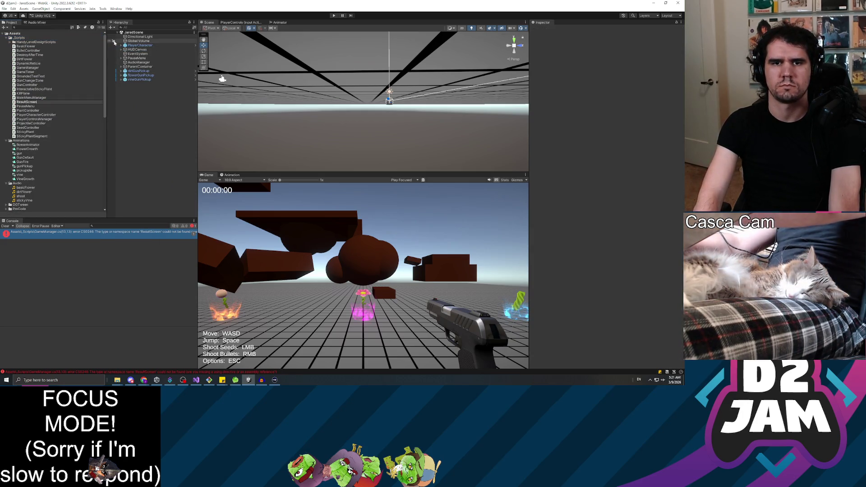
key(Return)
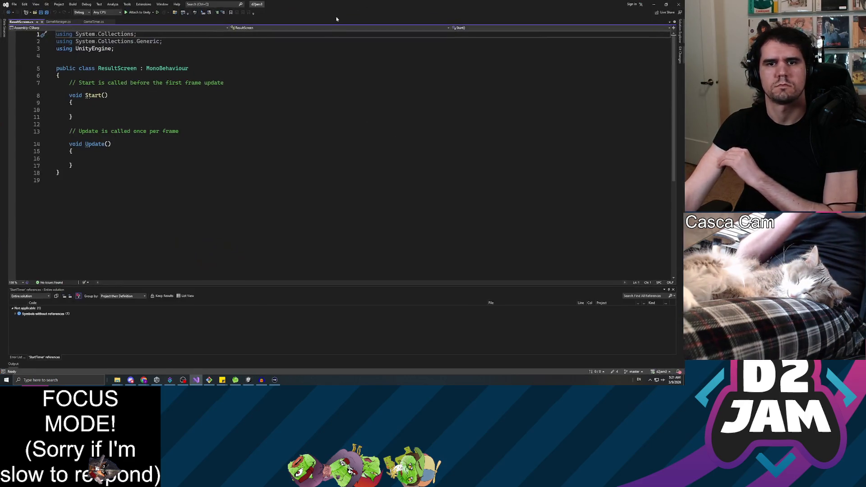
Add this._resultScreen.gameObject.SetActive(true); after StopTimer in EndGame and save GameManager.
click(58, 21)
scroll(343, 153, down, 9)
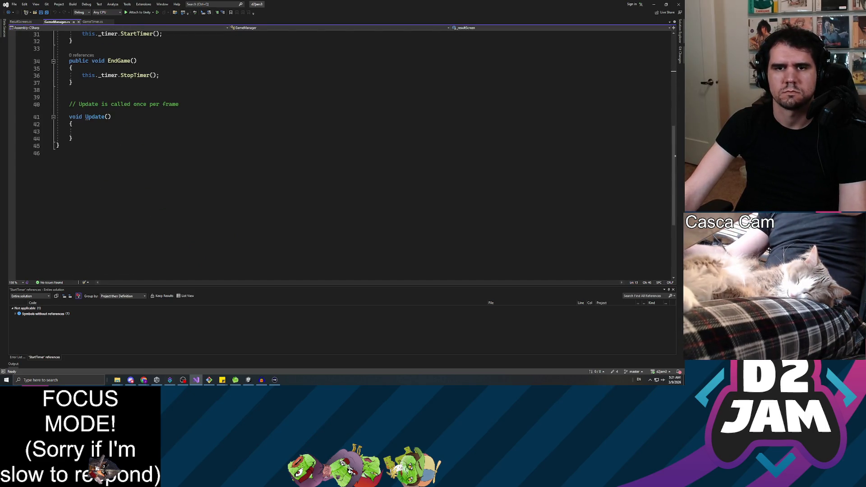
scroll(343, 154, up, 4)
click(72, 154)
click(72, 169)
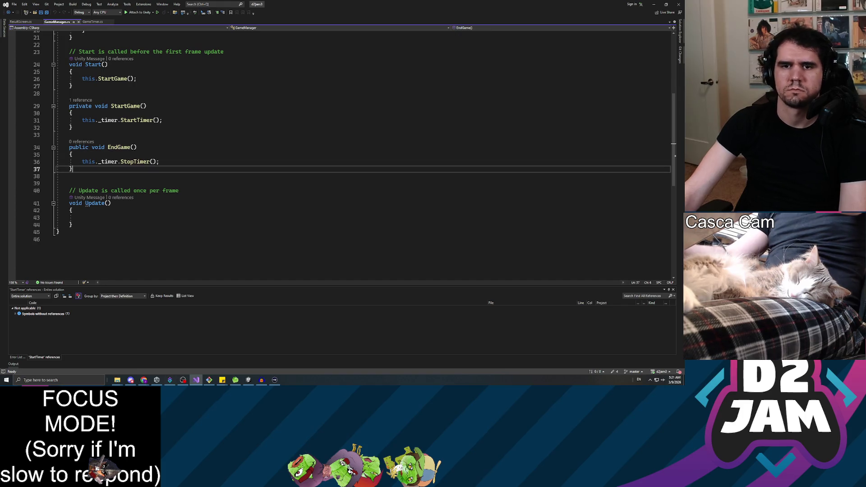
click(159, 162)
key(Return)
key(Return)
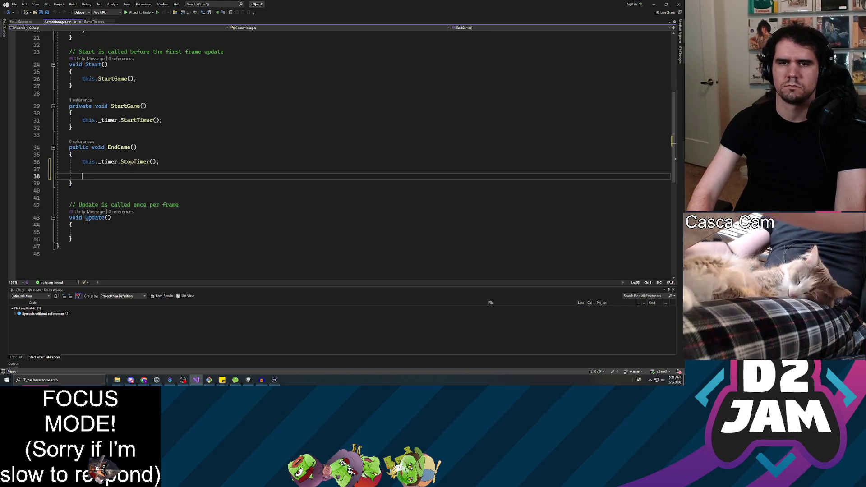
text(this.result)
key(Tab)
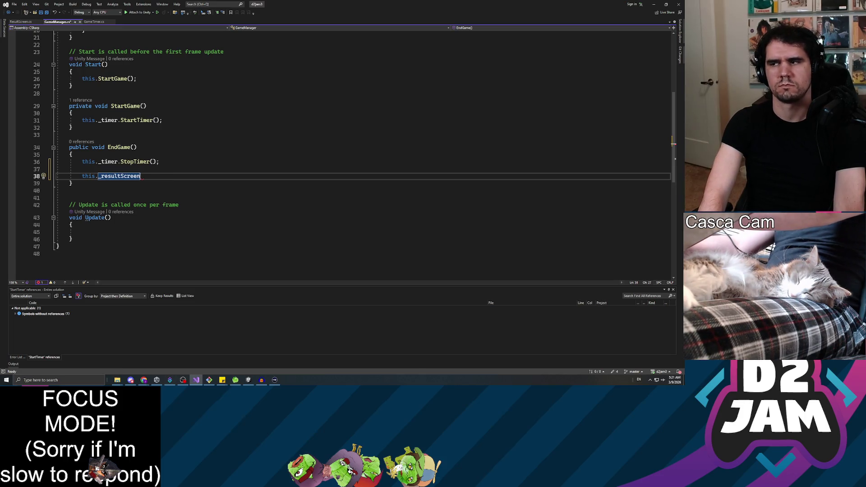
text(.game)
key(Tab)
text(.s)
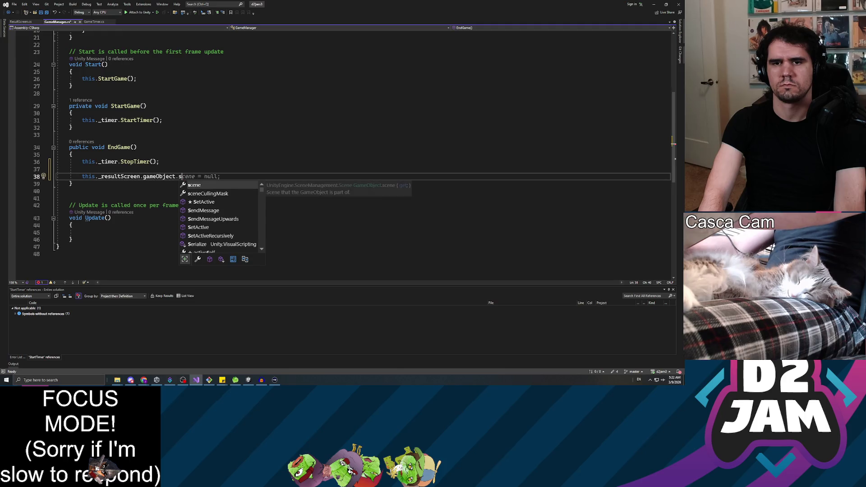
text(etA)
key(Tab)
text((true);)
key(ctrl+s)
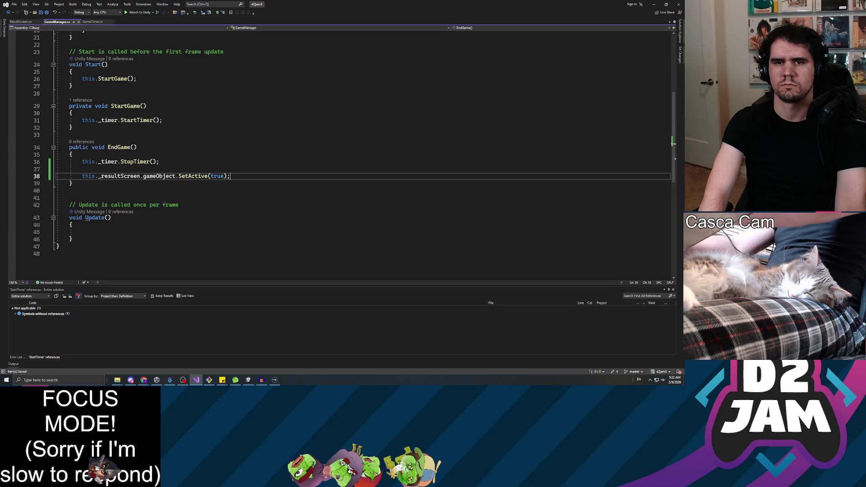